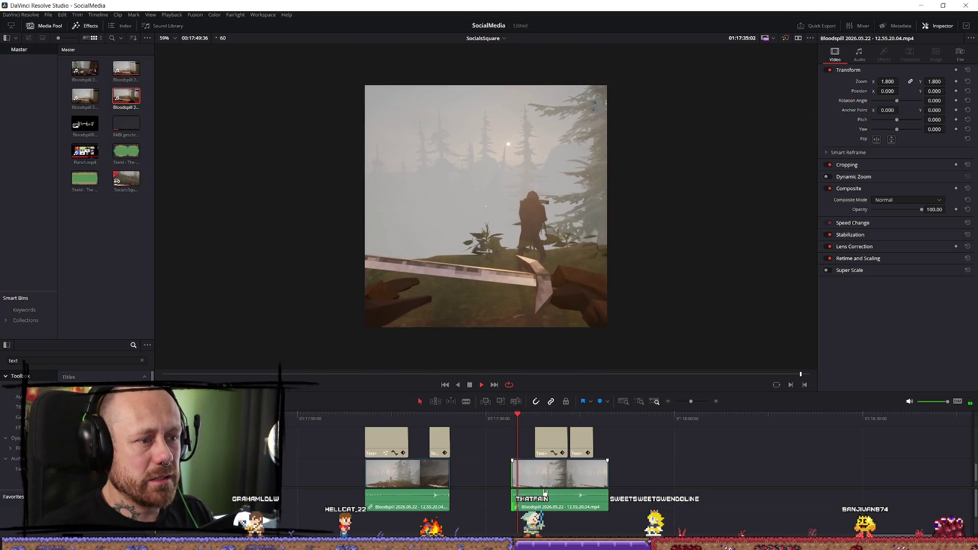
Step: Blade the gameplay clip at the playhead and trim the new clip's start later
key(space)
key(b)
click(518, 479)
key(a)
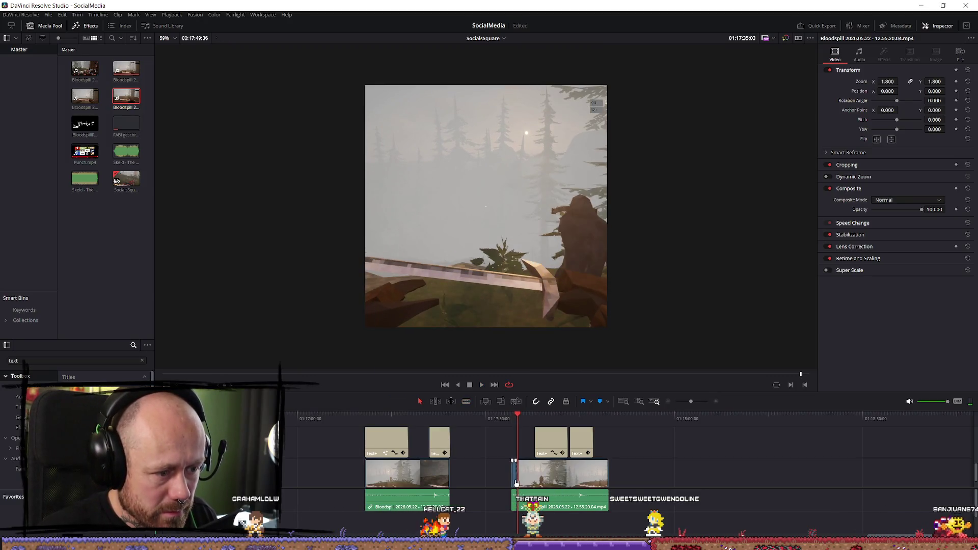
mouse_move(520, 475)
mouse_down()
mouse_move(546, 476)
mouse_move(533, 478)
mouse_up()
click(516, 477)
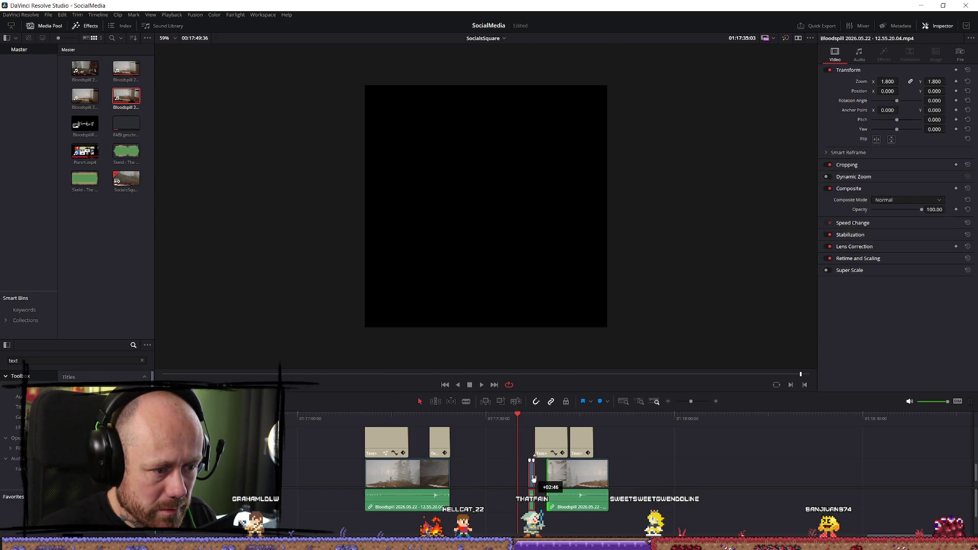
Step: Preview the trim, then extend the small clip's end slightly to close the gap
key(space)
scroll(611, 476, up, 2)
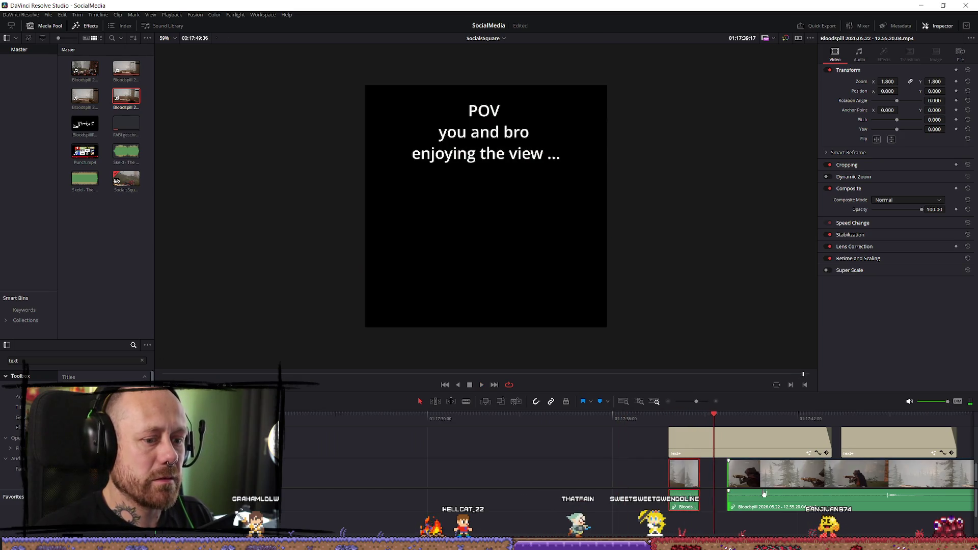
drag(700, 468, 715, 475)
key(space)
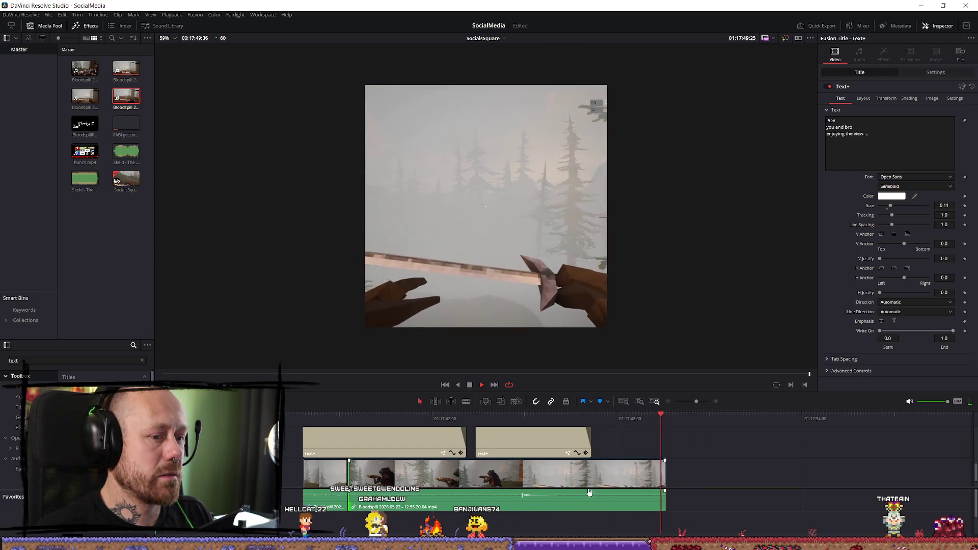
Step: Park the playhead on the POV caption section and play it
key(space)
key(Home)
scroll(611, 470, down, 6)
scroll(626, 477, up, 5)
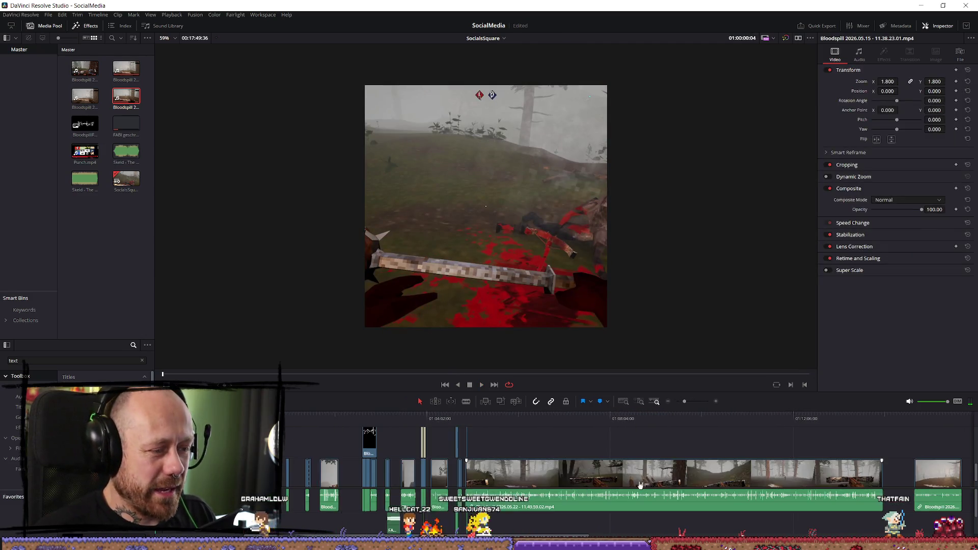
scroll(398, 463, down, 5)
click(302, 418)
scroll(302, 418, up, 5)
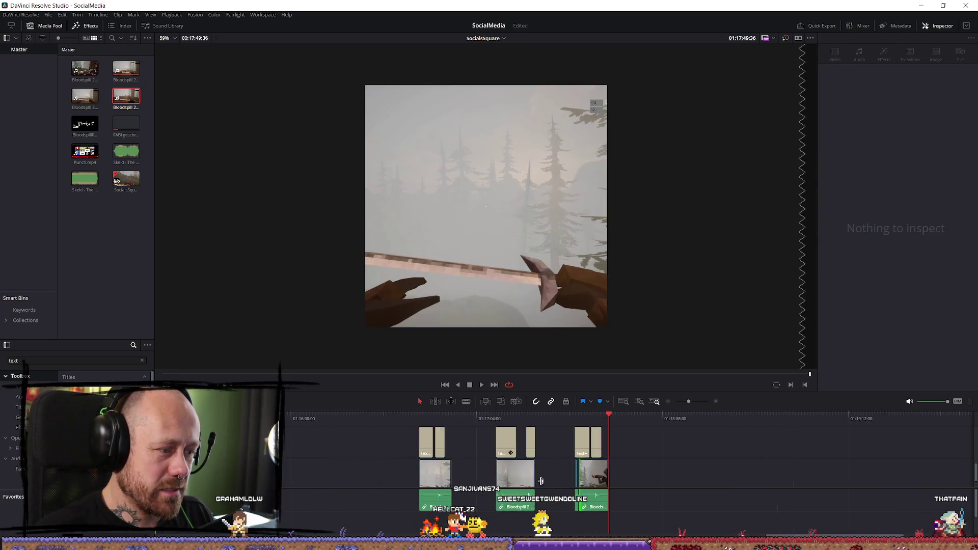
key(Down)
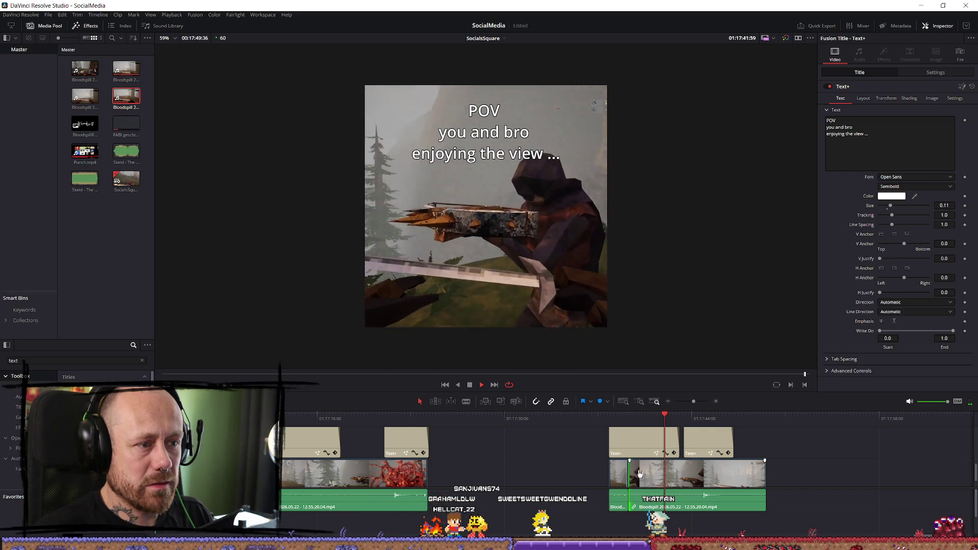
Step: Move the cut in the gameplay clip slightly later and preview the adjusted edit
click(602, 419)
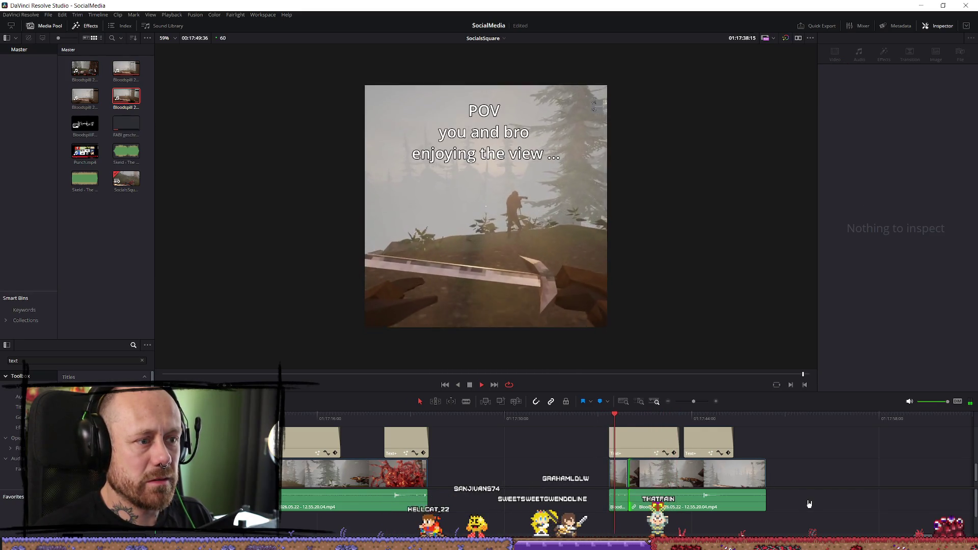
key(space)
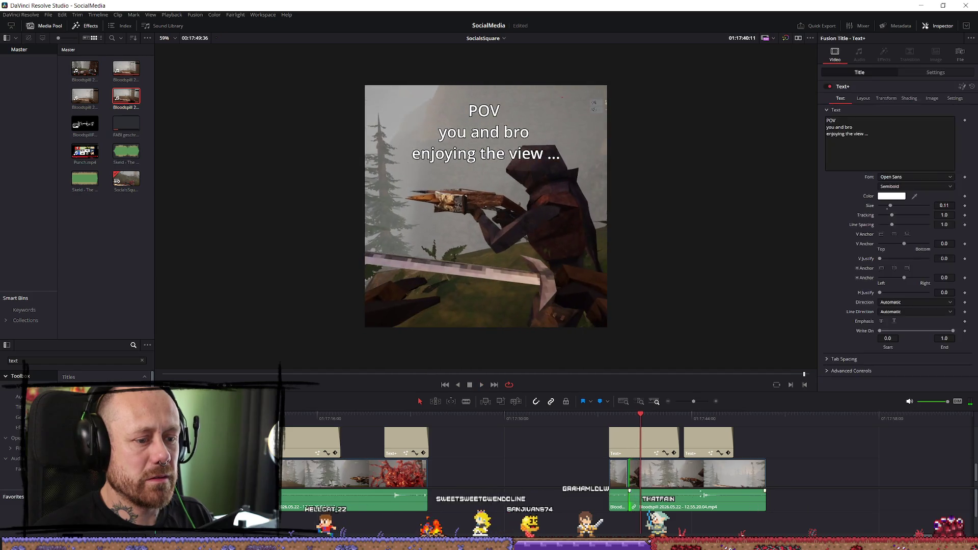
drag(633, 474, 636, 474)
key(slash)
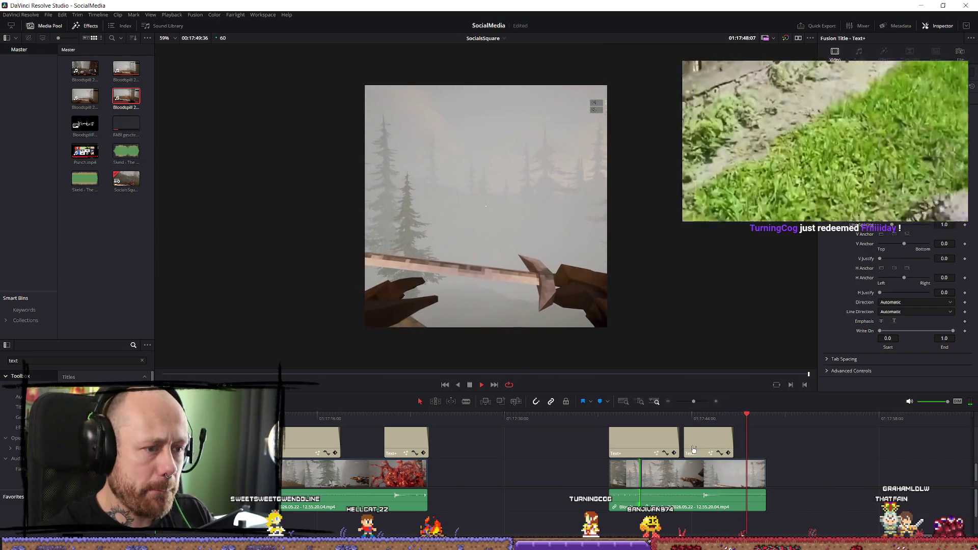
key(space)
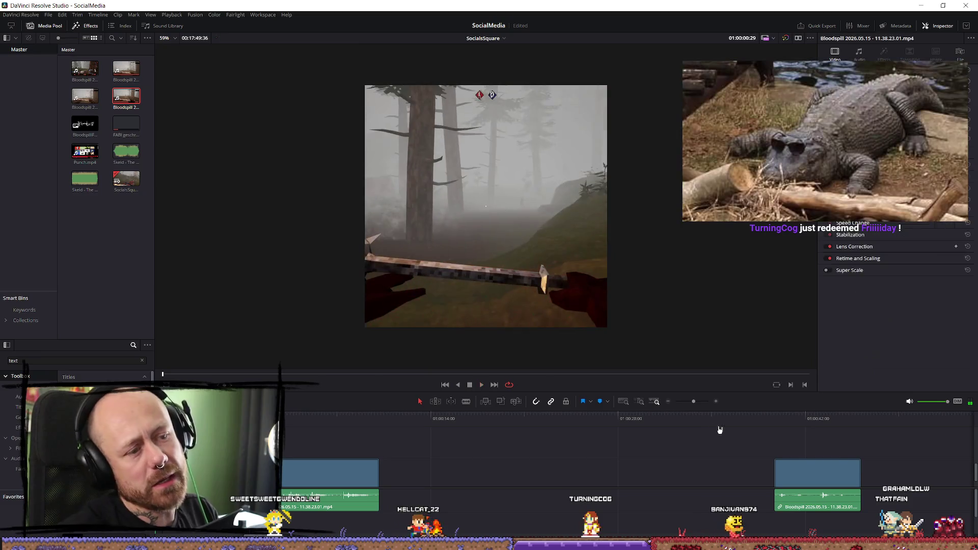
scroll(712, 438, down, 6)
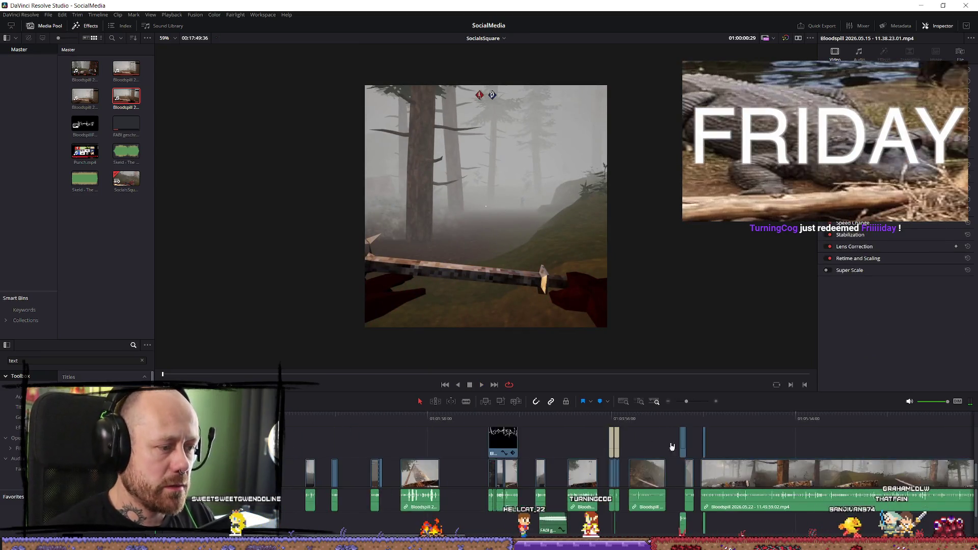
click(286, 420)
scroll(659, 469, up, 6)
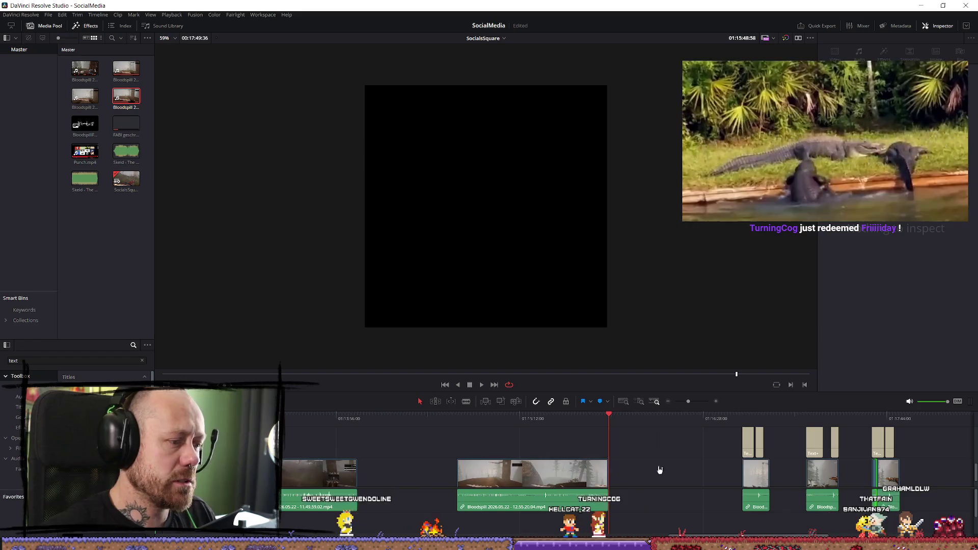
click(880, 445)
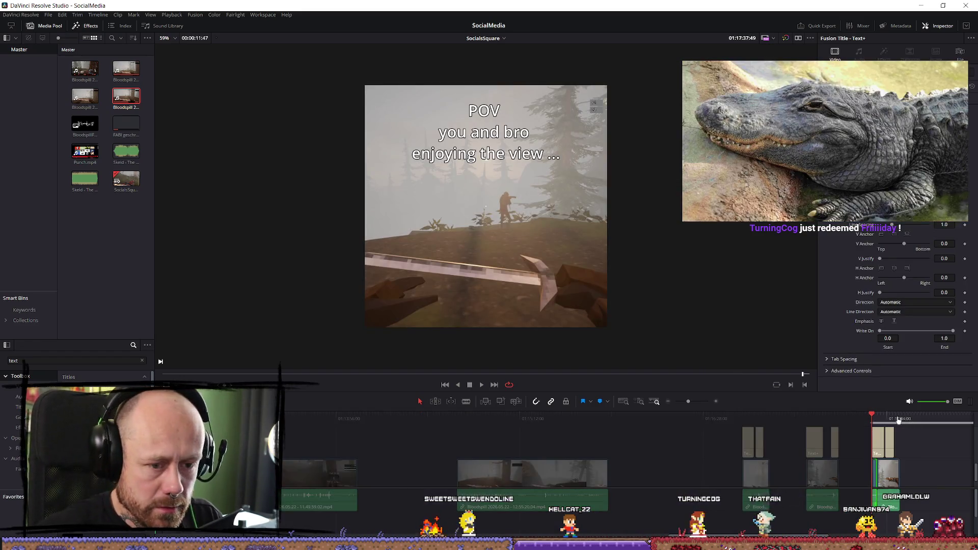
click(899, 419)
click(890, 421)
scroll(890, 421, up, 3)
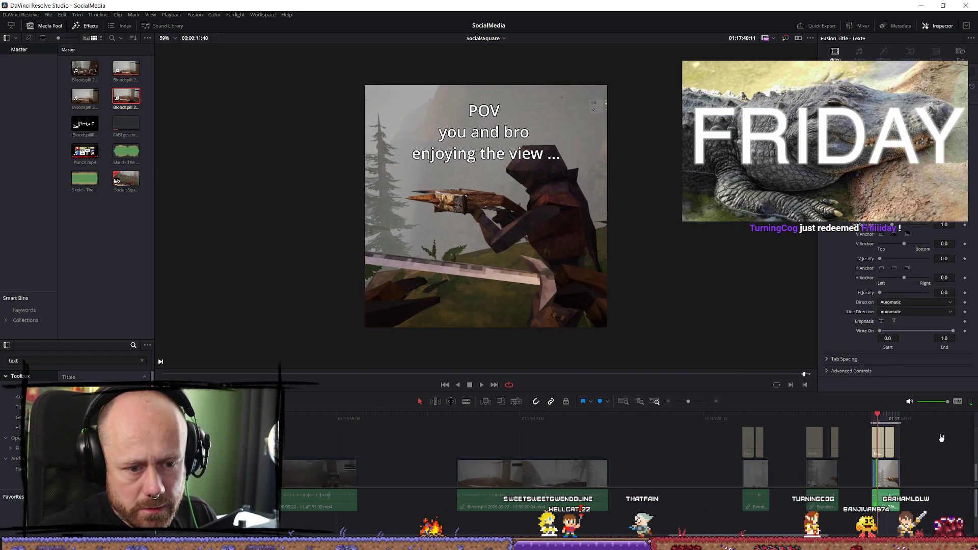
click(584, 418)
key(space)
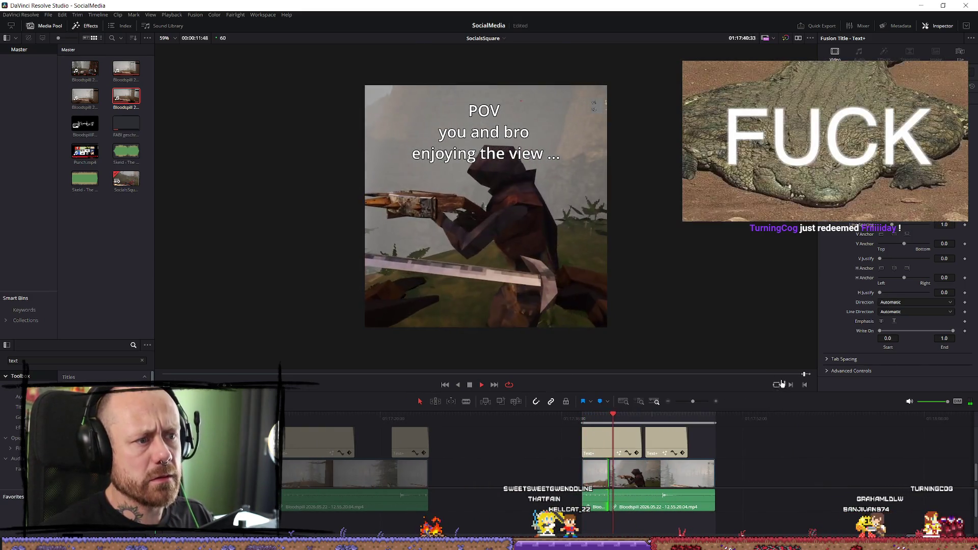
key(space)
scroll(668, 460, up, 3)
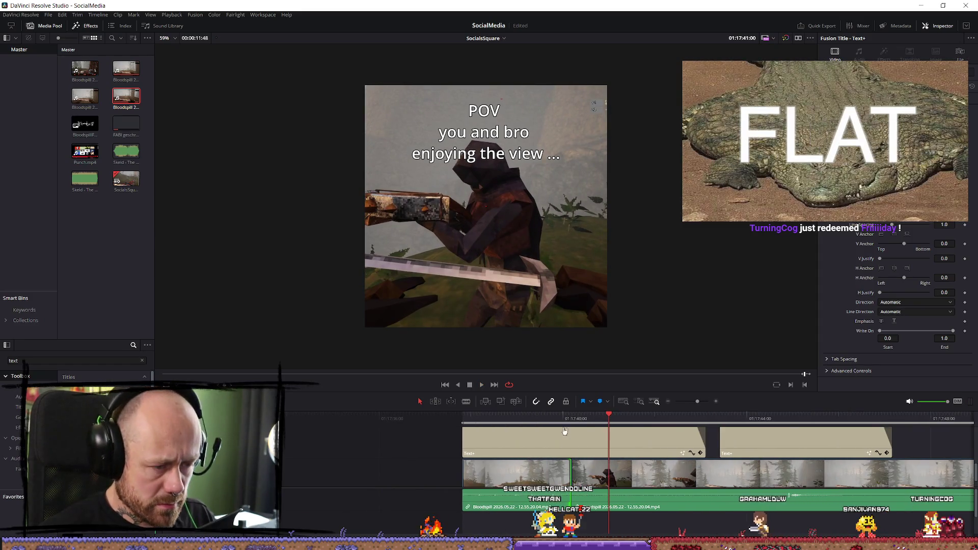
click(563, 420)
key(space)
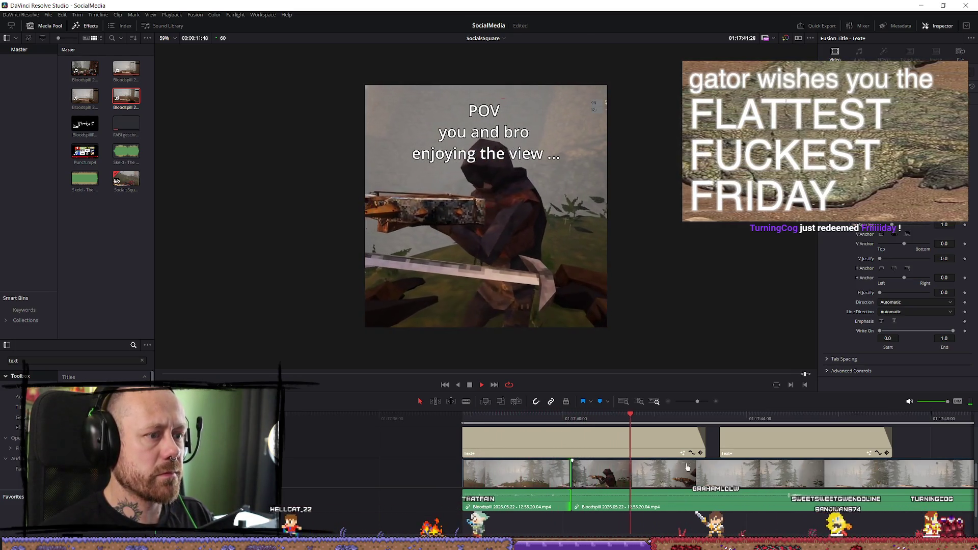
drag(748, 418, 577, 421)
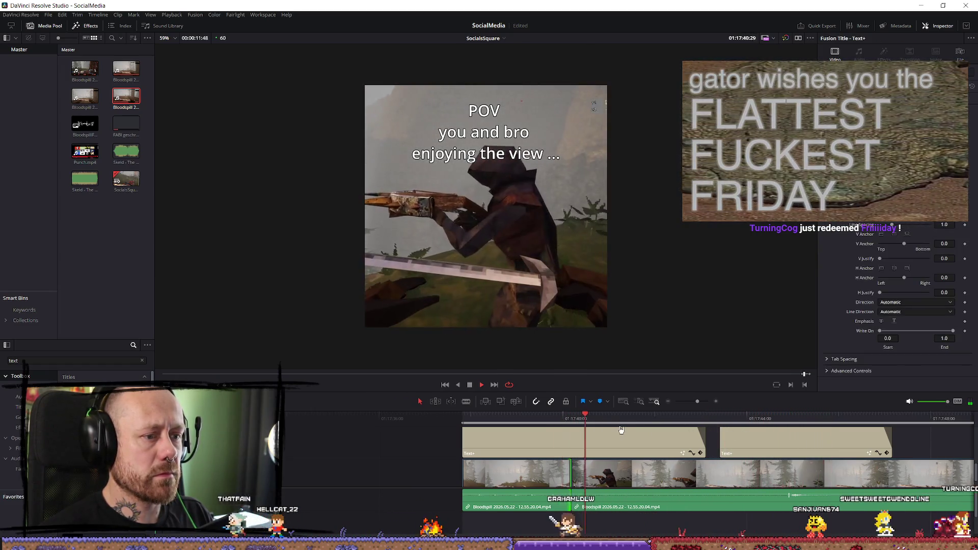
key(space)
click(545, 480)
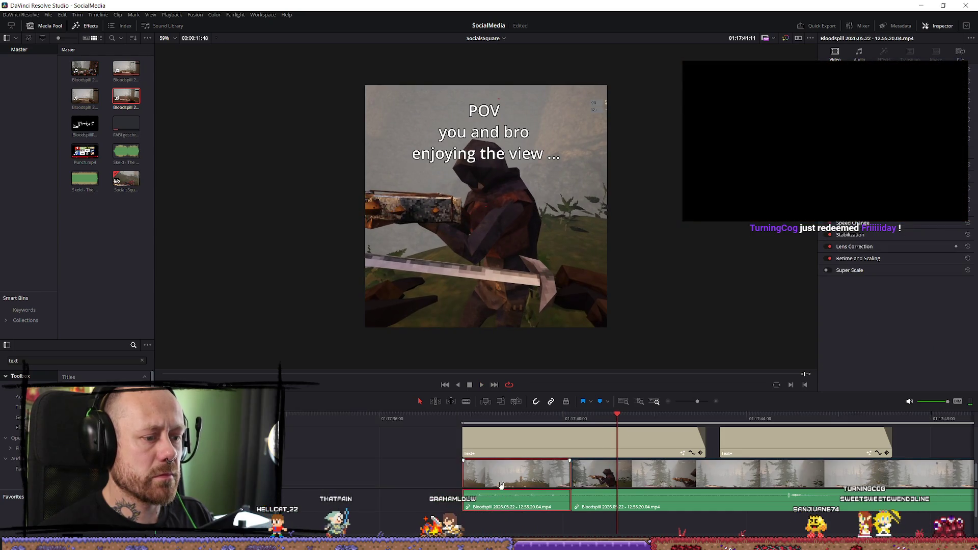
Step: Move the first gameplay clip earlier and extend the second clip's start back, then play it
drag(545, 480, 412, 477)
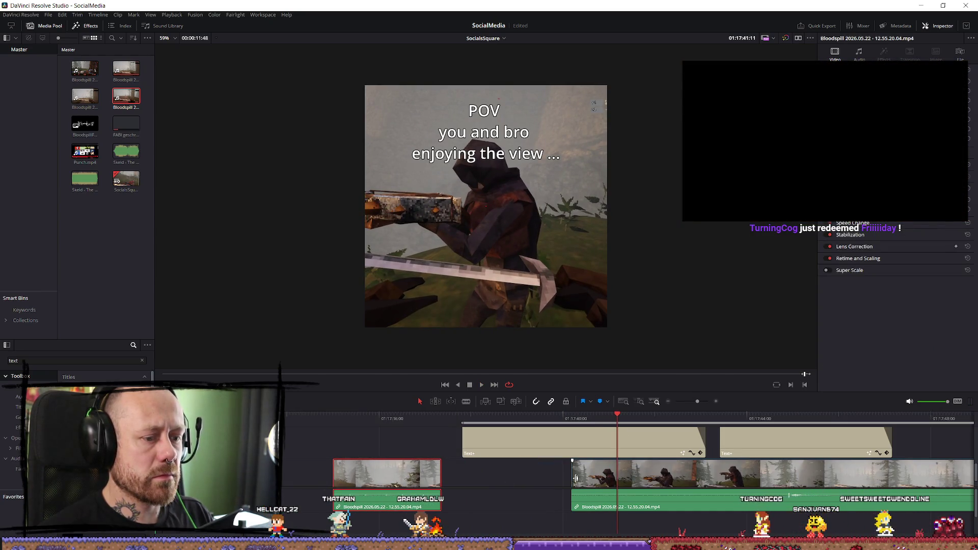
drag(576, 477, 491, 477)
key(Up)
key(space)
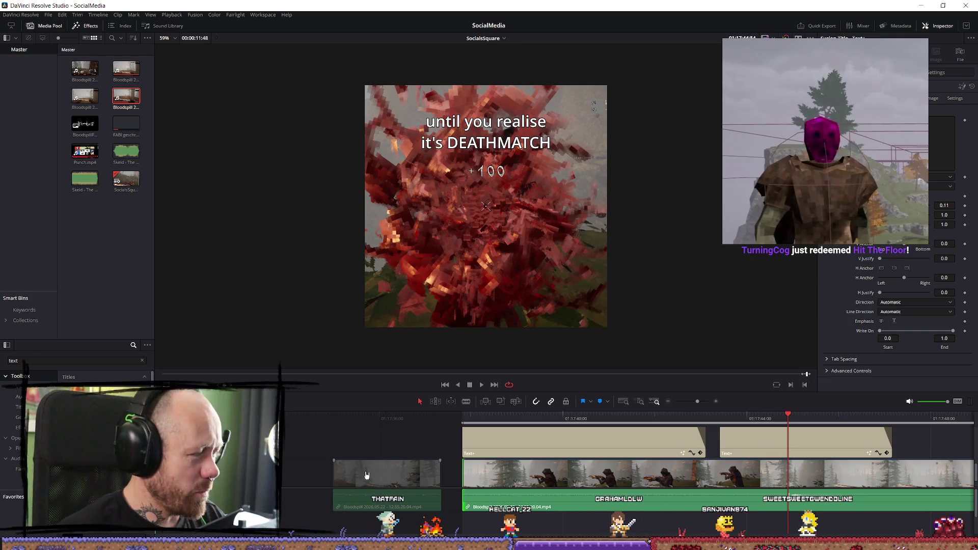
Step: Zoom the timeline out, preview both captions and return to the POV caption start
key(ctrl+minus)
key(ctrl+minus)
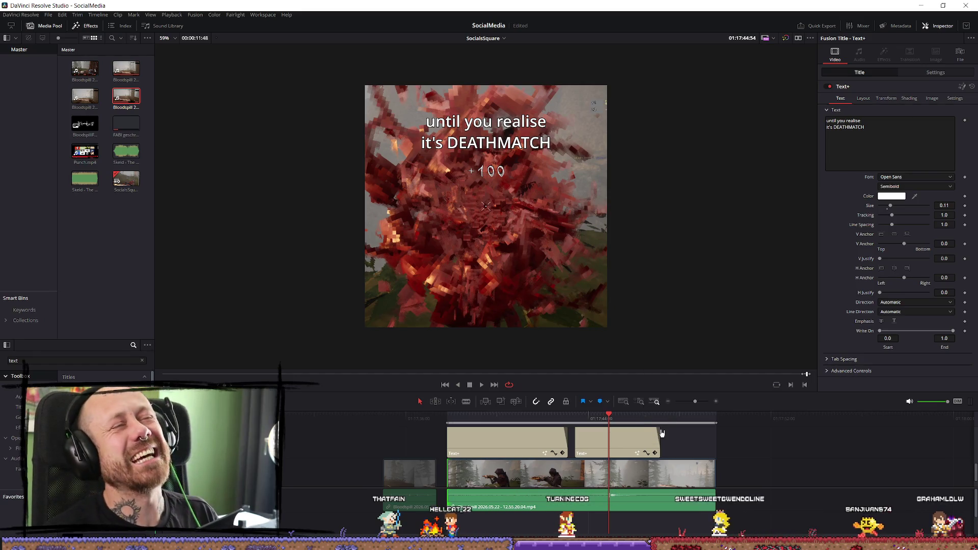
key(space)
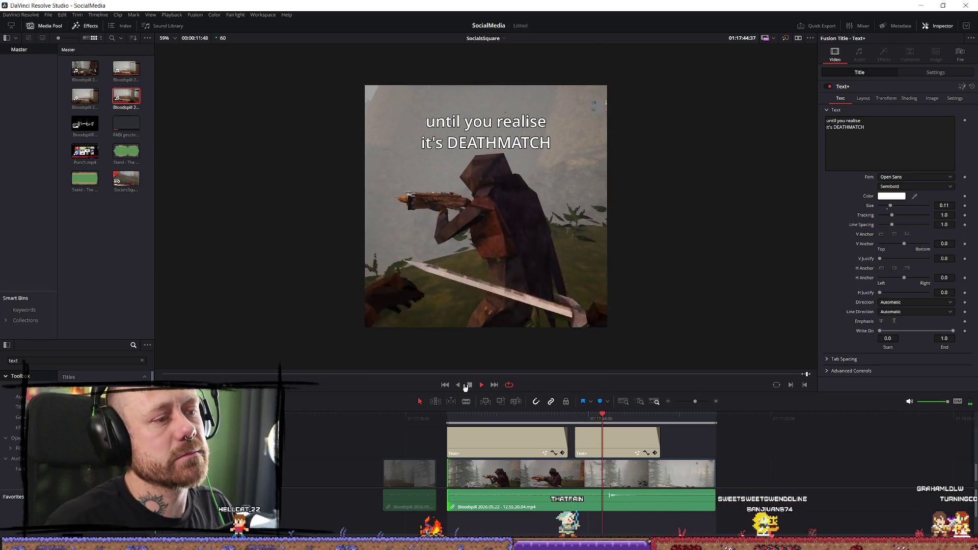
click(474, 418)
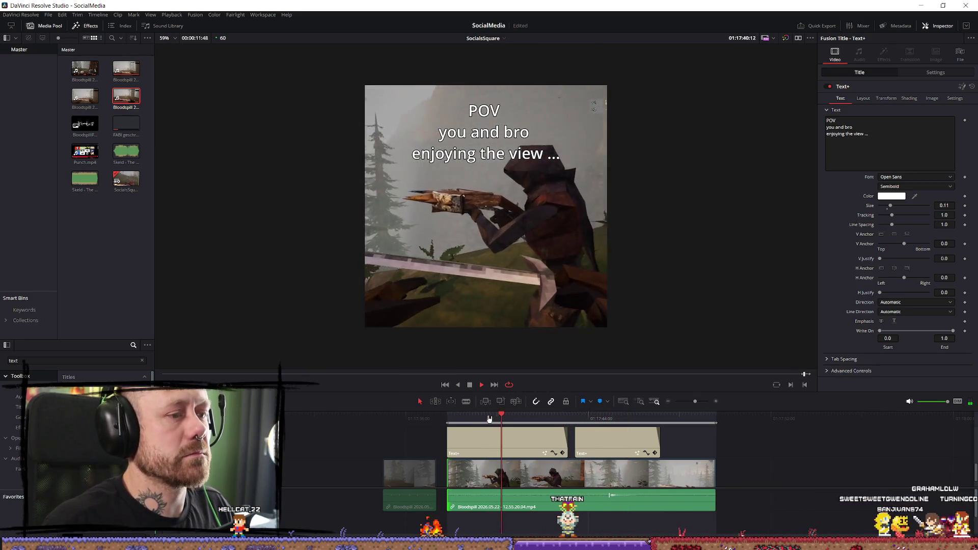
Step: Trim the gameplay clip's start to the scrubbed playhead position and play from there
mouse_move(474, 418)
mouse_down()
mouse_move(451, 439)
mouse_move(479, 439)
mouse_up()
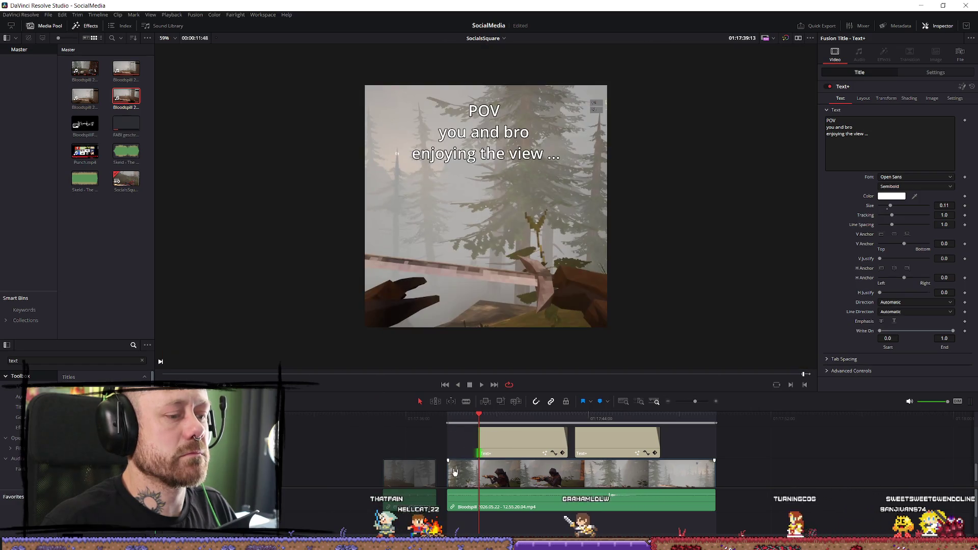
drag(449, 471, 479, 471)
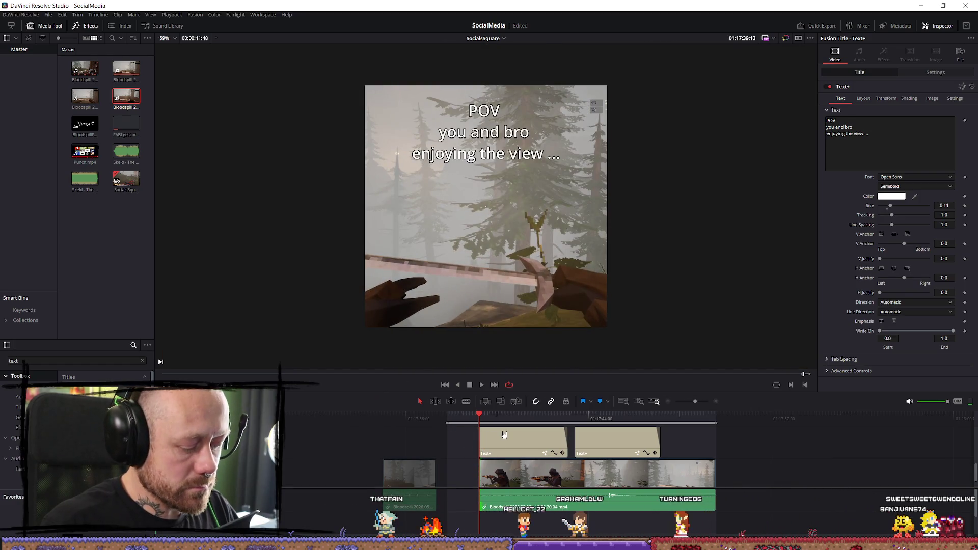
key(space)
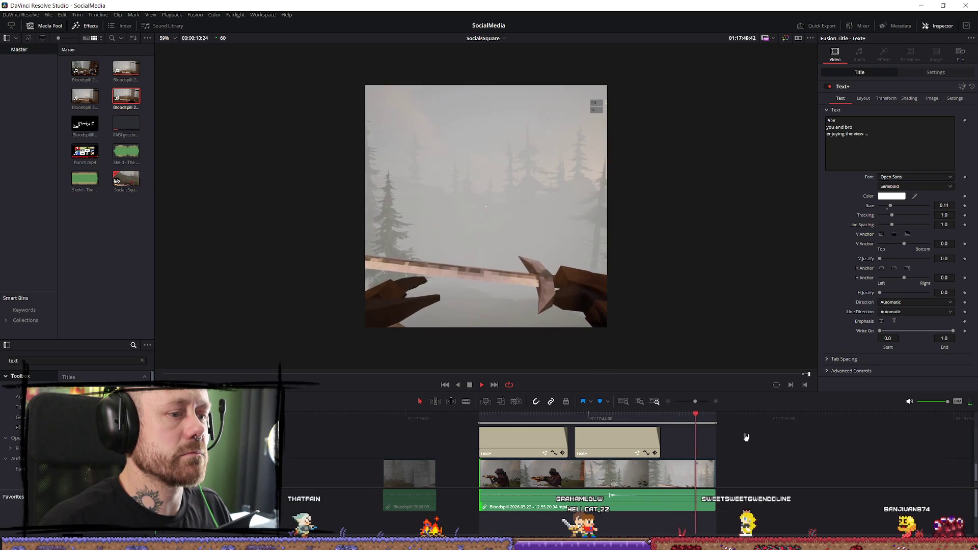
Step: Shorten the DEATHMATCH caption's end and extend the POV caption back to the clip start
drag(659, 438, 668, 438)
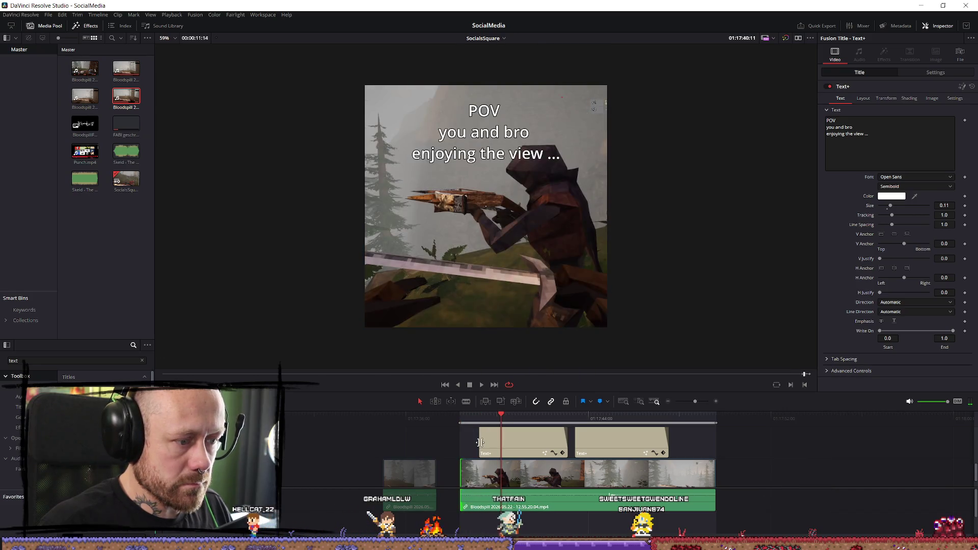
drag(480, 442, 460, 441)
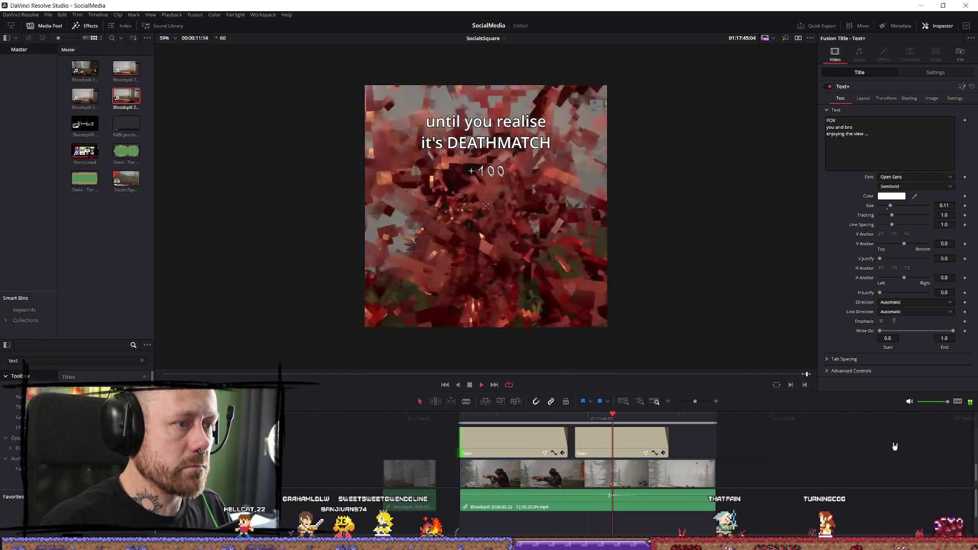
drag(541, 419, 625, 423)
click(604, 417)
Step: Replay the edit through the POV and DEATHMATCH captions to check the fit
key(space)
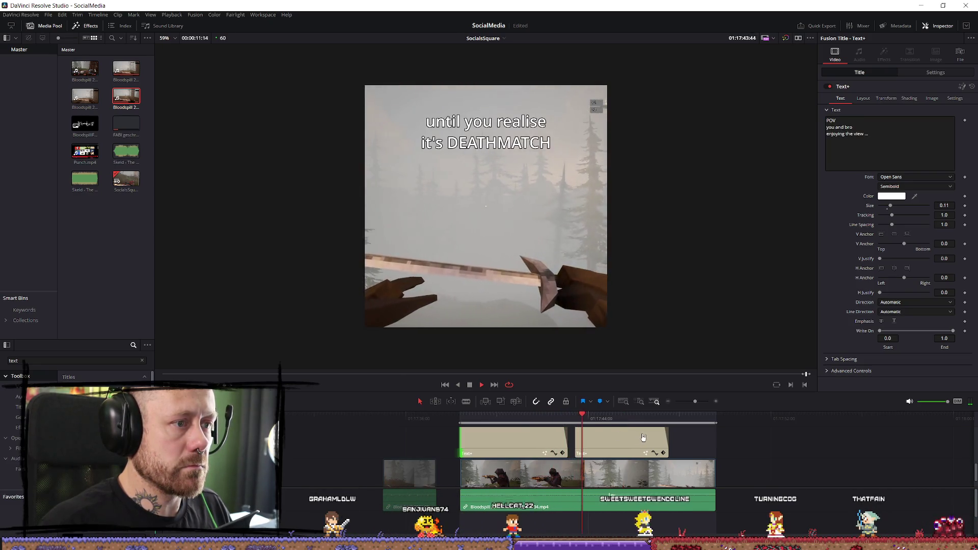
key(space)
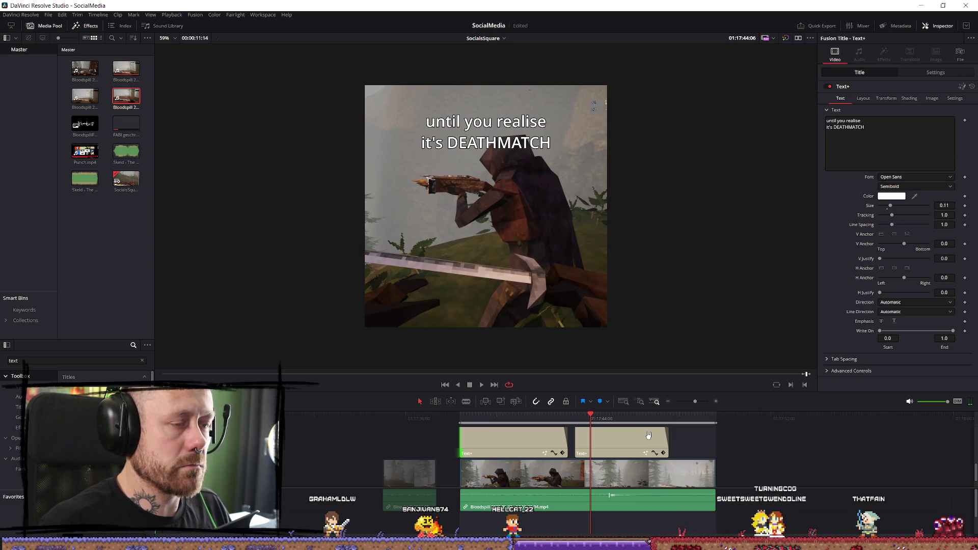
key(space)
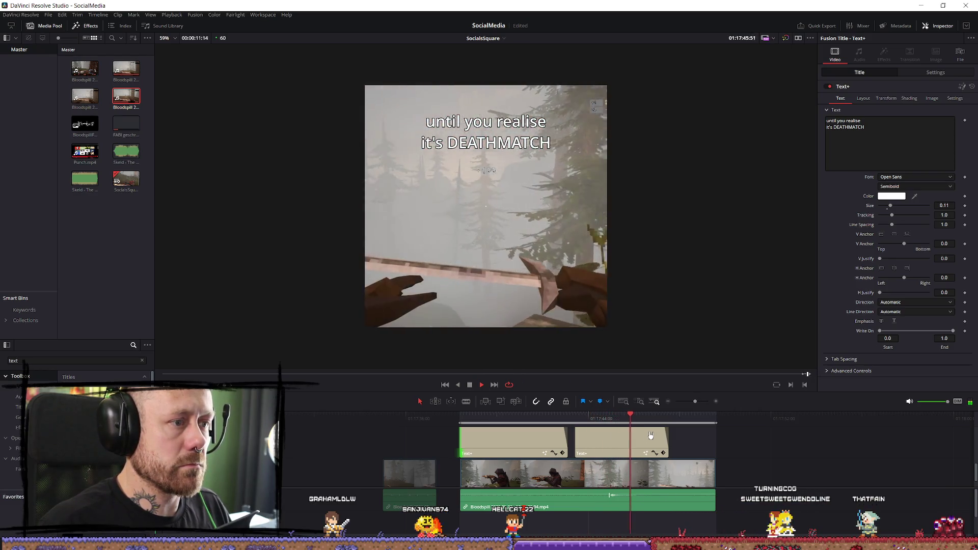
click(496, 415)
key(space)
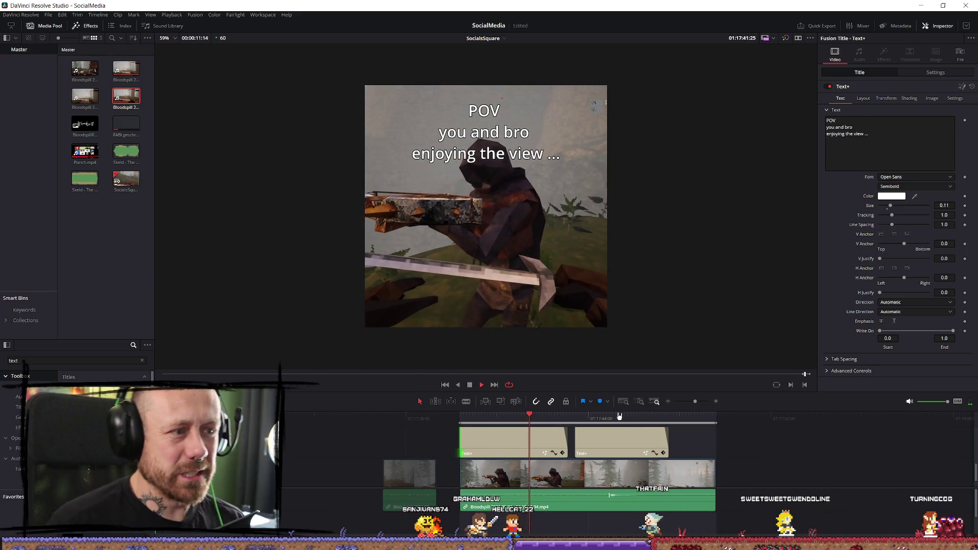
scroll(588, 246, down, 1)
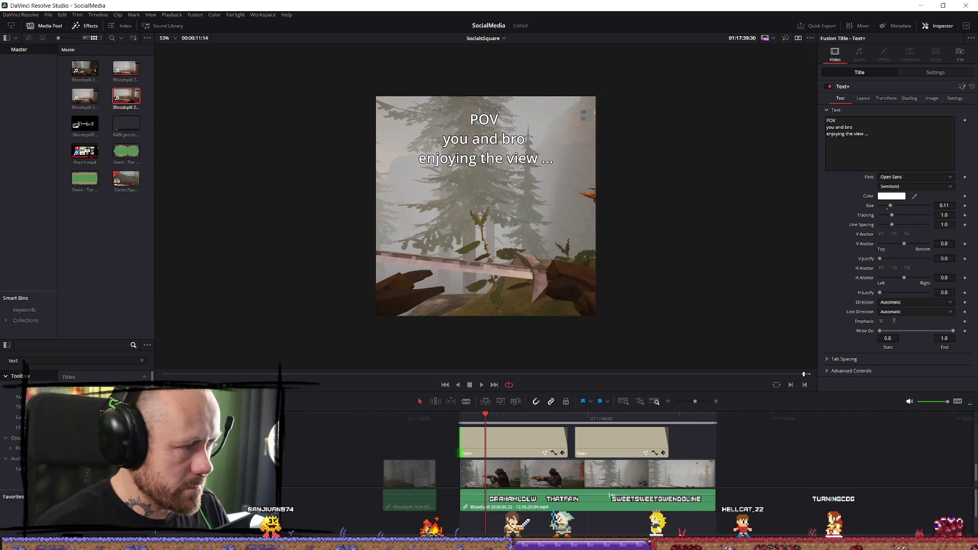
click(124, 226)
Step: Preview the Skeld music tracks and pick '05 Black Fortress'
double_click(117, 151)
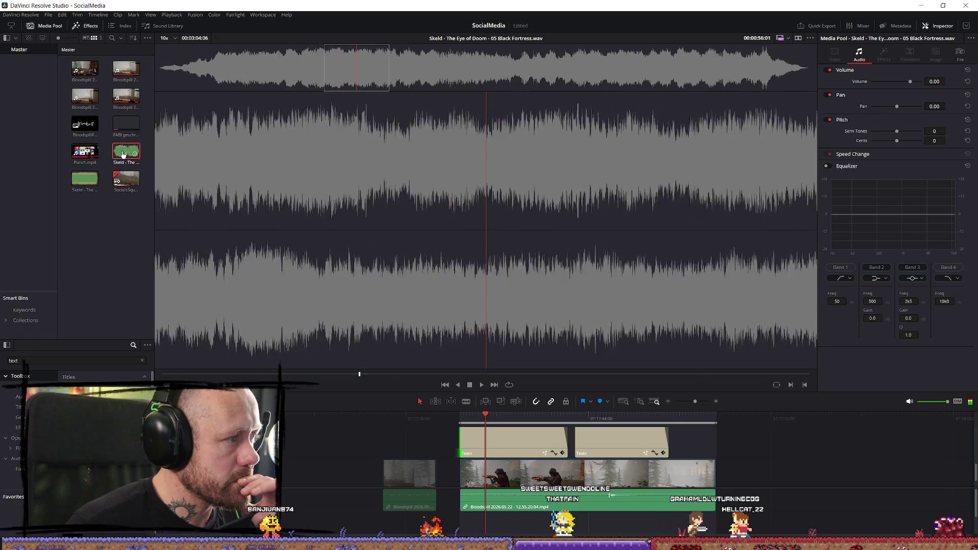
double_click(117, 179)
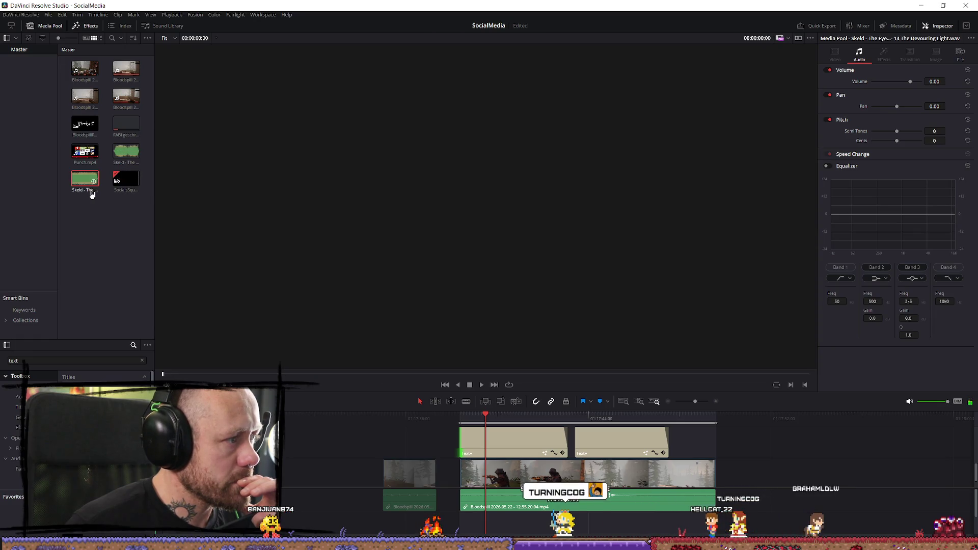
click(130, 161)
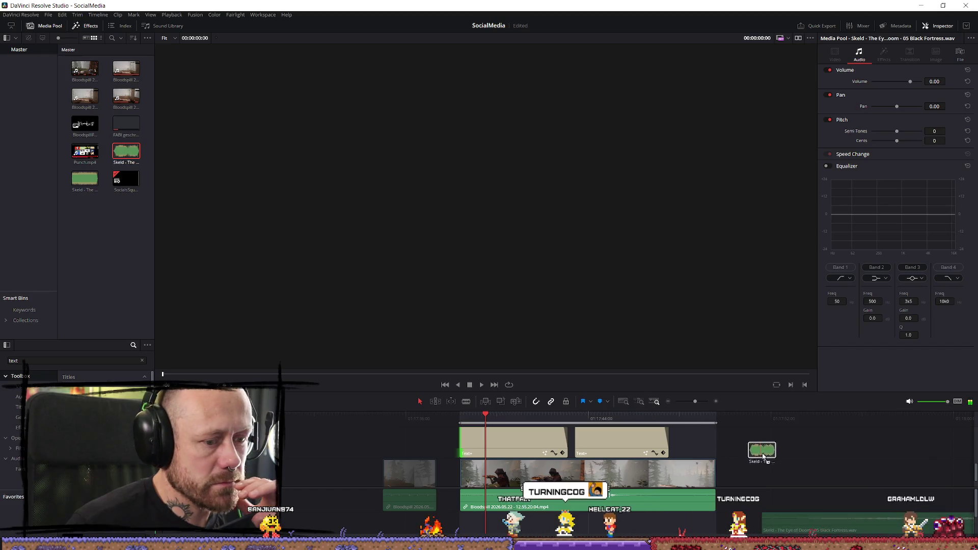
Step: Place Black Fortress on a lower audio track and lower its volume to -9.09
drag(763, 456, 754, 473)
mouse_move(828, 494)
mouse_down()
mouse_move(815, 525)
mouse_move(790, 529)
mouse_up()
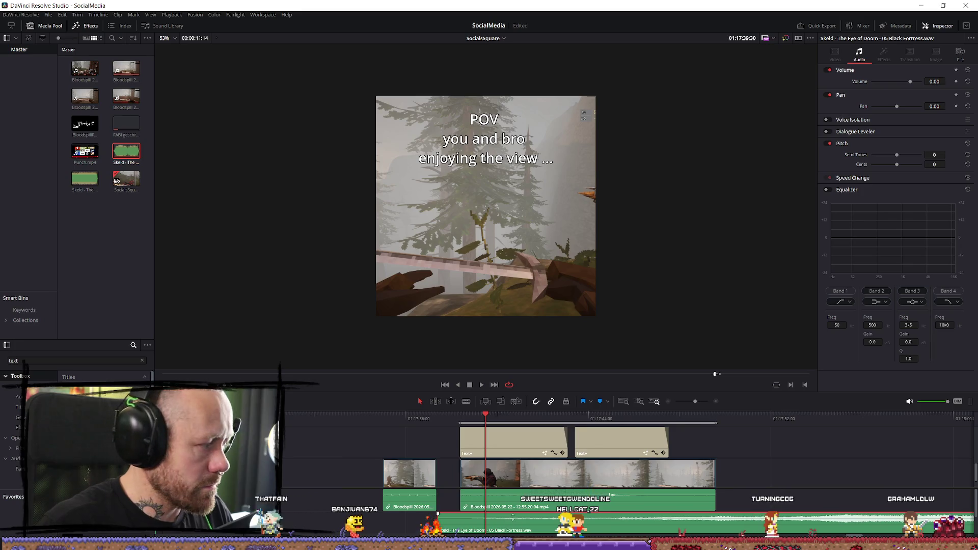
scroll(513, 516, down, 3)
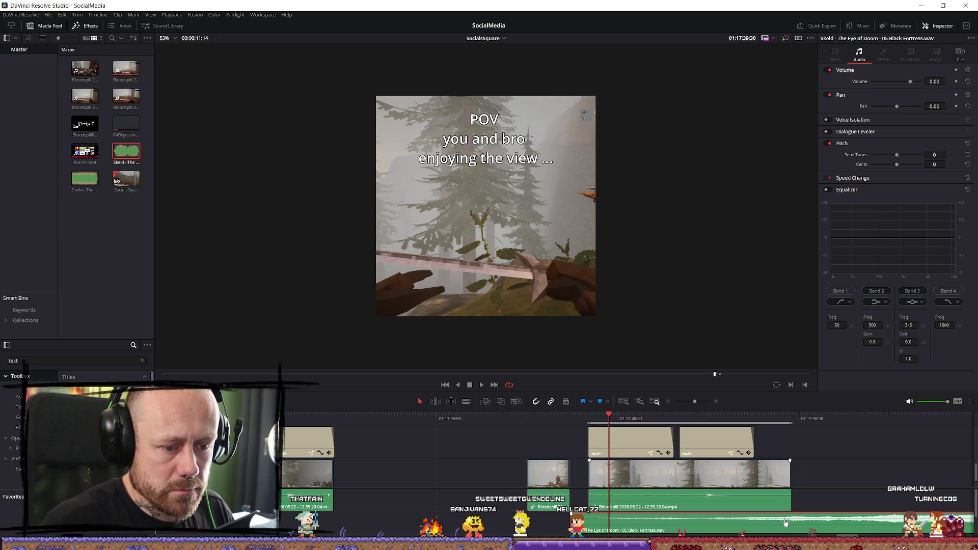
drag(571, 513, 580, 519)
key(space)
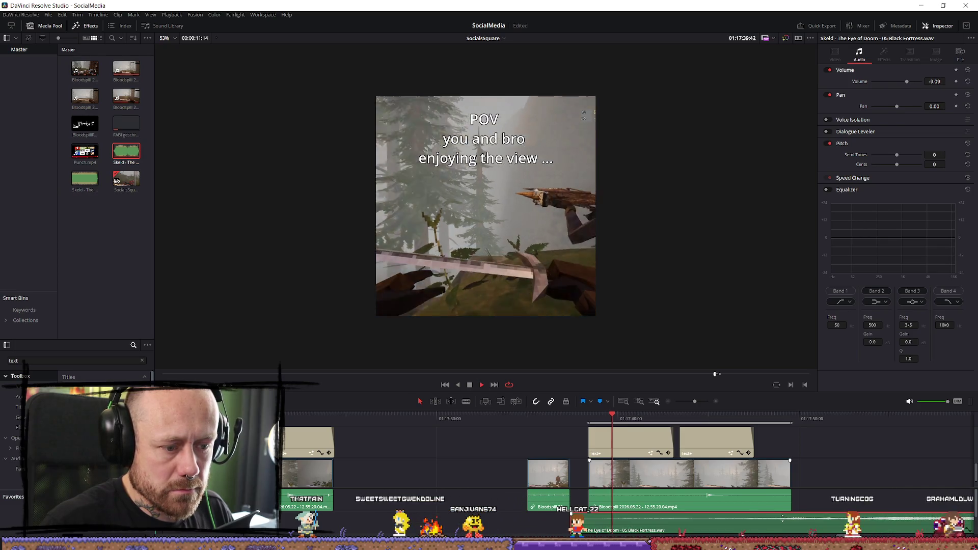
click(591, 420)
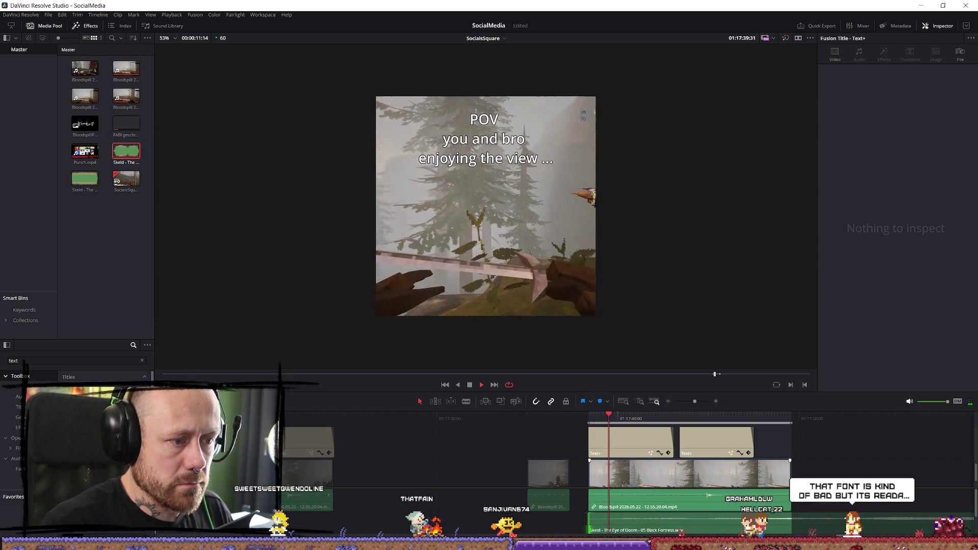
Step: Select the music clip and play the edit to judge the music timing
click(593, 522)
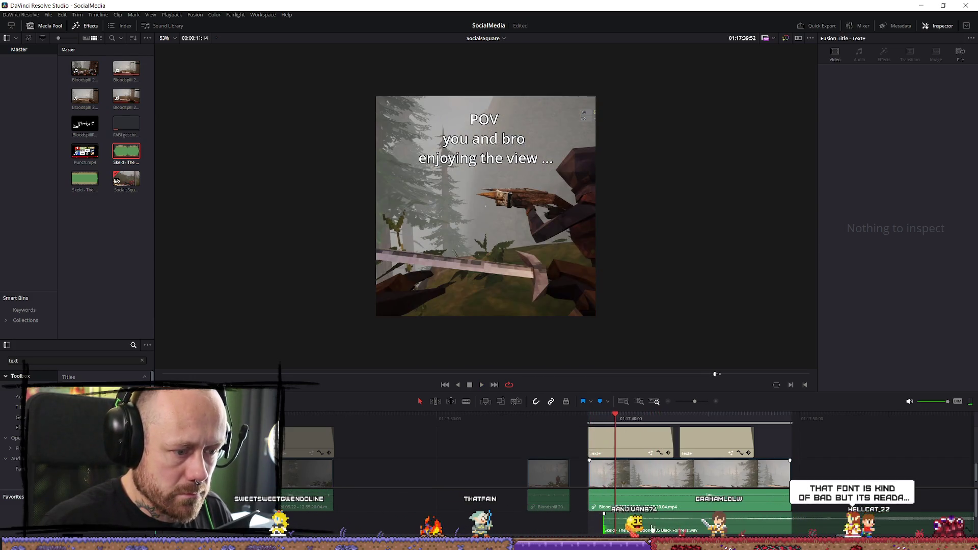
click(645, 528)
key(space)
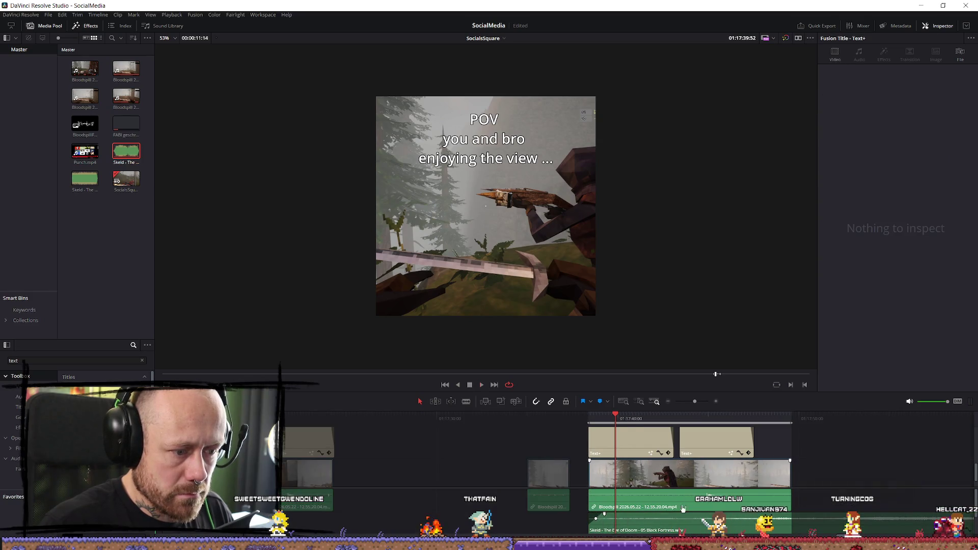
key(Up)
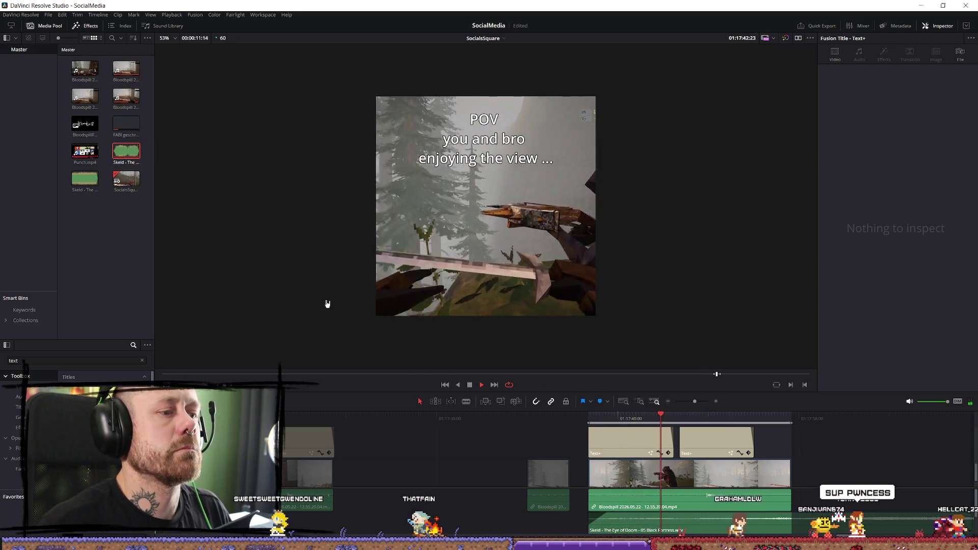
key(space)
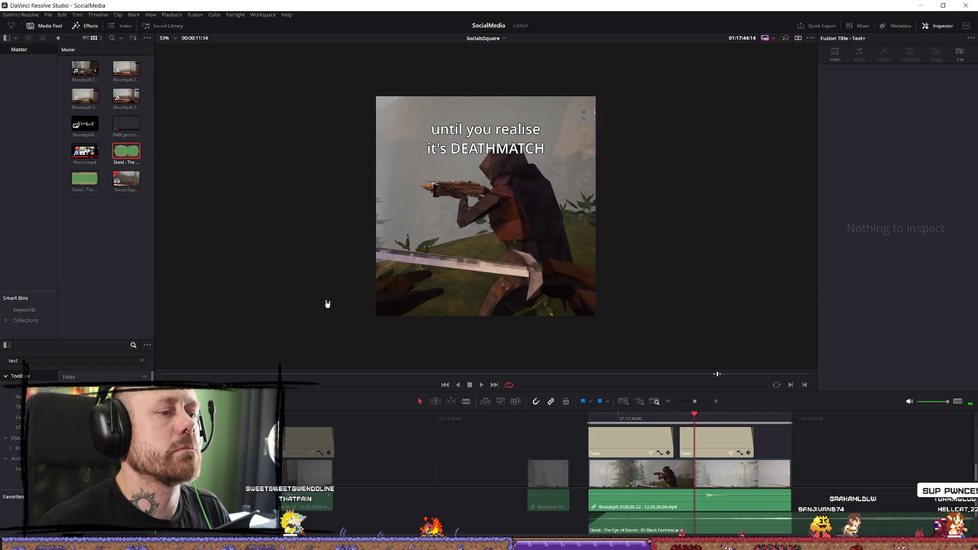
key(space)
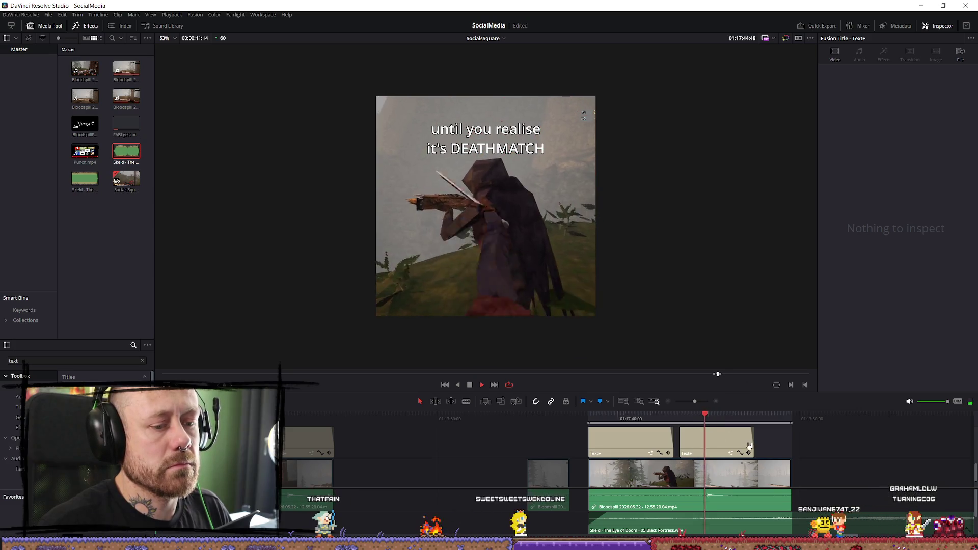
key(space)
scroll(850, 504, down, 2)
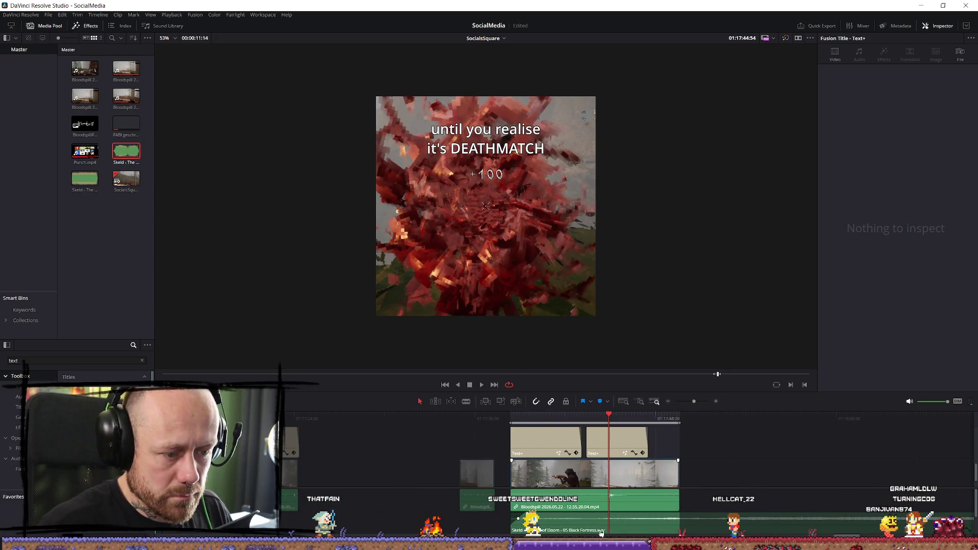
Step: Slide the Black Fortress clip about five seconds later and play back the sync
mouse_move(515, 530)
mouse_down()
mouse_move(595, 529)
mouse_move(518, 528)
mouse_up()
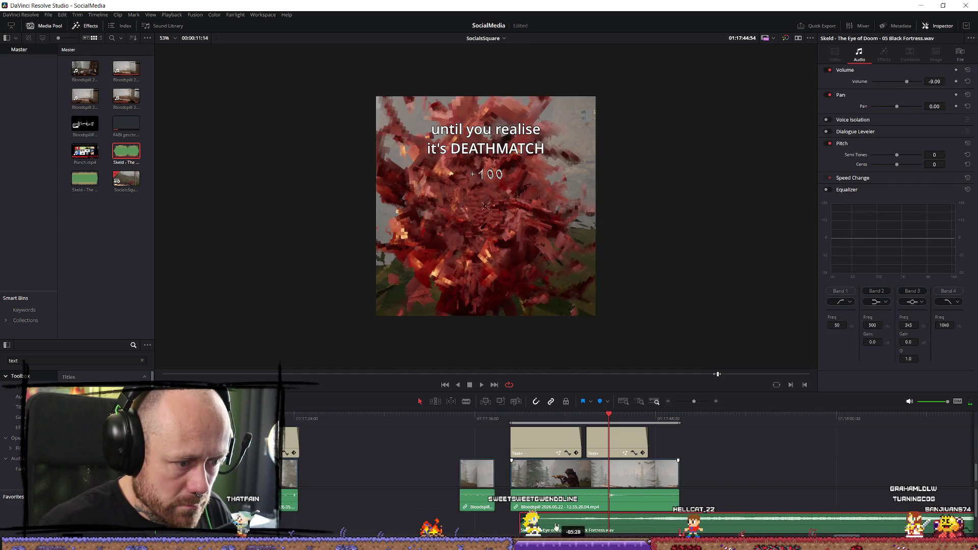
key(space)
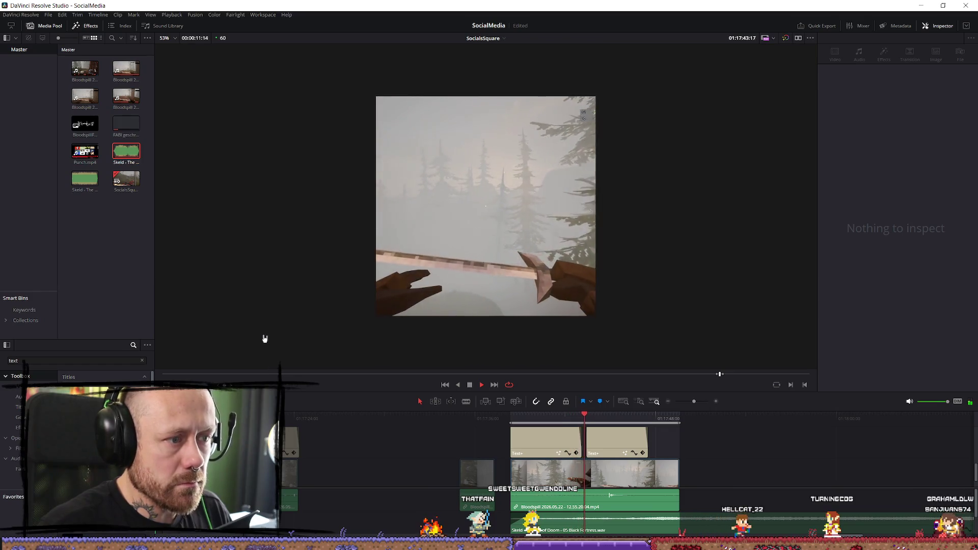
key(space)
Step: Start the DEATHMATCH caption slightly later and preview the change
scroll(679, 473, down, 3)
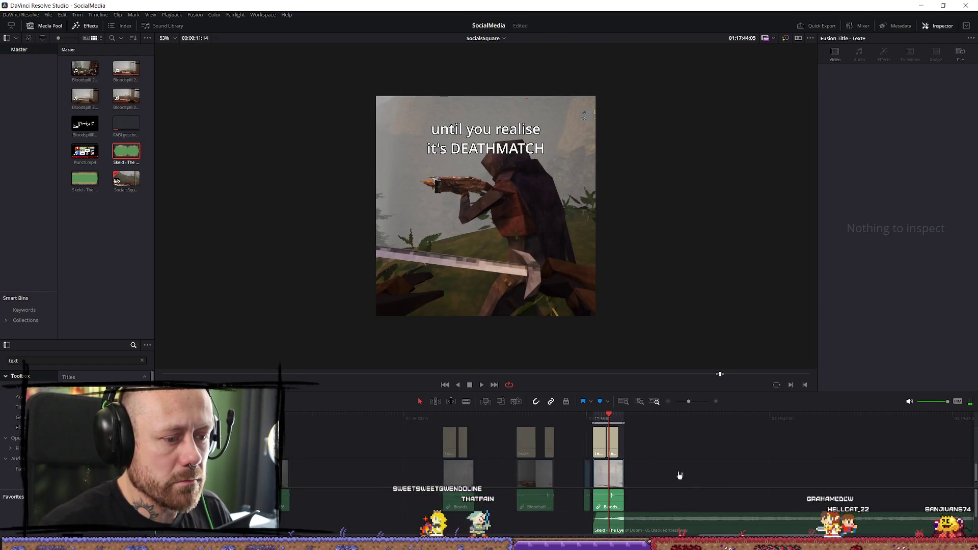
click(602, 416)
scroll(744, 469, up, 5)
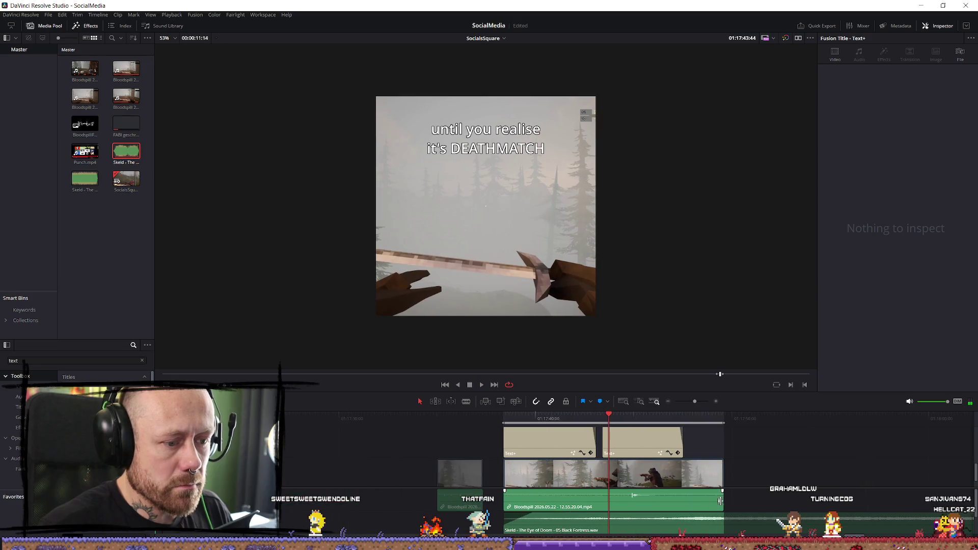
scroll(662, 467, down, 5)
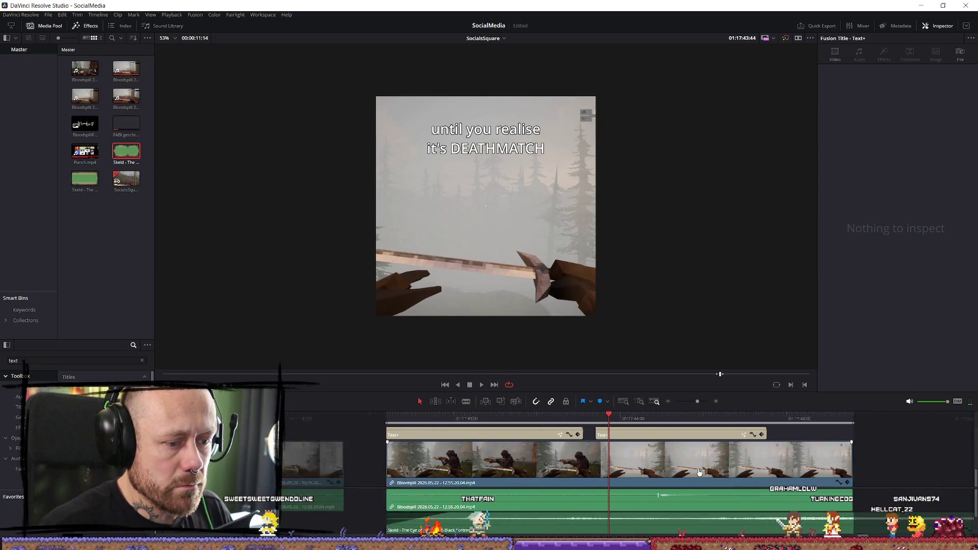
scroll(703, 516, down, 2)
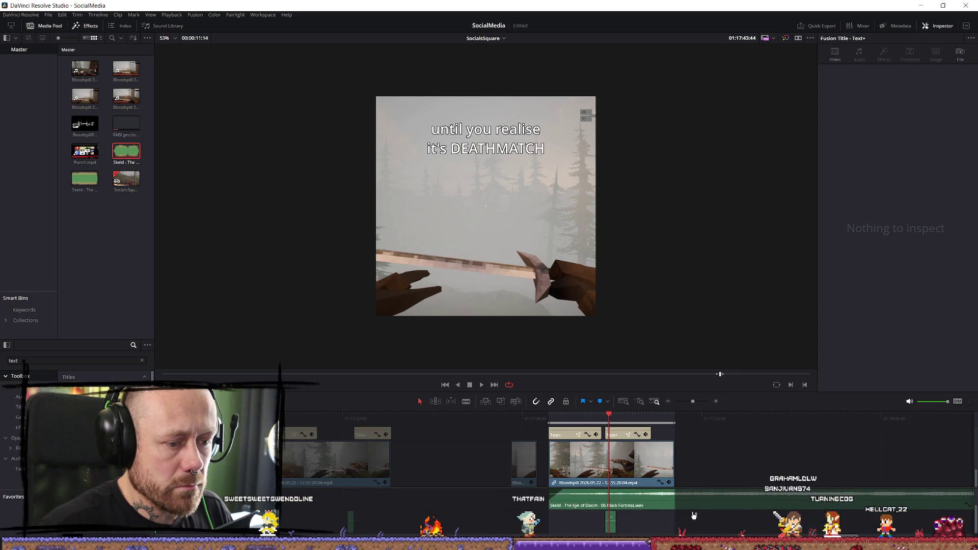
drag(623, 434, 606, 418)
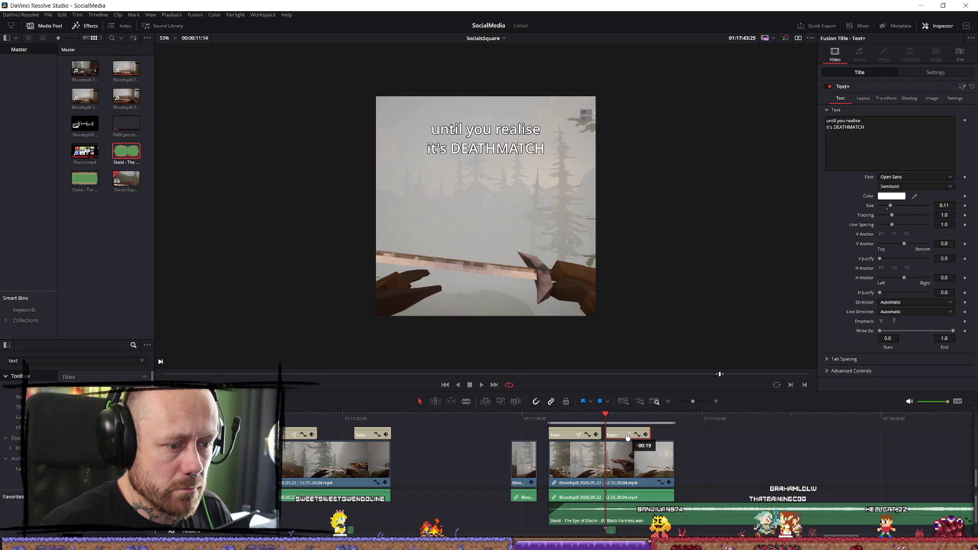
key(space)
scroll(674, 474, up, 2)
key(space)
scroll(674, 474, up, 4)
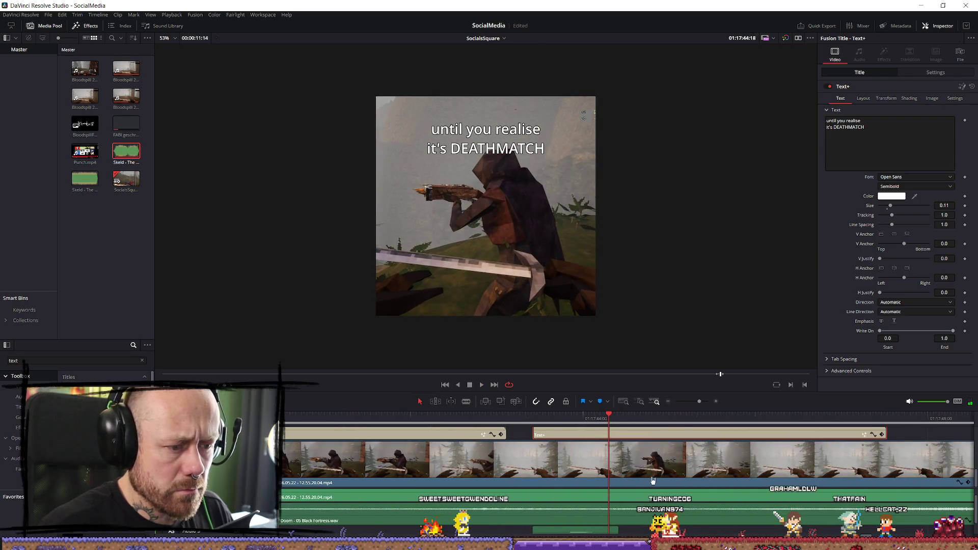
Step: Align the DEATHMATCH caption start with the punch, extend the POV caption to meet it, and replay
drag(536, 523, 569, 523)
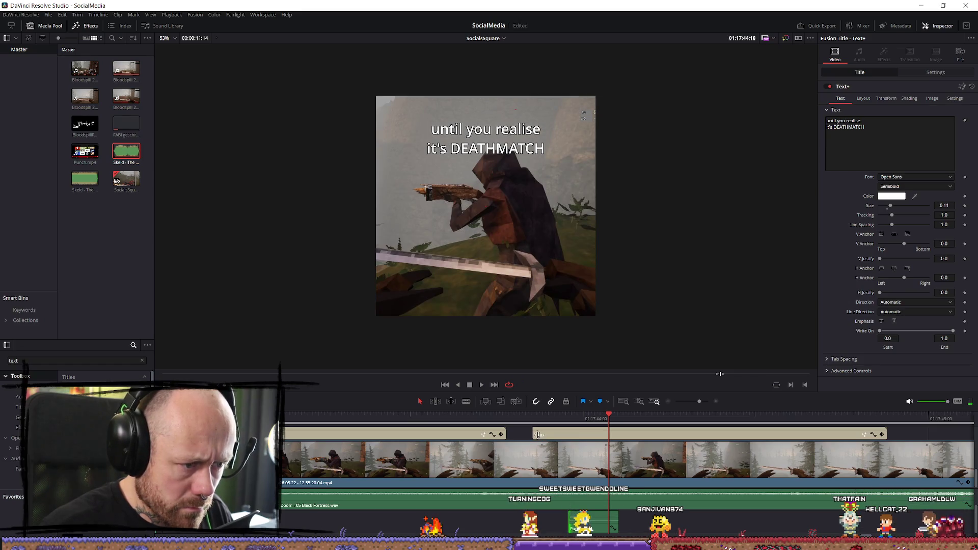
mouse_move(537, 434)
mouse_down()
mouse_move(580, 433)
mouse_move(568, 434)
mouse_up()
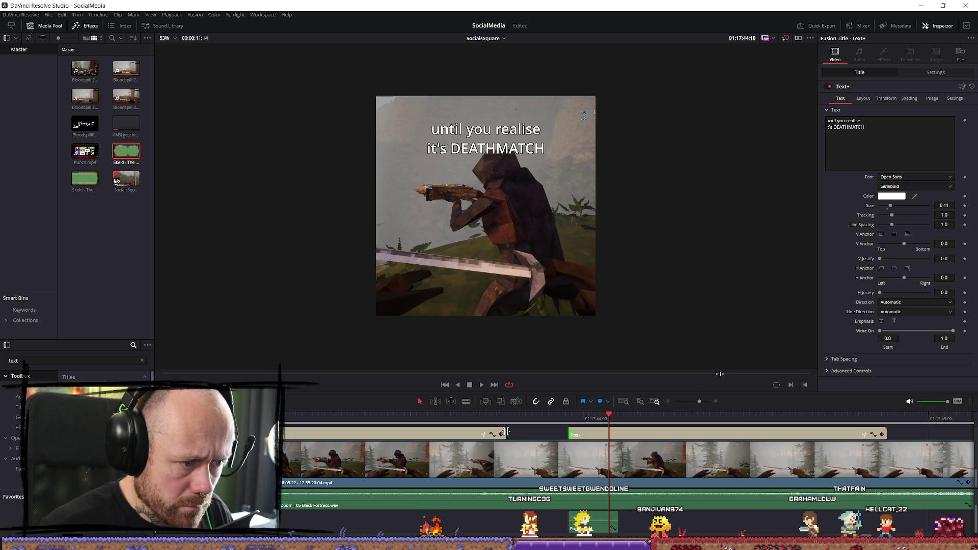
drag(507, 432, 538, 432)
key(/)
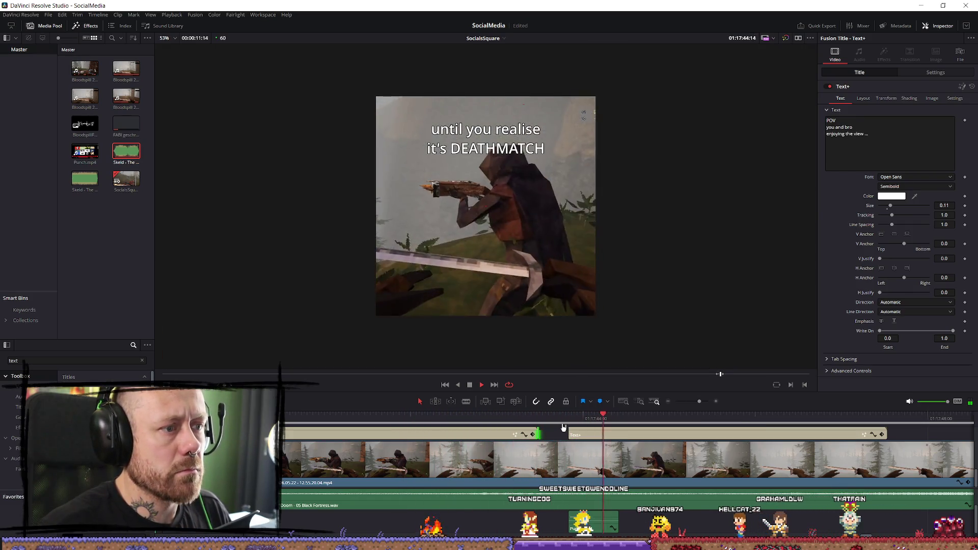
click(542, 424)
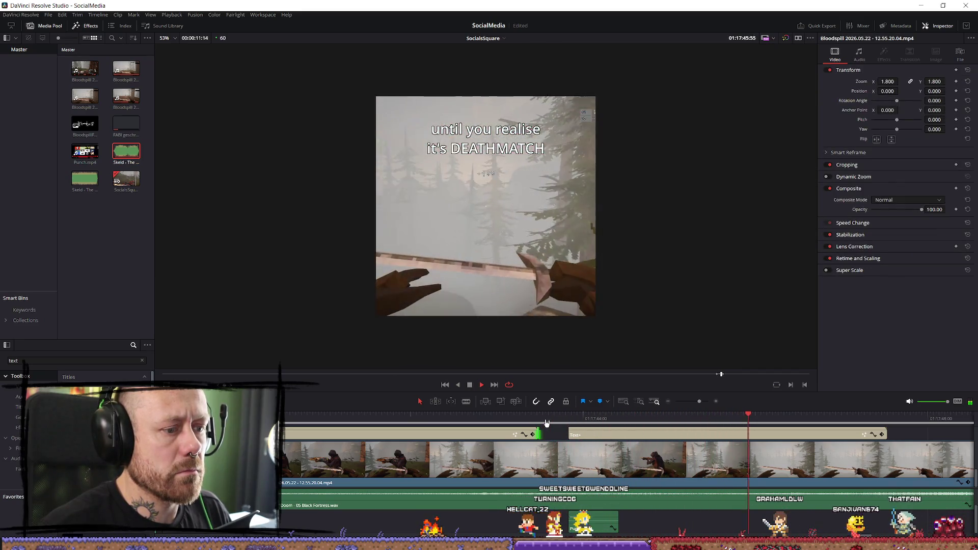
key(space)
scroll(578, 469, down, 2)
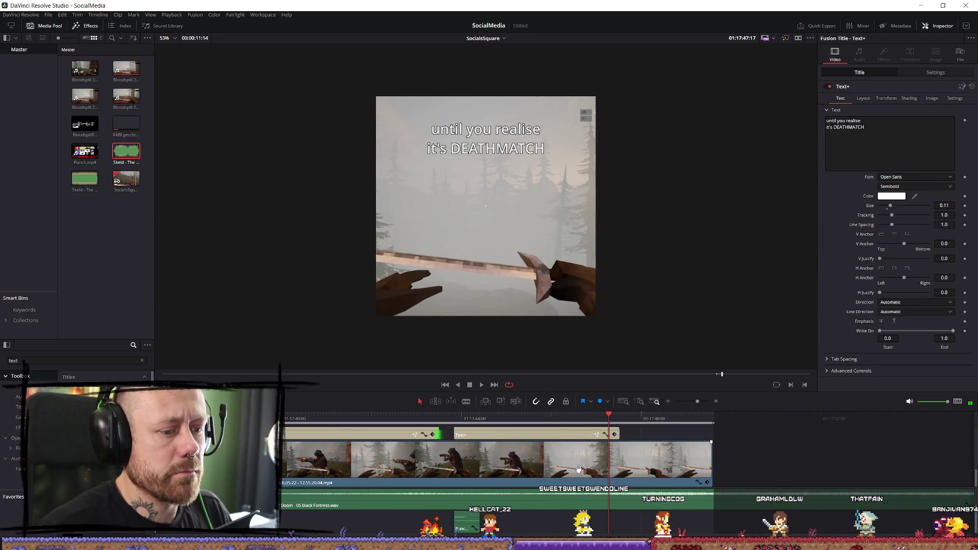
key(space)
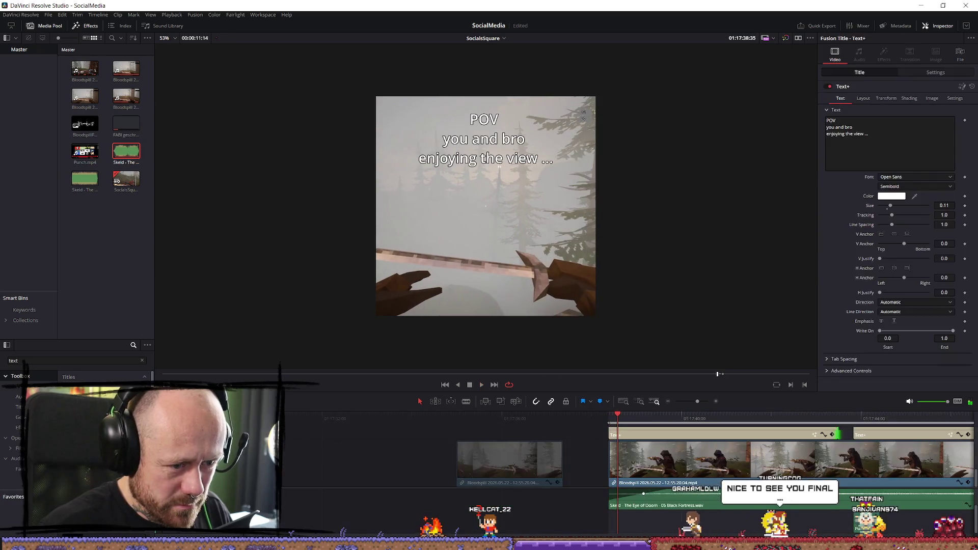
Step: Move to where the gameplay footage ends, then replay the caption section from the POV caption
key(space)
scroll(759, 469, down, 3)
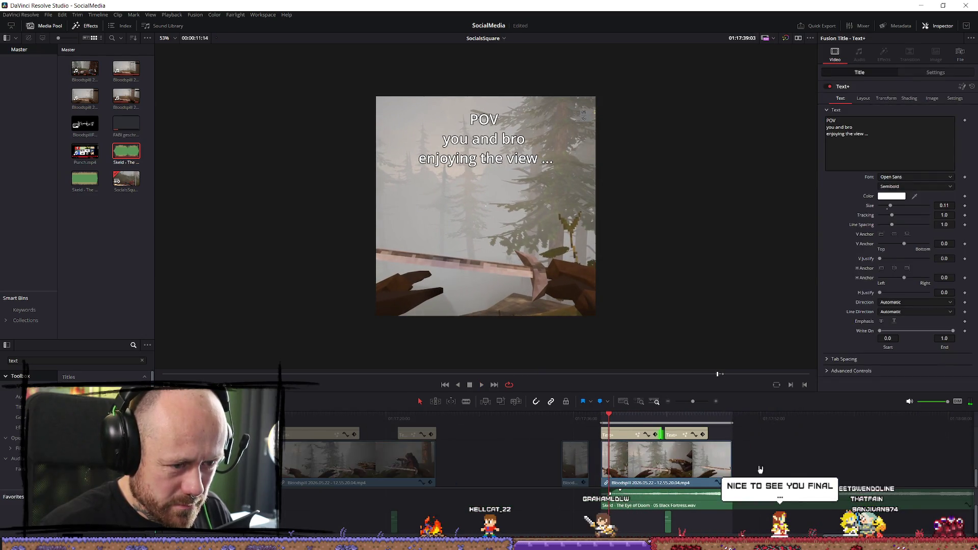
click(731, 421)
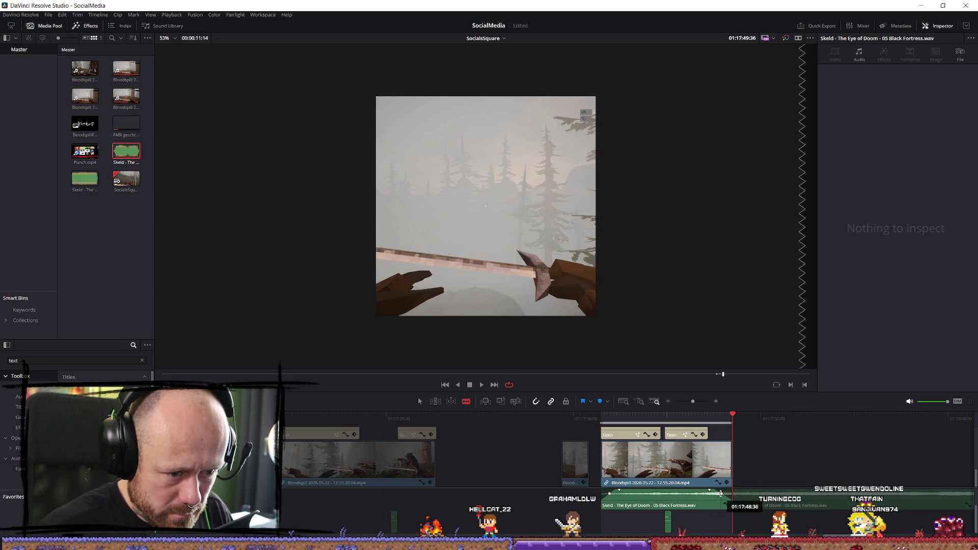
click(702, 481)
key(space)
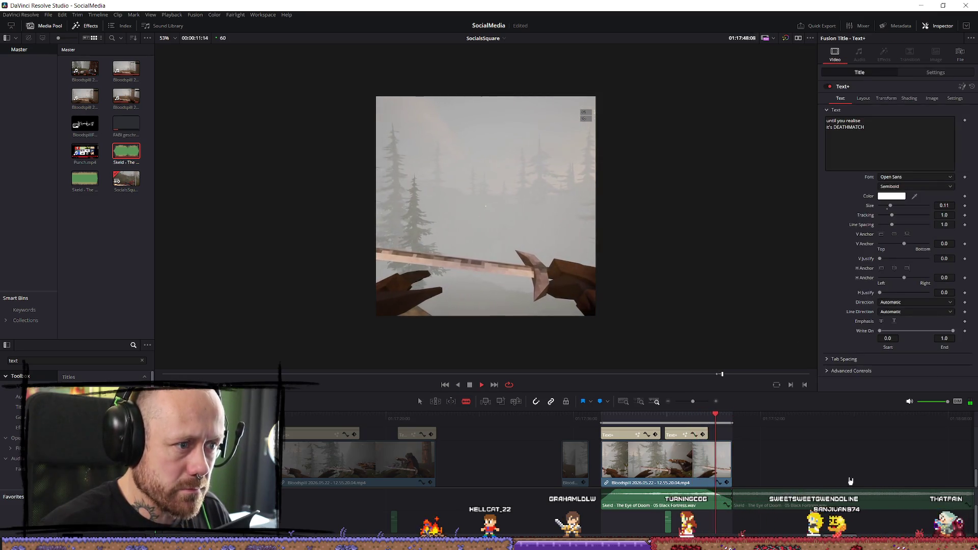
key(space)
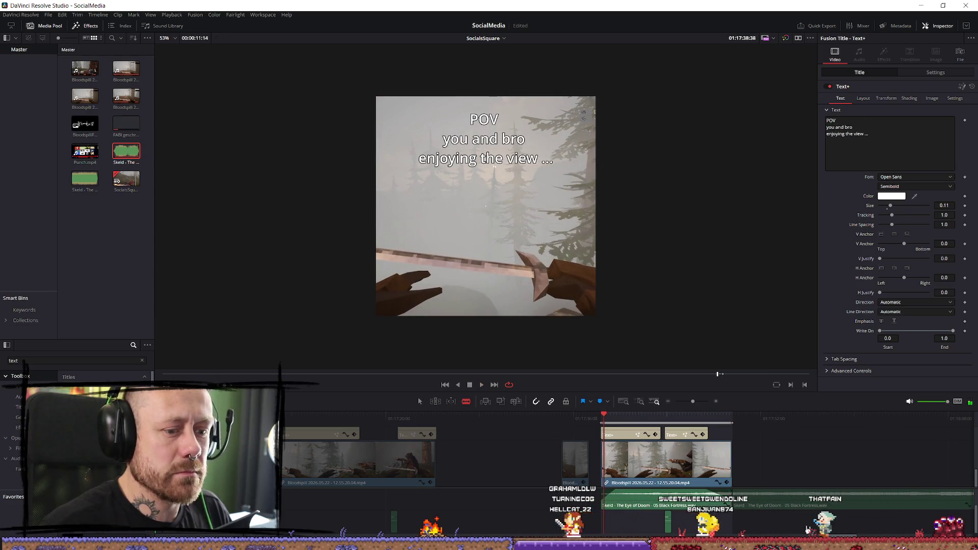
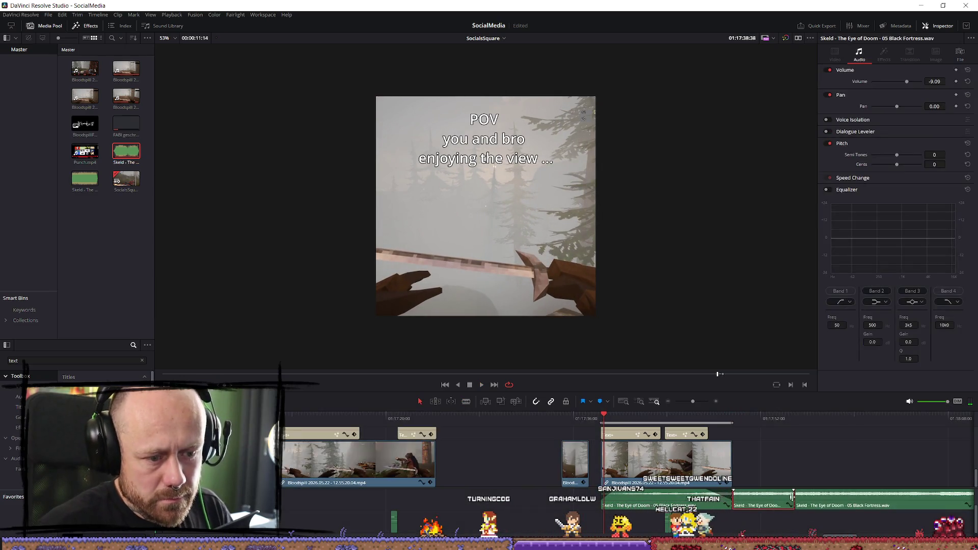
Step: Delete the music past the clip's out point, play back to check, and select the POV title clip
key(Delete)
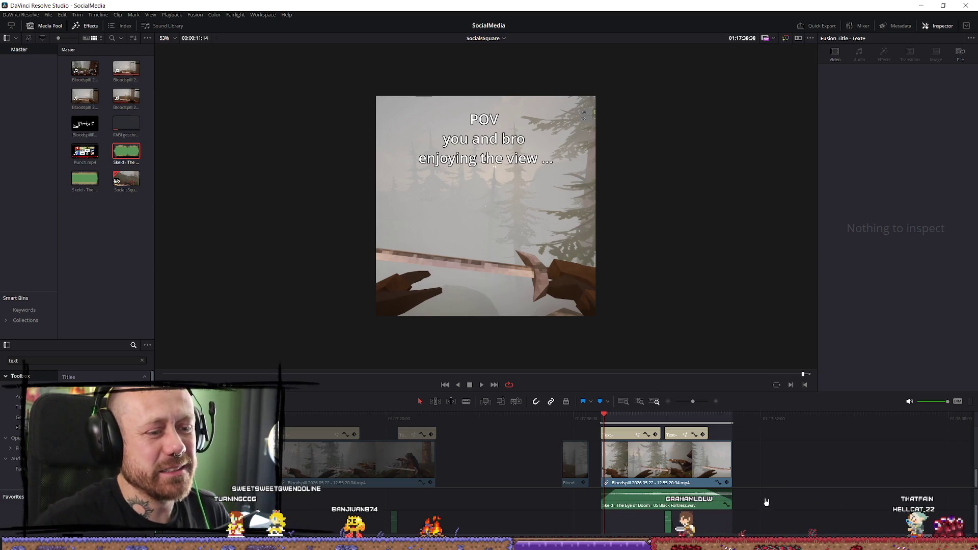
click(614, 422)
key(space)
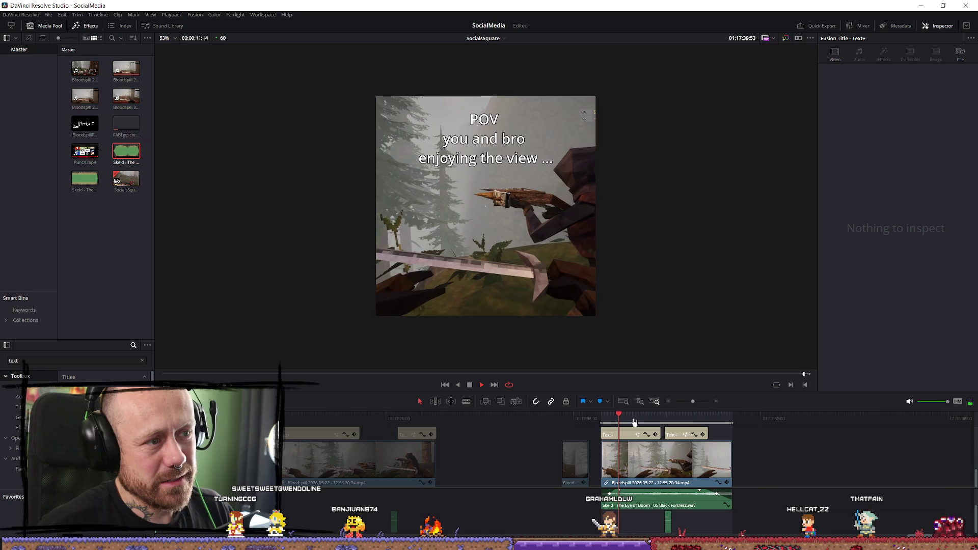
key(space)
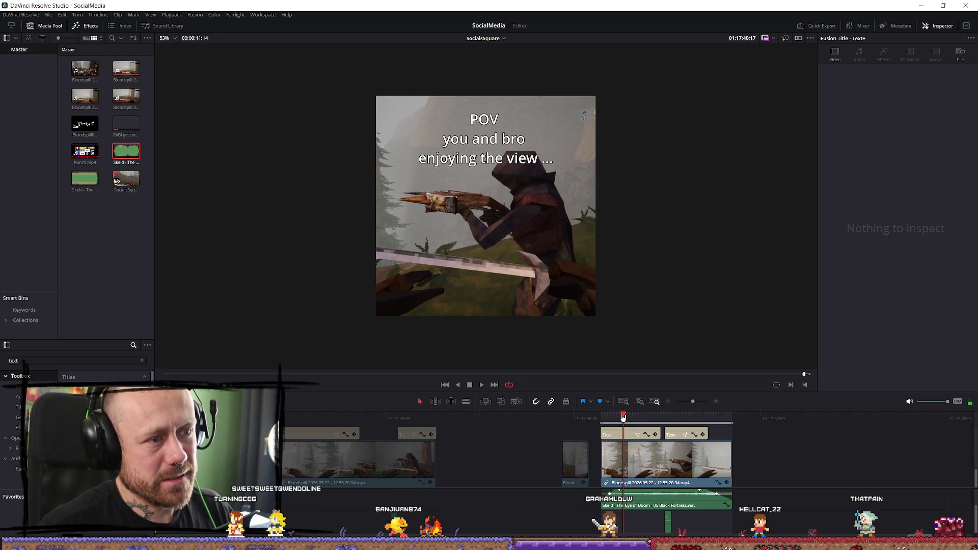
click(616, 418)
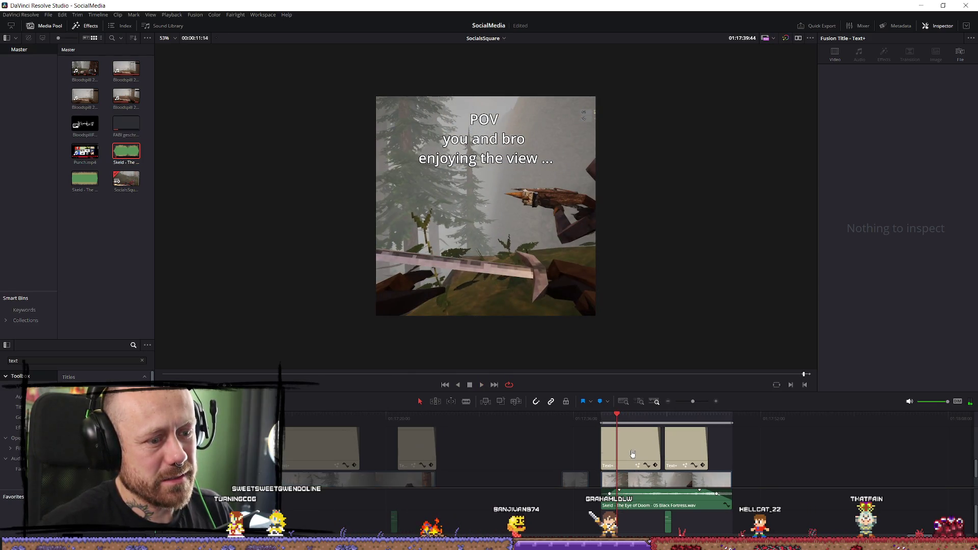
click(632, 448)
Step: Open the POV title's Font list and scroll up through the available typefaces
click(915, 177)
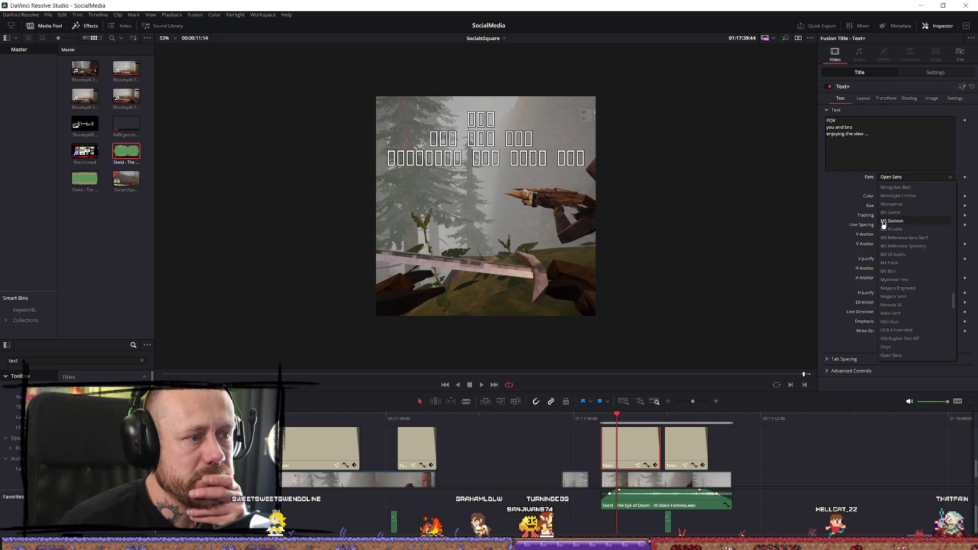
scroll(912, 219, up, 10)
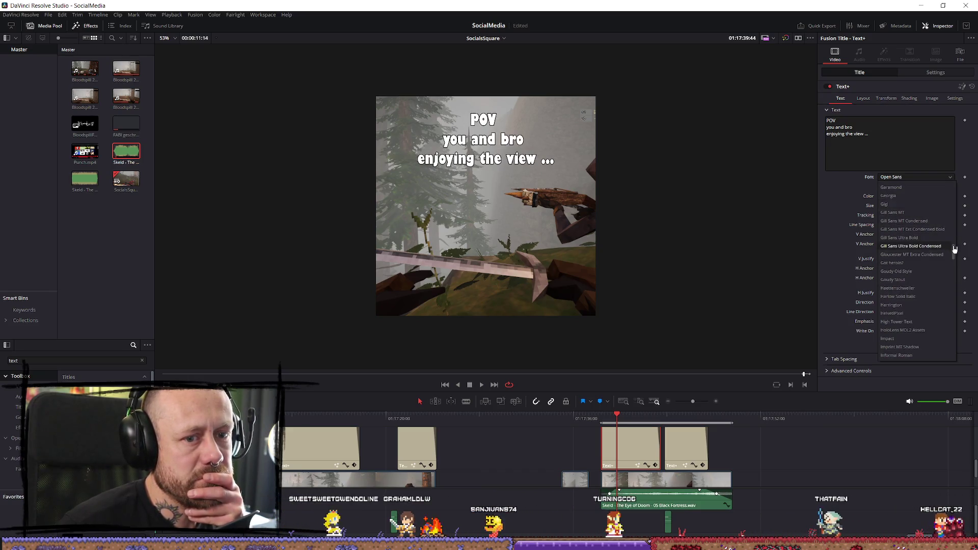
scroll(916, 194, up, 10)
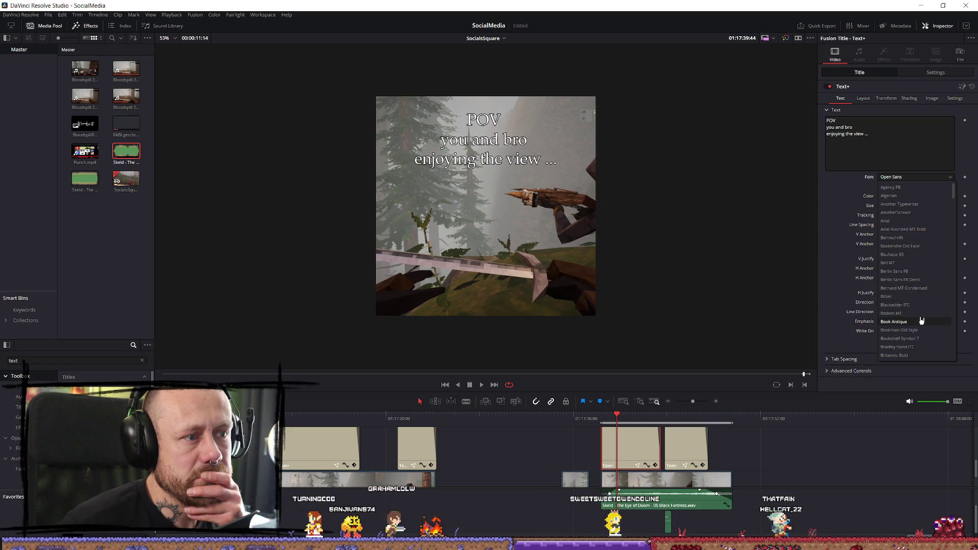
key(Down)
key(Down)
key(Down)
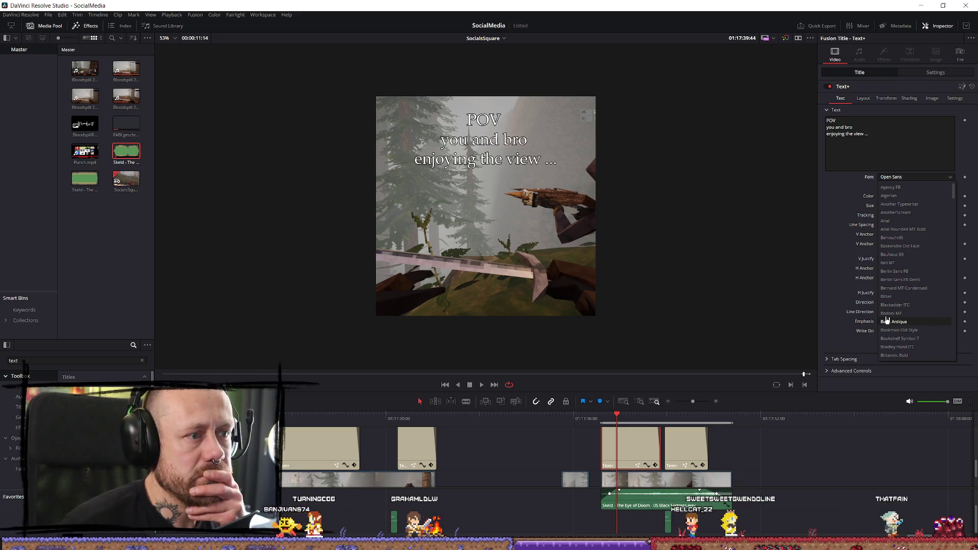
key(Down)
key(Down)
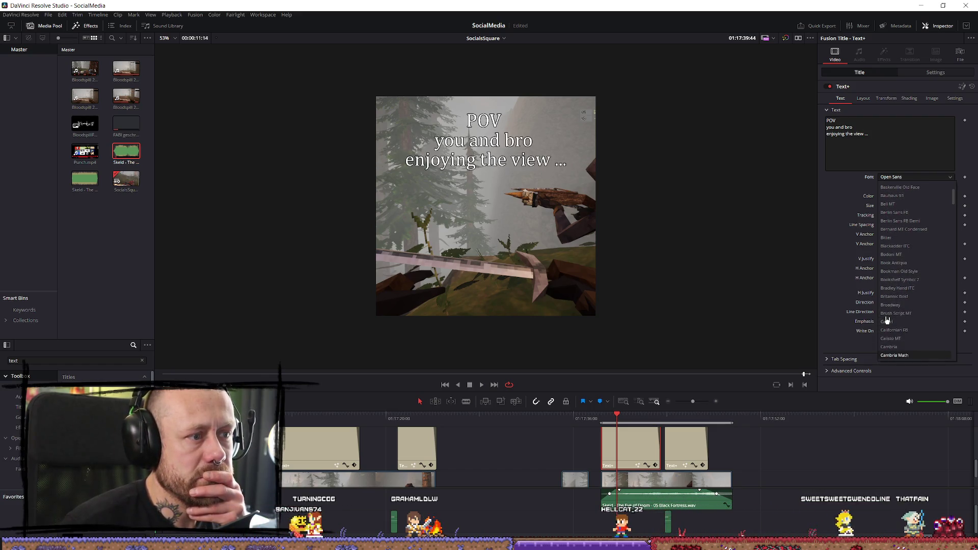
key(Down)
key(Down)
key(Down)
key(Down)
key(Down)
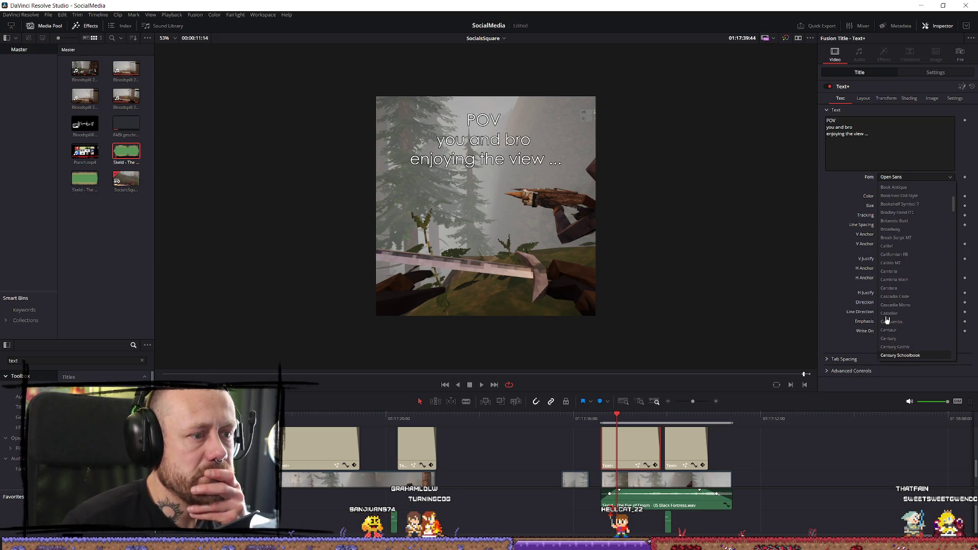
key(Down)
key(Down)
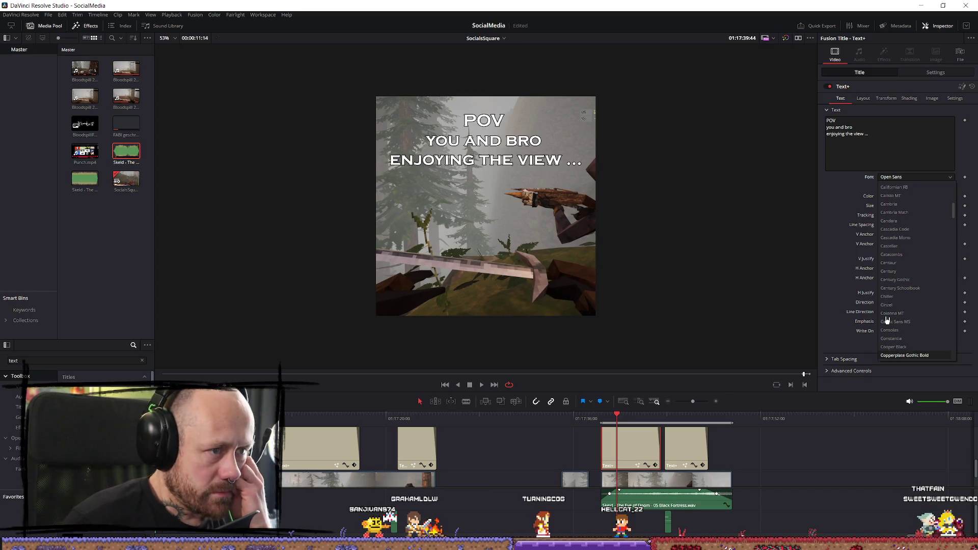
key(Down)
key(Down)
key(Down)
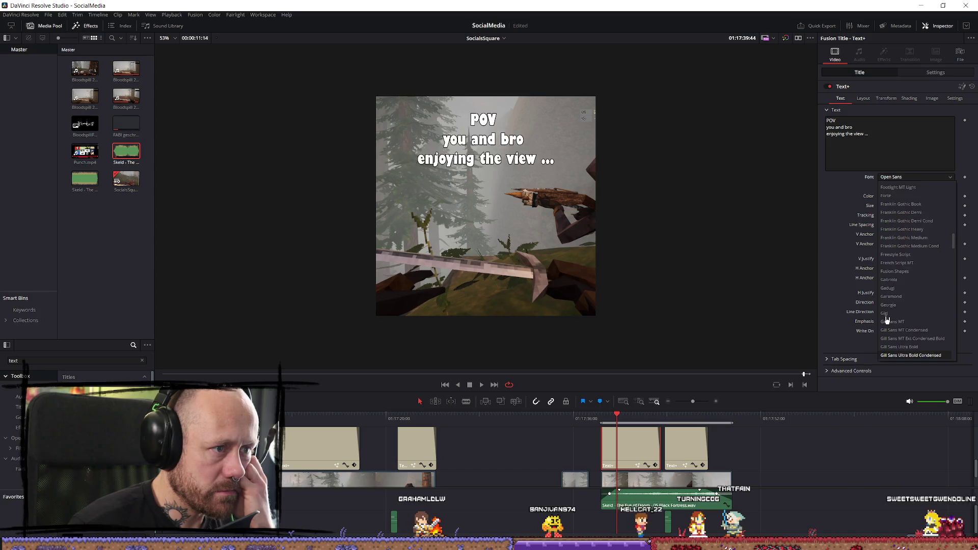
key(Up)
key(Up)
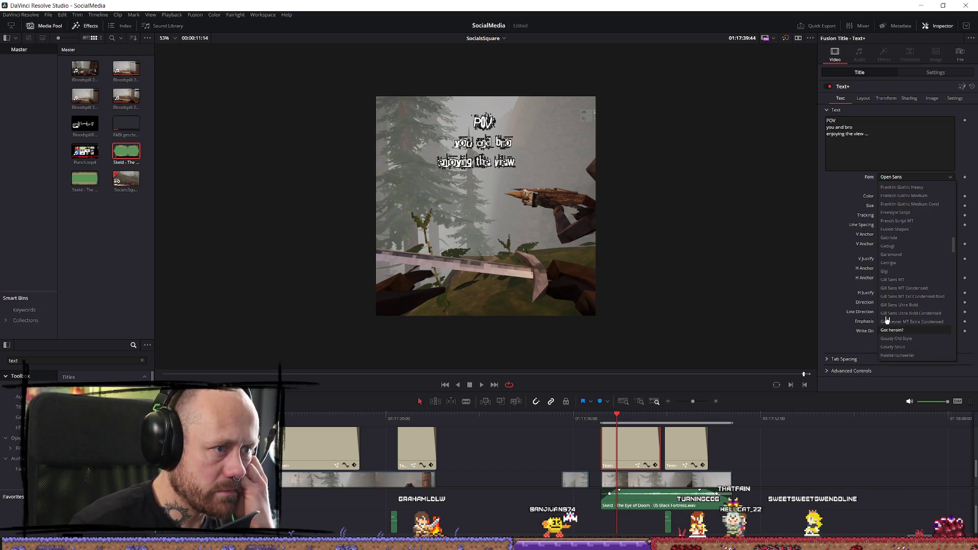
key(Down)
key(Down)
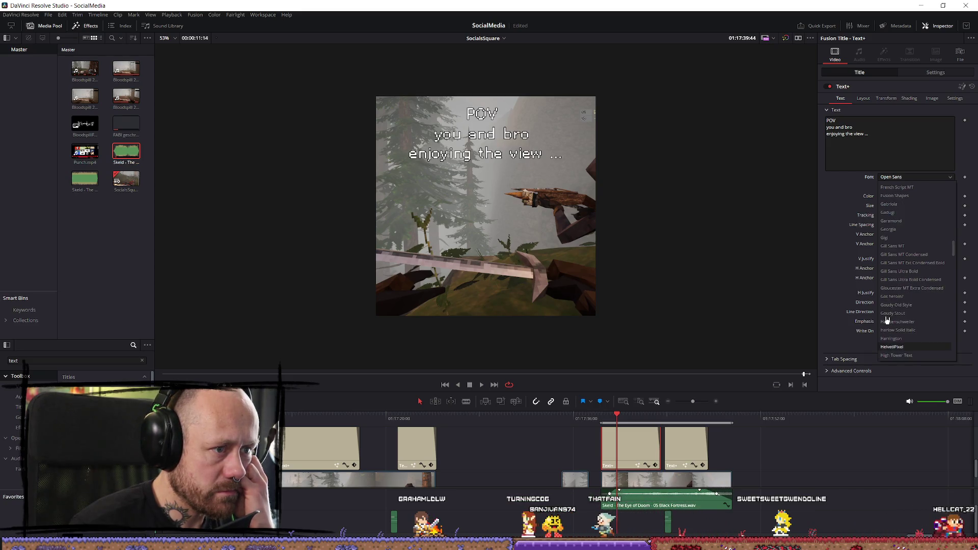
key(Down)
key(Down)
key(Down)
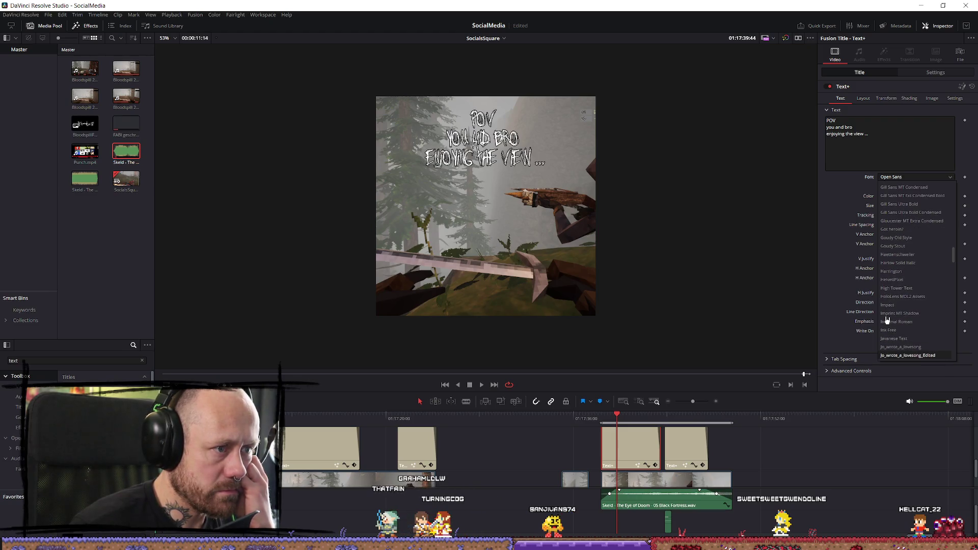
key(Down)
key(Down)
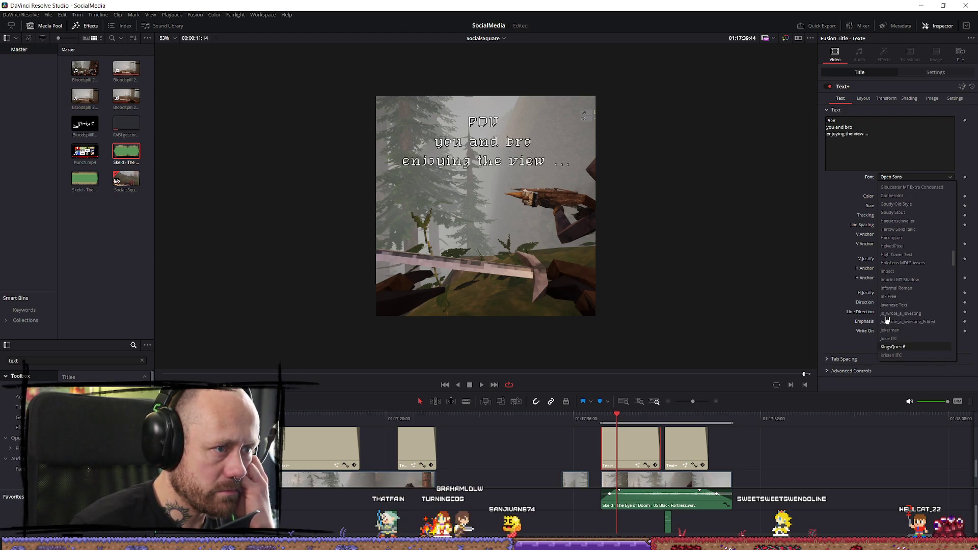
key(Down)
key(Down)
key(Down)
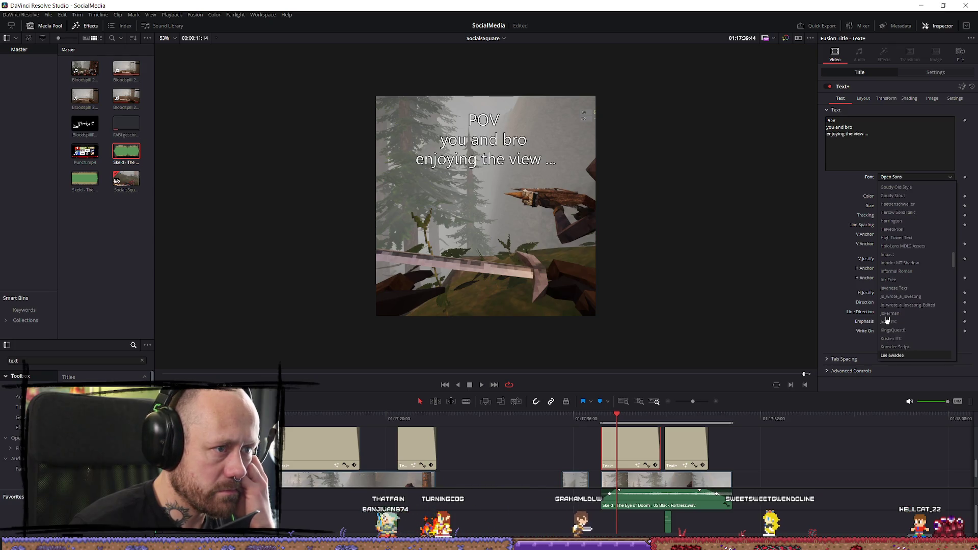
key(Up)
key(Up)
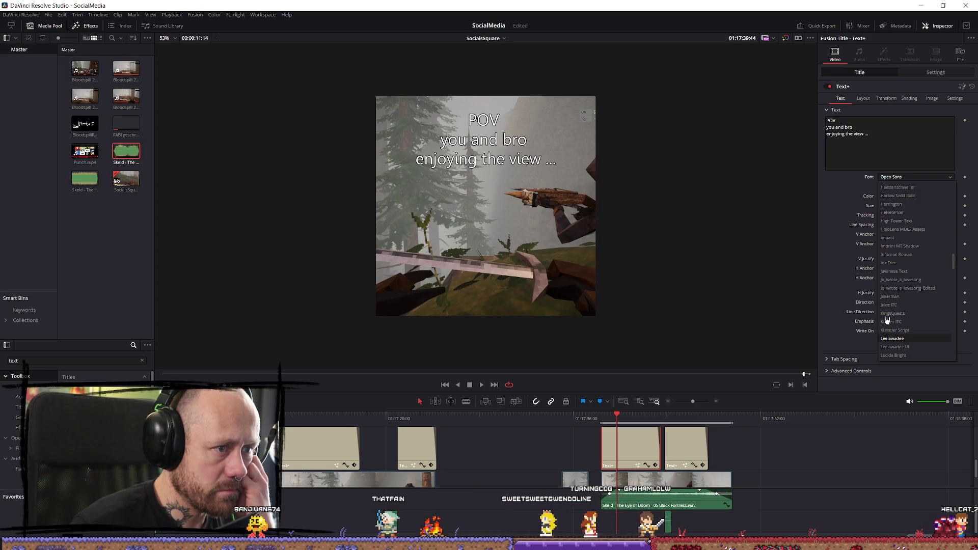
key(Down)
key(Up)
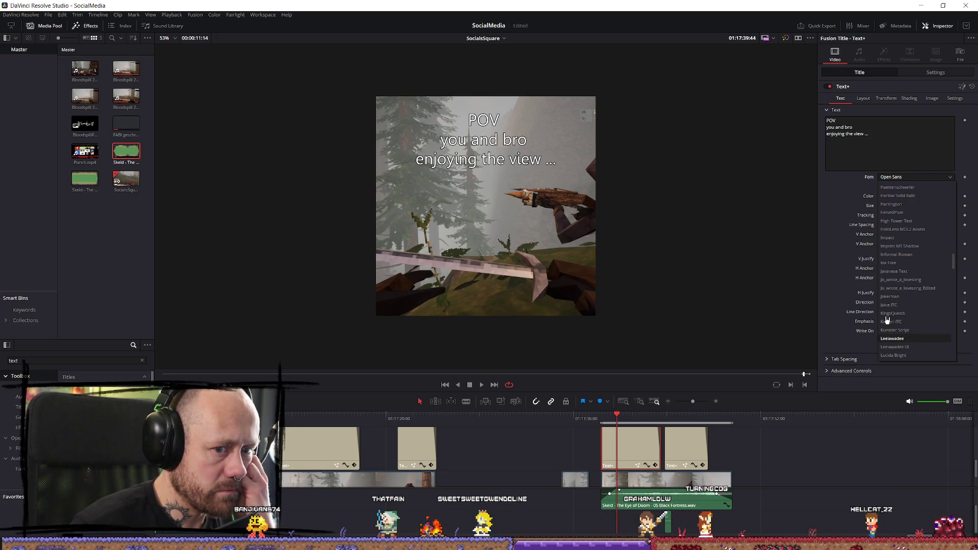
key(Down)
key(Down)
key(Down)
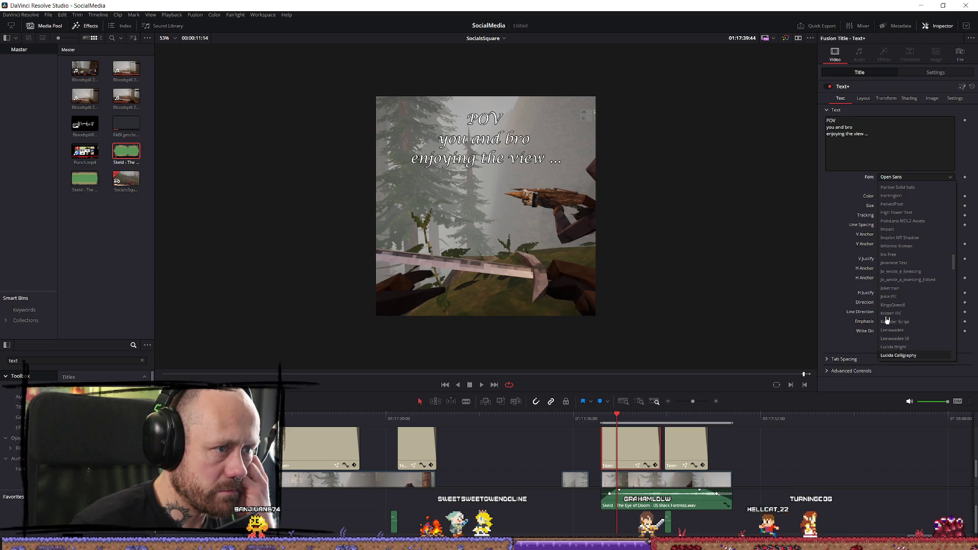
key(Down)
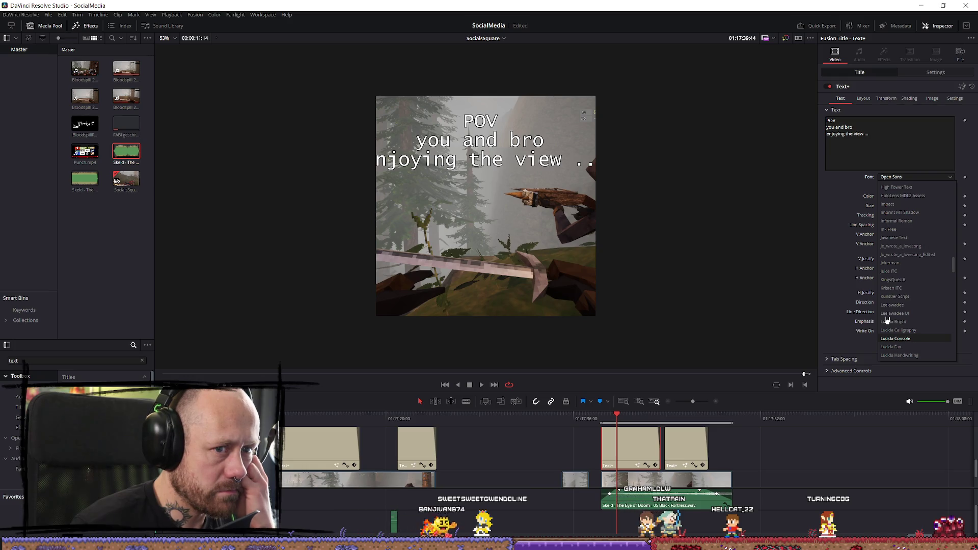
key(Down)
key(Down)
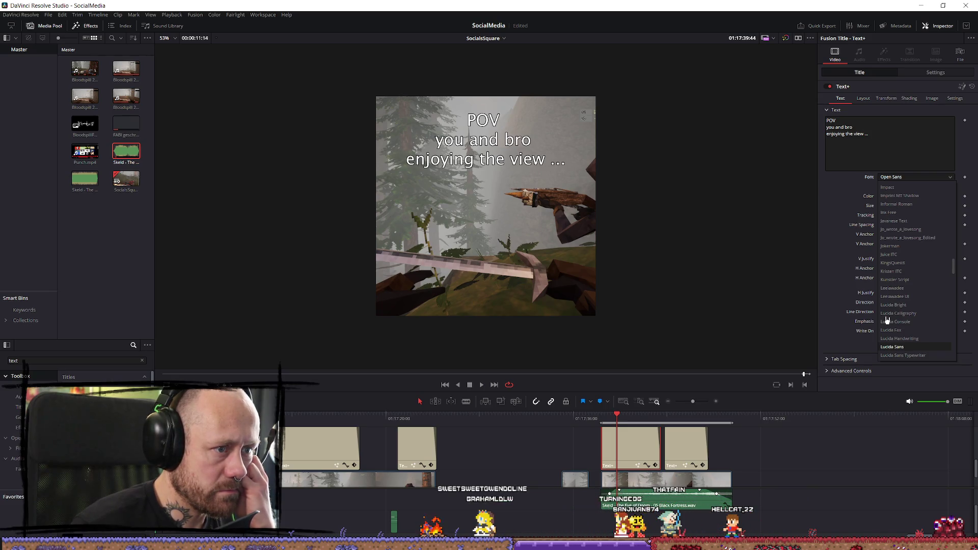
key(Down)
key(Down)
key(Down)
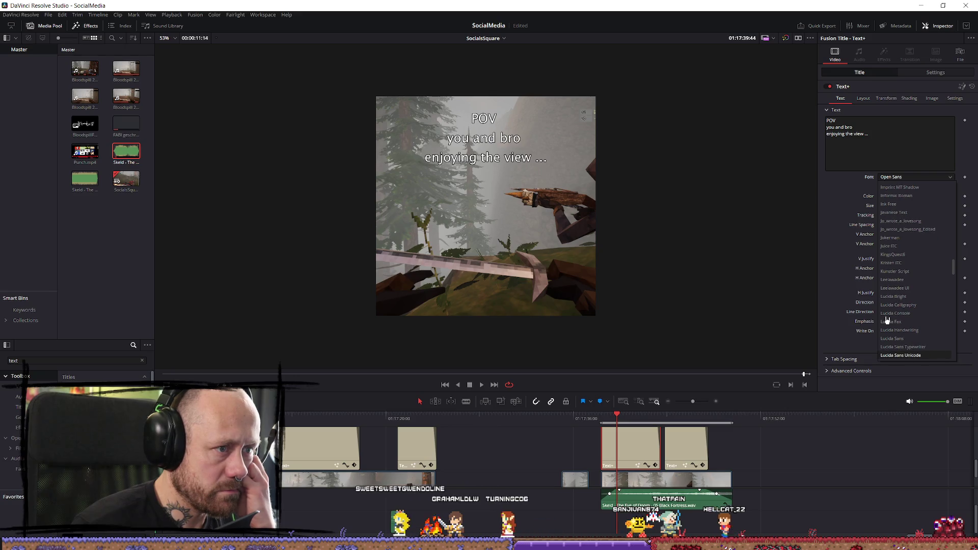
key(Down)
key(Down)
key(Down)
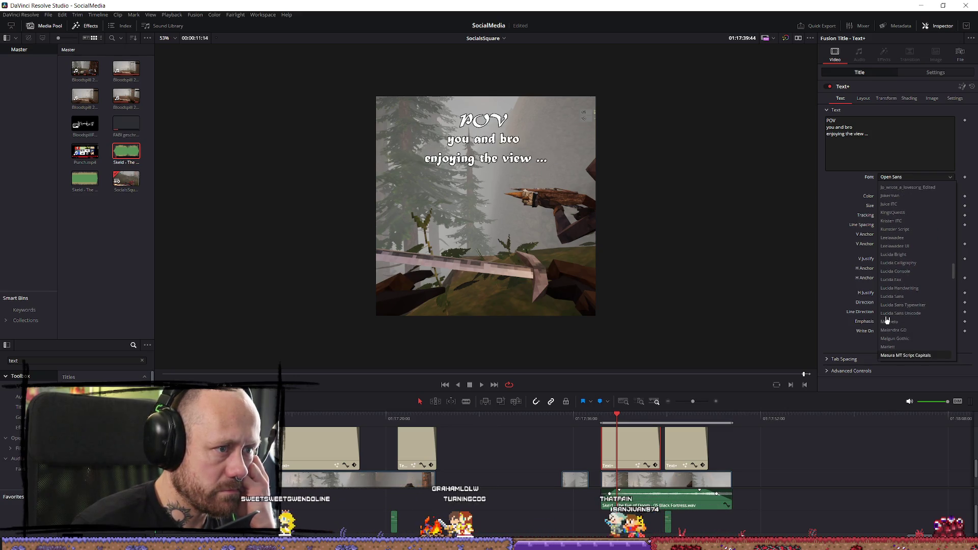
key(Down)
key(Down)
key(Down)
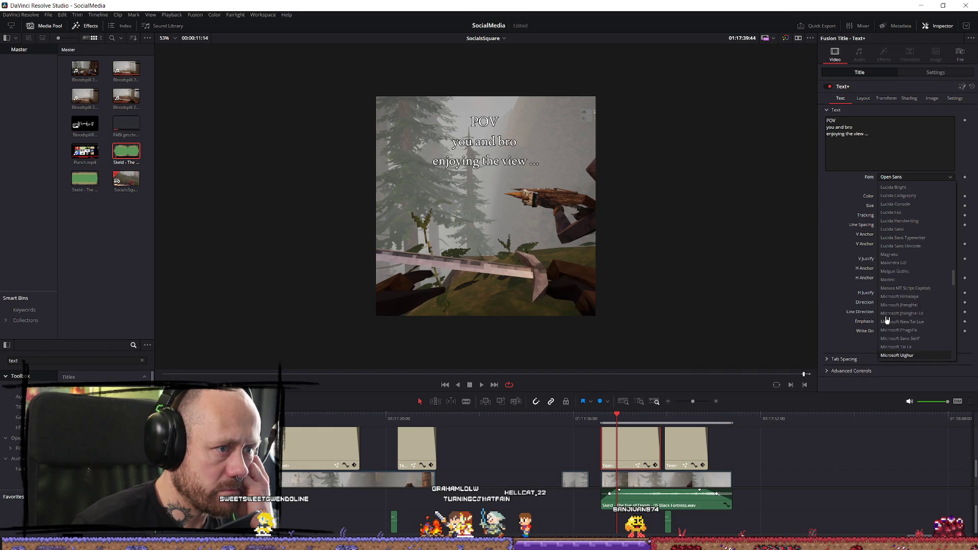
key(Down)
key(Down)
key(Down)
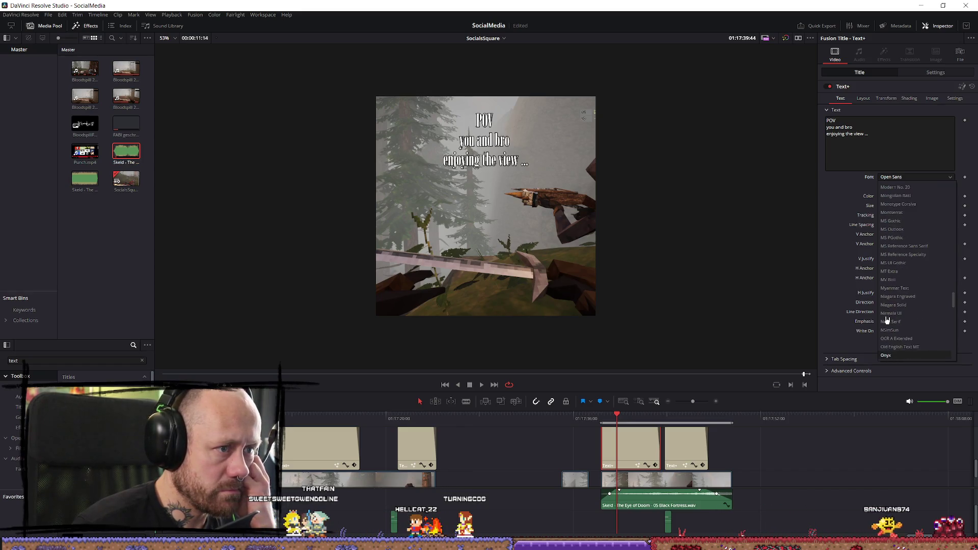
Step: Preview Parchment, Snorkad, Tw Cen MT Condensed Extra Bold, Wolfsfifth and other fonts on the POV title
key(Down)
key(Down)
key(Down)
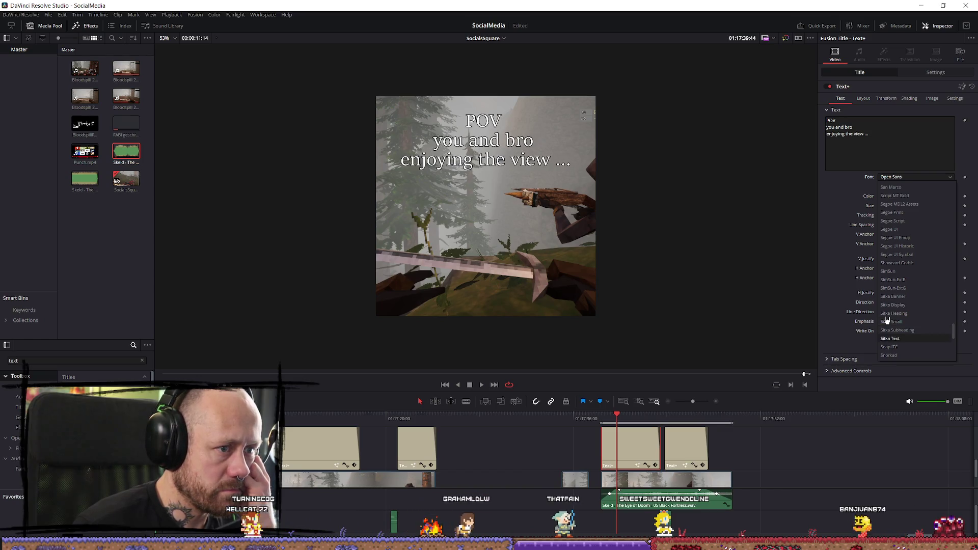
key(Down)
key(Down)
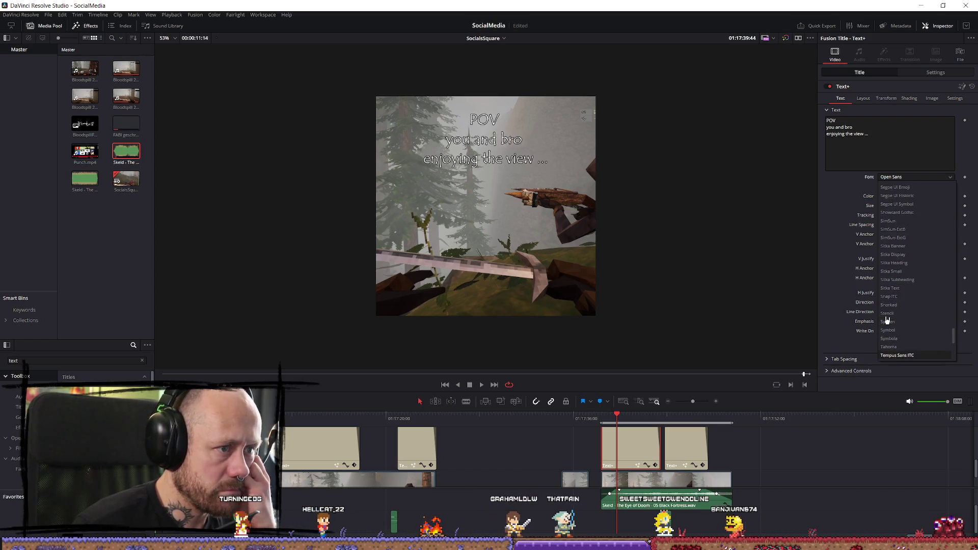
key(Down)
key(Down)
key(Down)
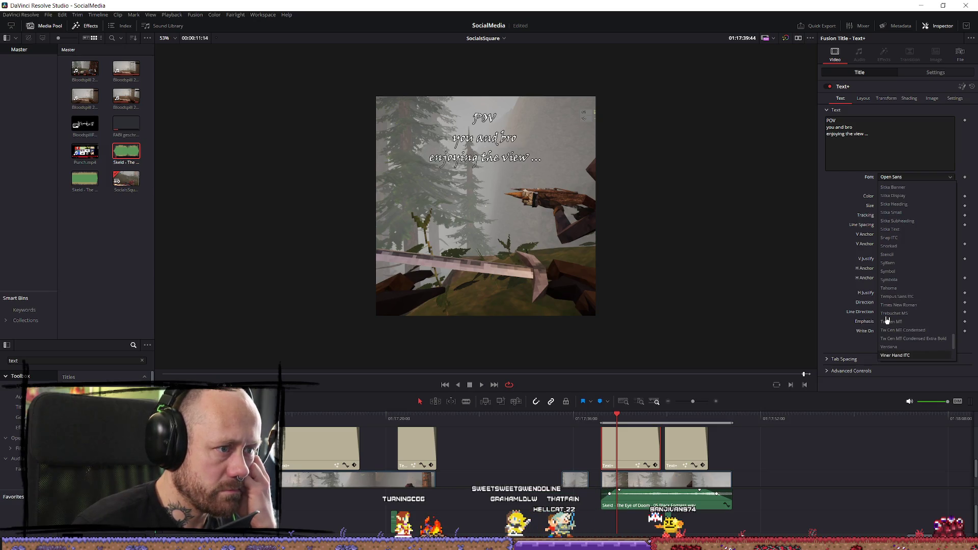
key(Down)
key(Down)
key(Down)
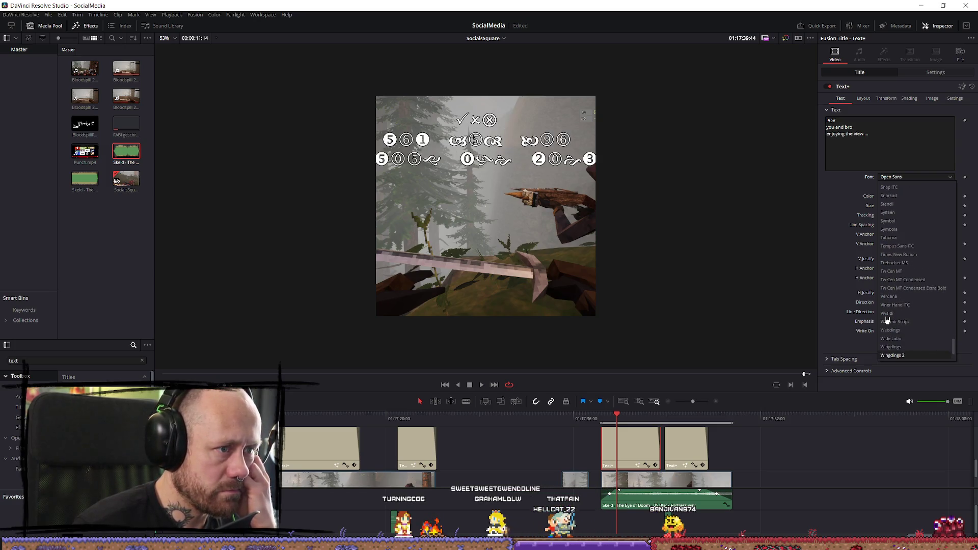
key(Down)
key(Down)
key(Up)
key(Up)
key(Up)
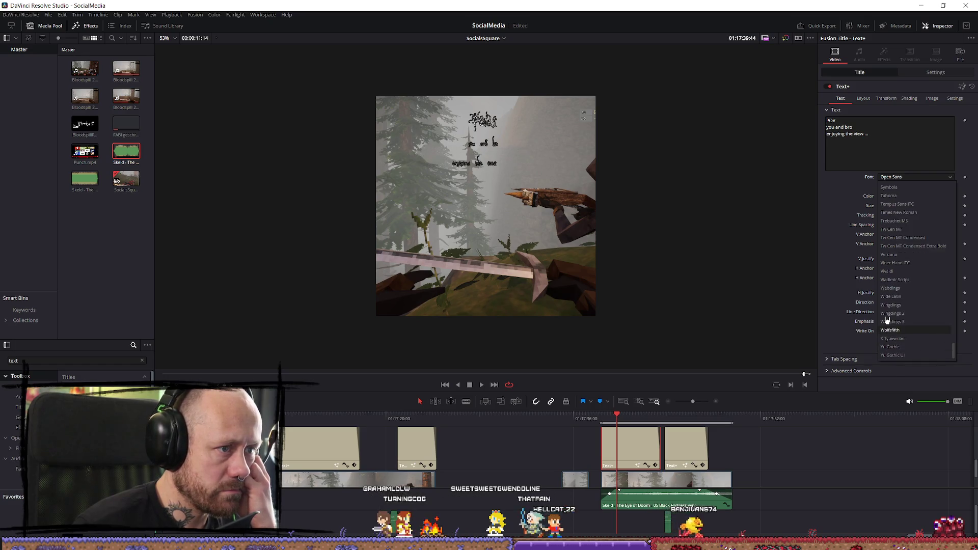
key(Down)
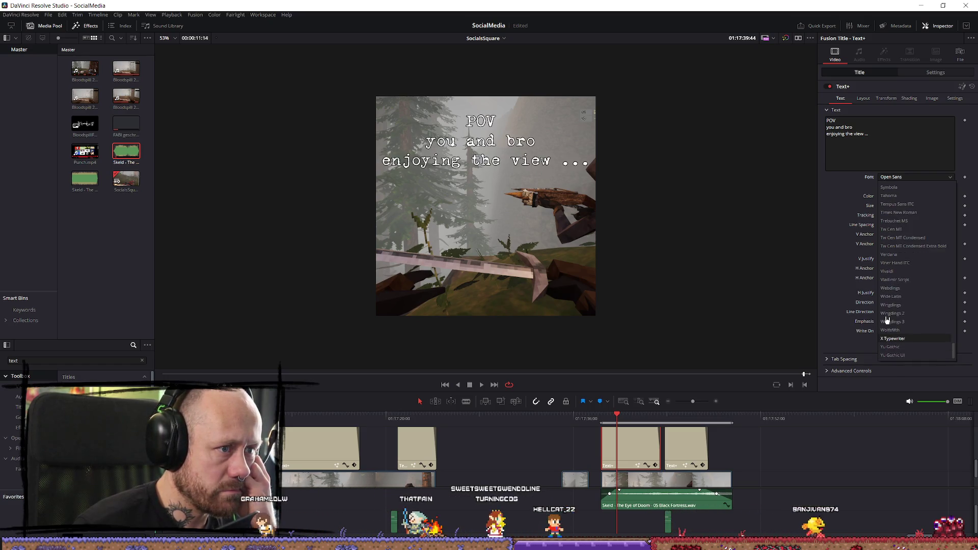
key(Down)
key(Down)
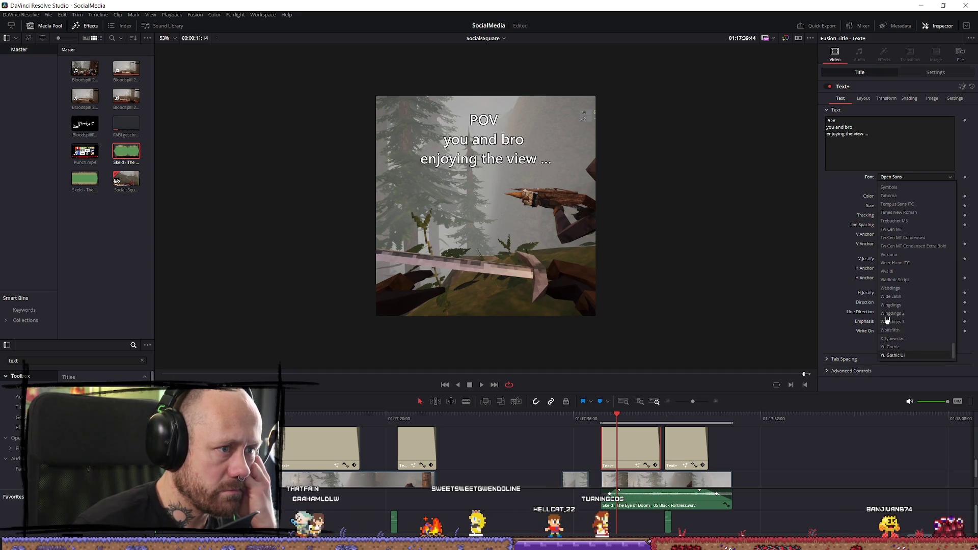
key(Up)
key(Up)
key(Up)
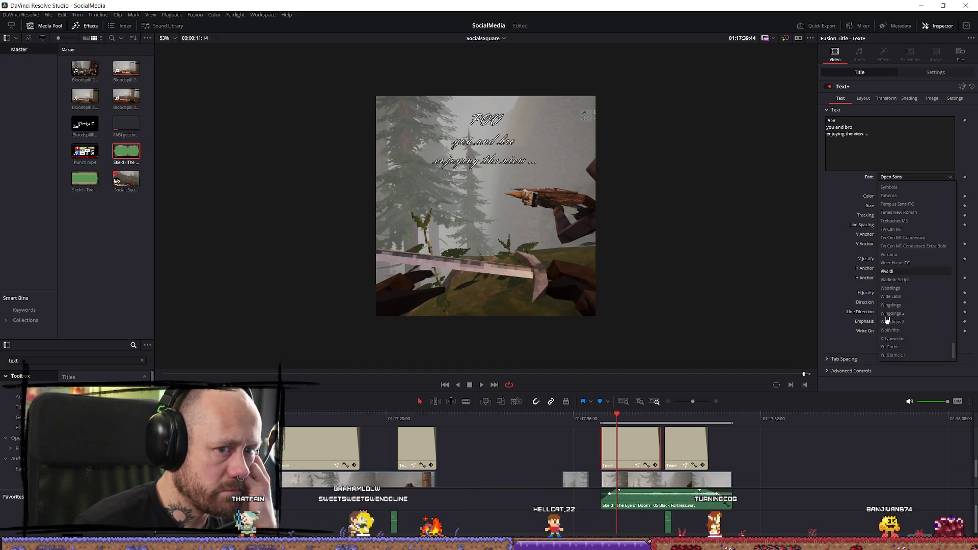
key(Up)
key(Up)
key(Up)
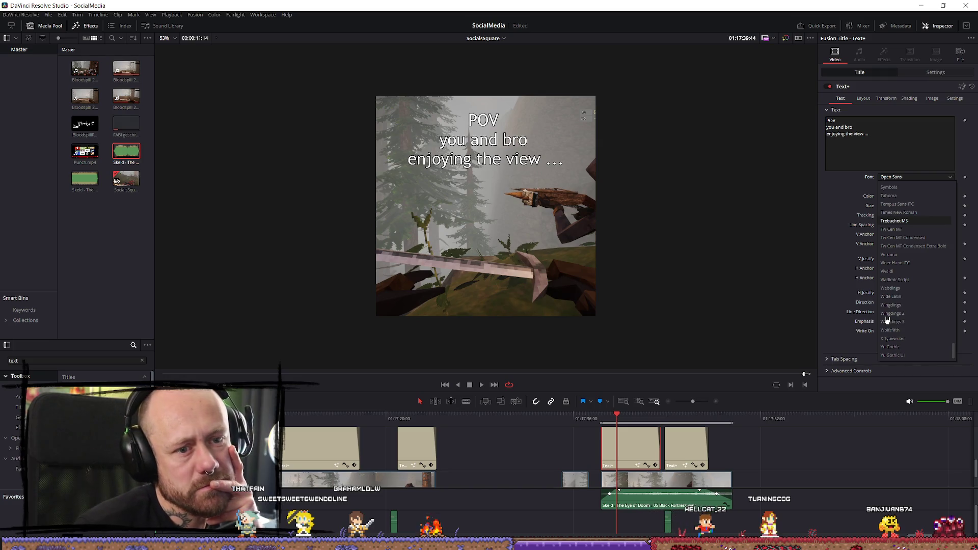
Step: Keep stepping up the font list, previewing serif, sans and script fonts on the POV title
key(Up)
key(Up)
key(Up)
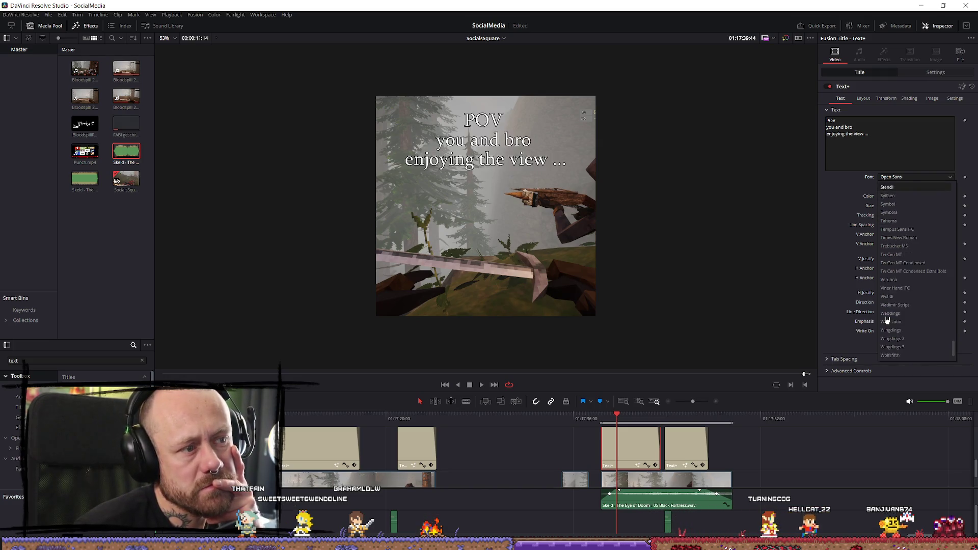
key(Up)
key(Up)
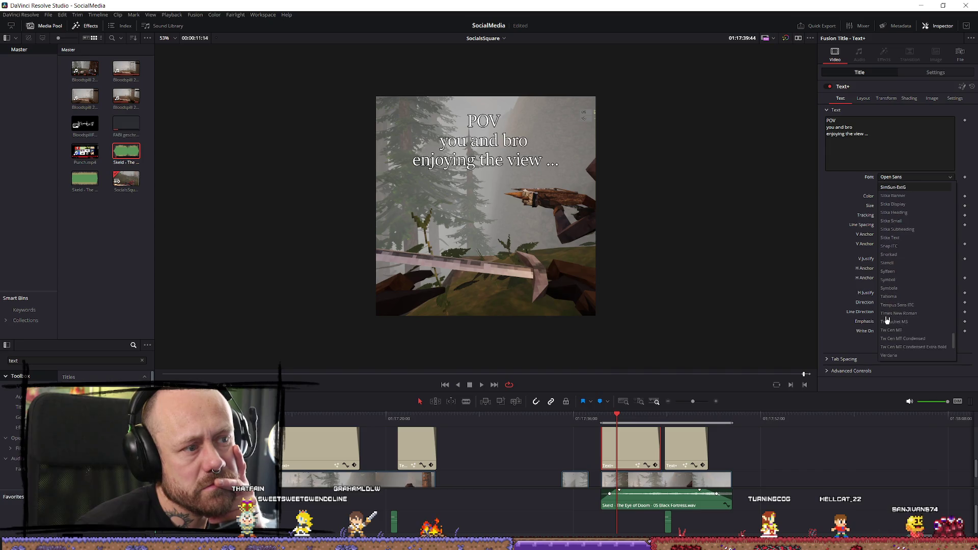
key(Up)
key(Up)
key(Up)
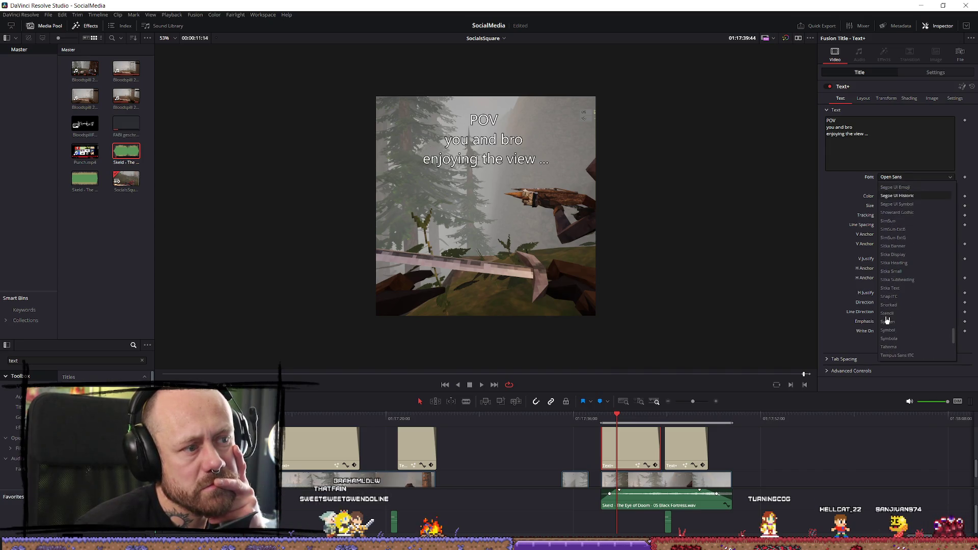
key(Up)
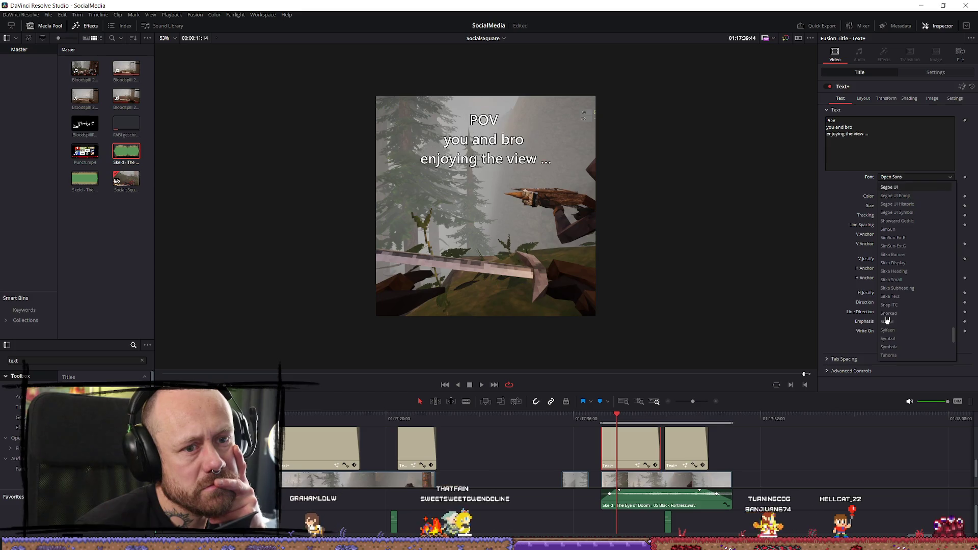
key(Down)
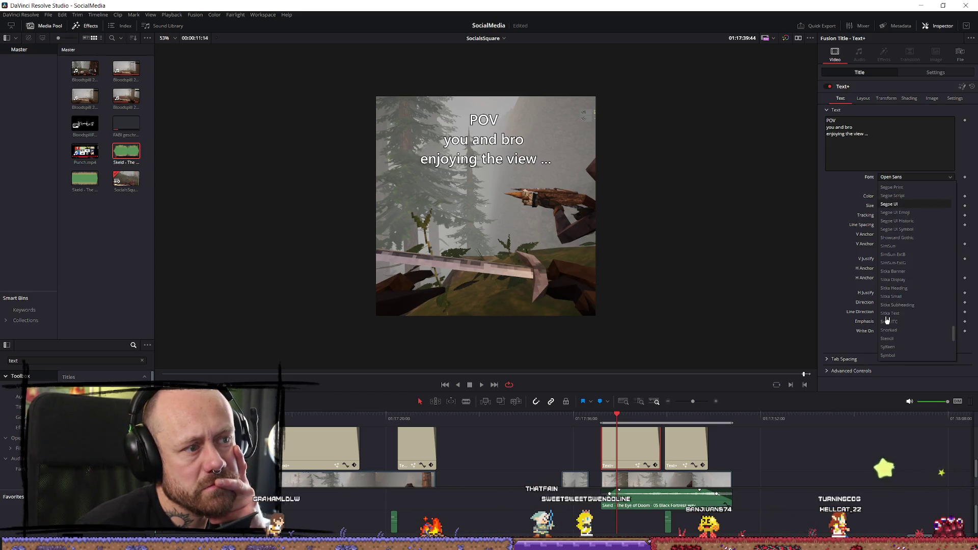
key(Up)
key(Up)
key(Up)
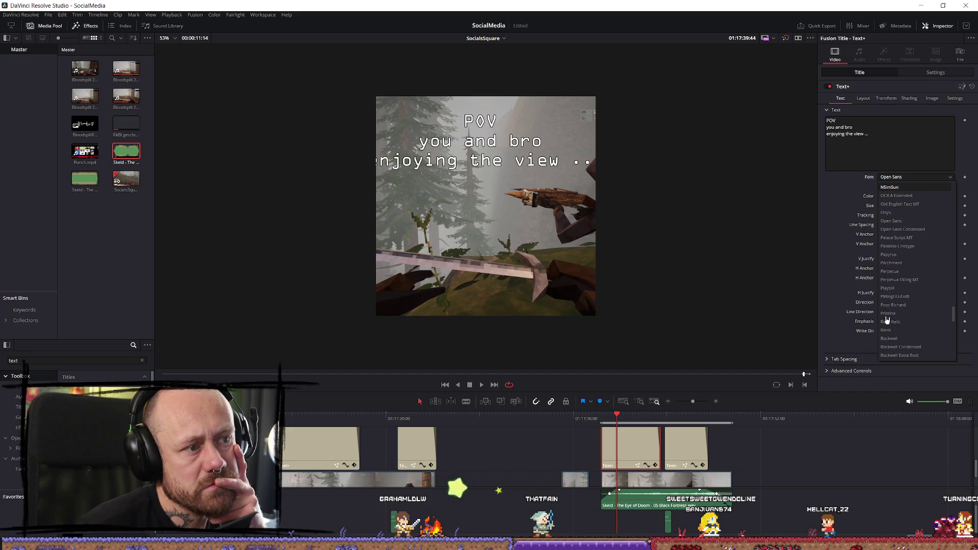
key(Up)
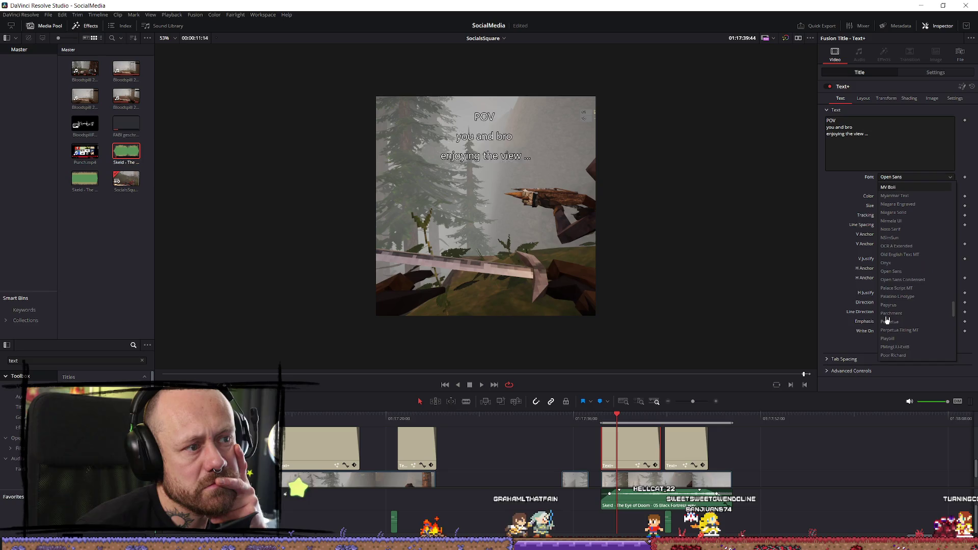
key(Up)
key(Up)
key(Up)
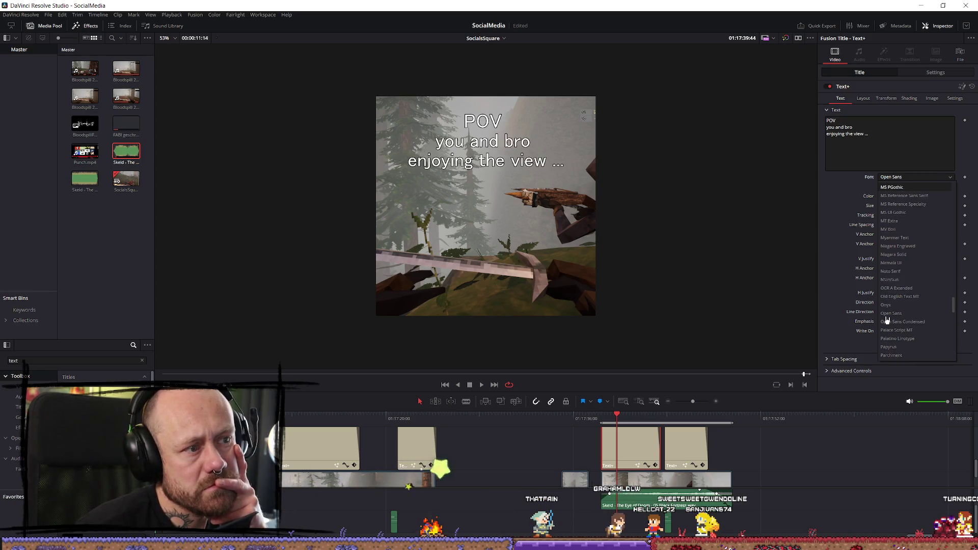
key(Up)
key(Up)
key(Up)
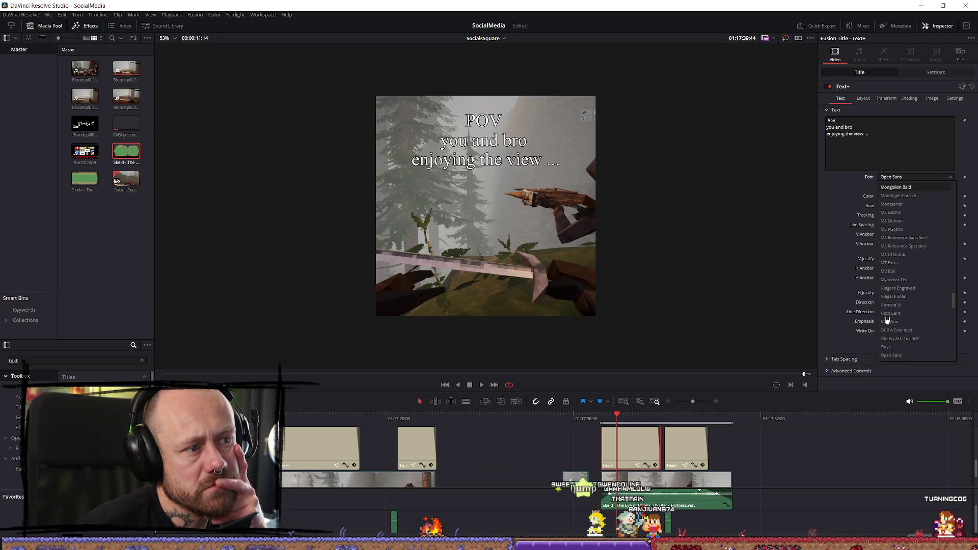
key(Up)
key(Up)
key(Up)
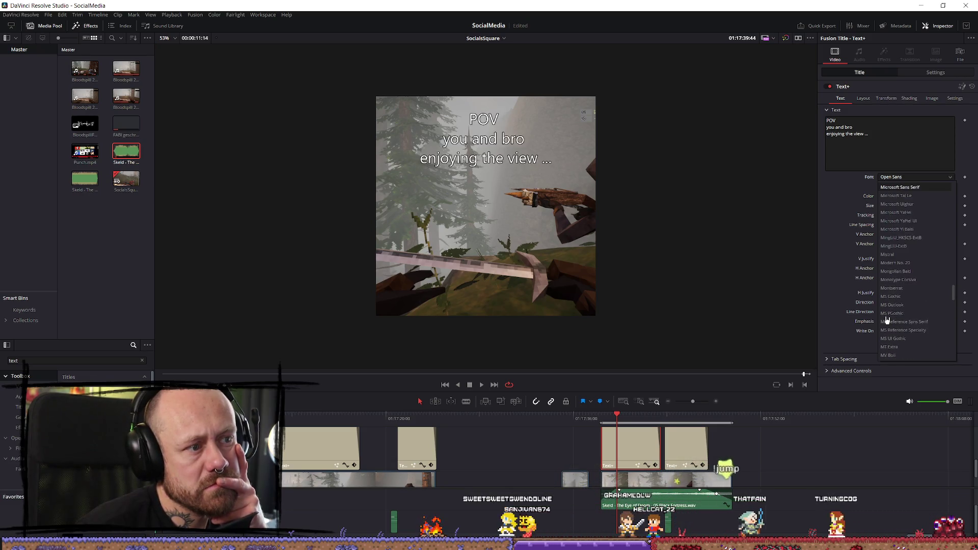
key(Up)
key(Up)
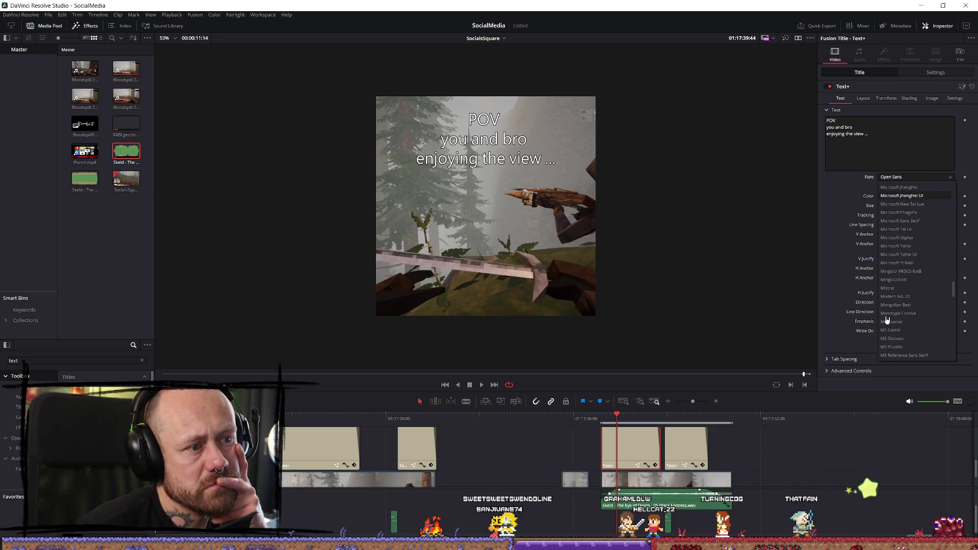
key(Up)
key(Up)
key(Up)
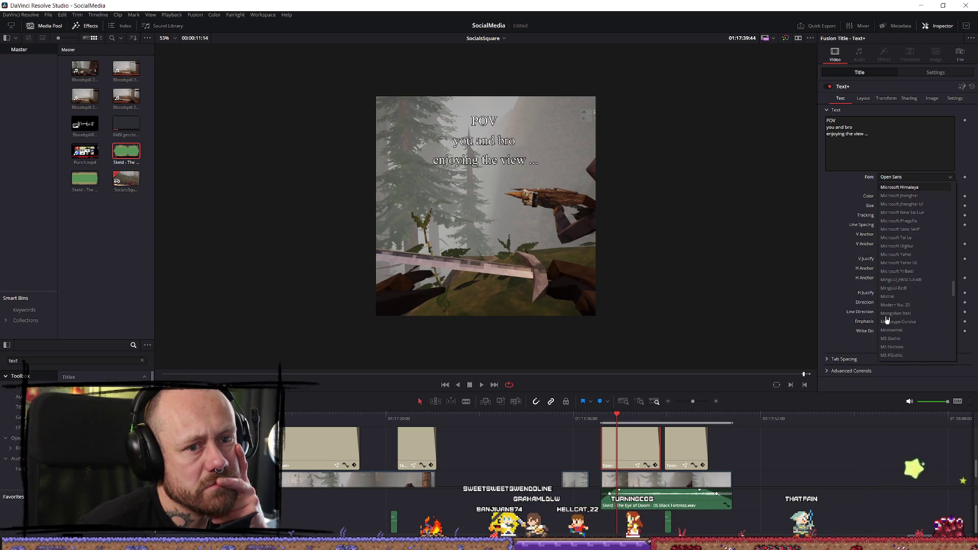
key(Up)
key(Up)
key(Down)
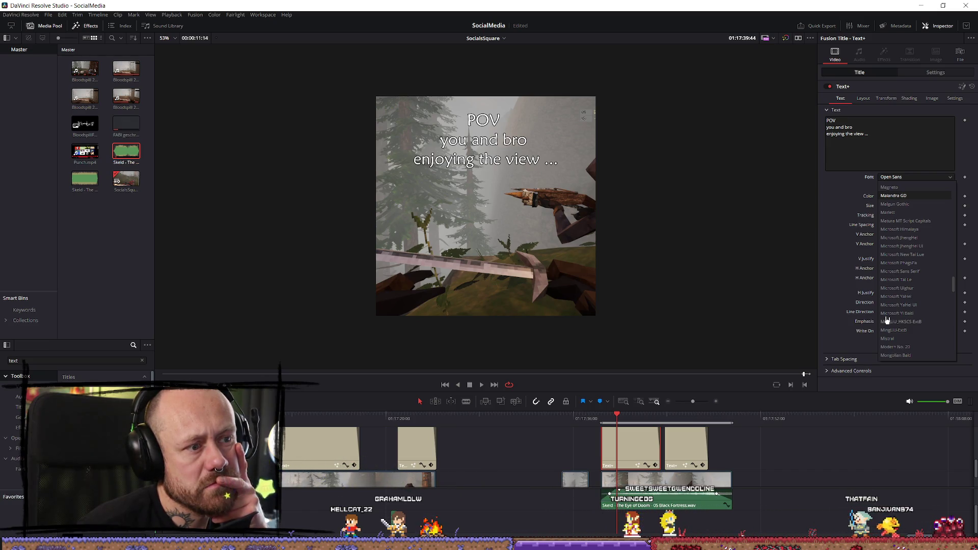
Step: Compare the Lucida fonts and apply Leelawadee as the POV title's font
key(Up)
key(Up)
key(Up)
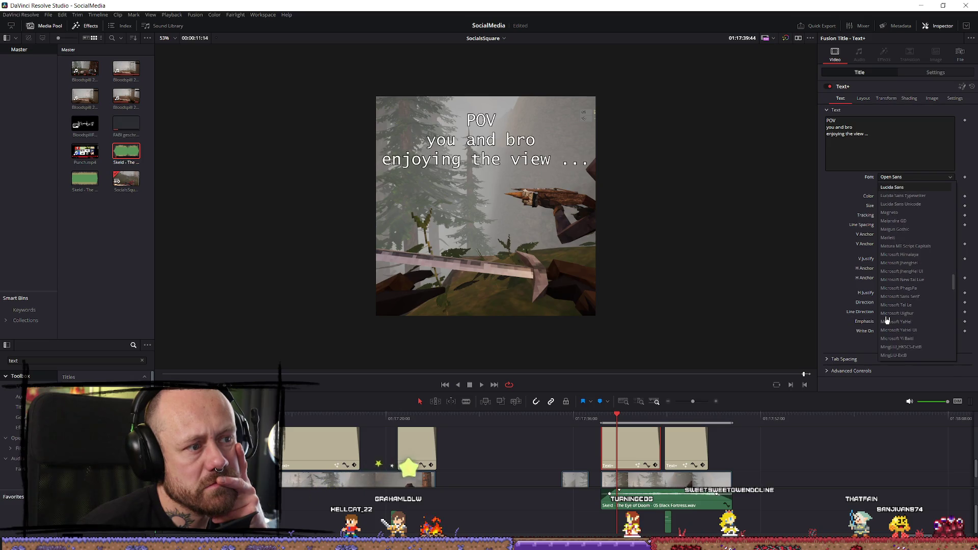
key(Down)
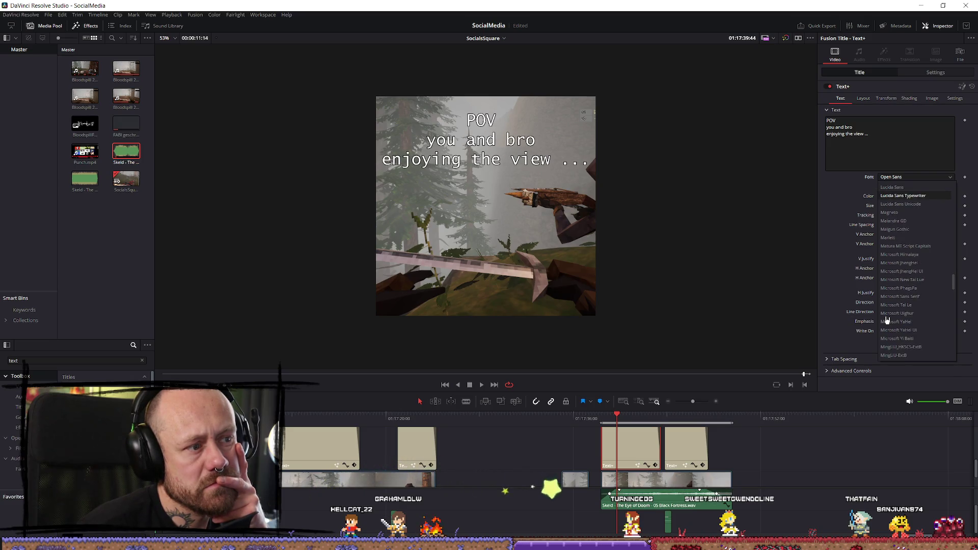
key(Up)
key(Up)
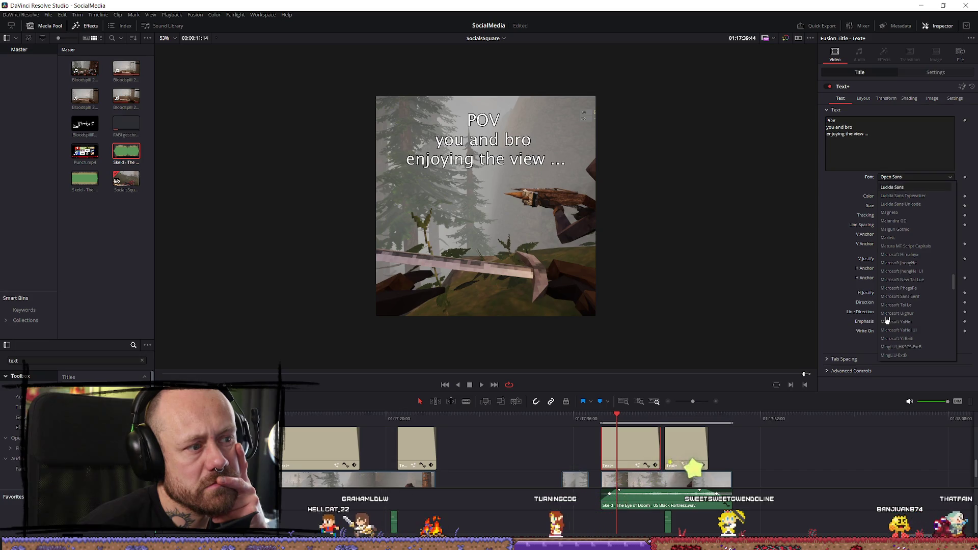
key(Down)
key(Down)
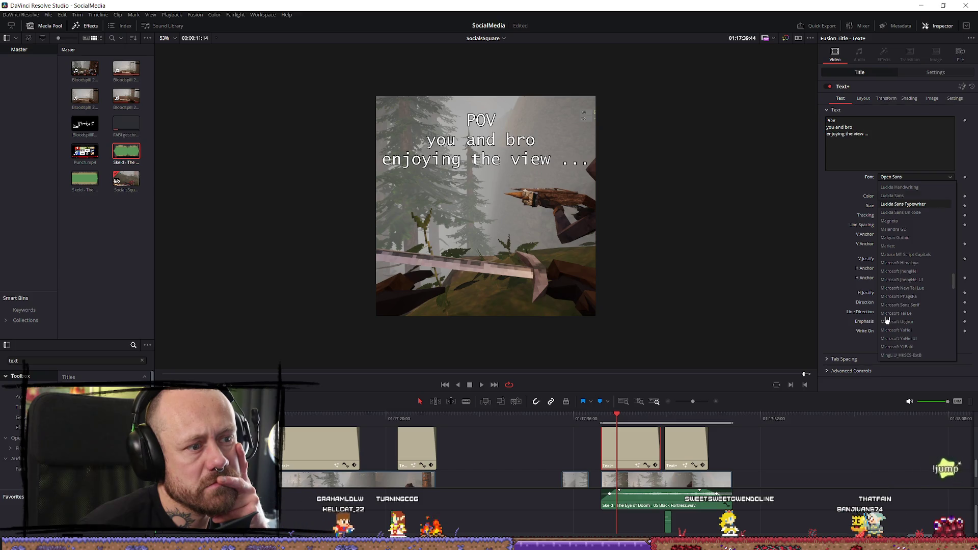
key(Up)
key(Up)
key(Up)
key(Up)
key(Down)
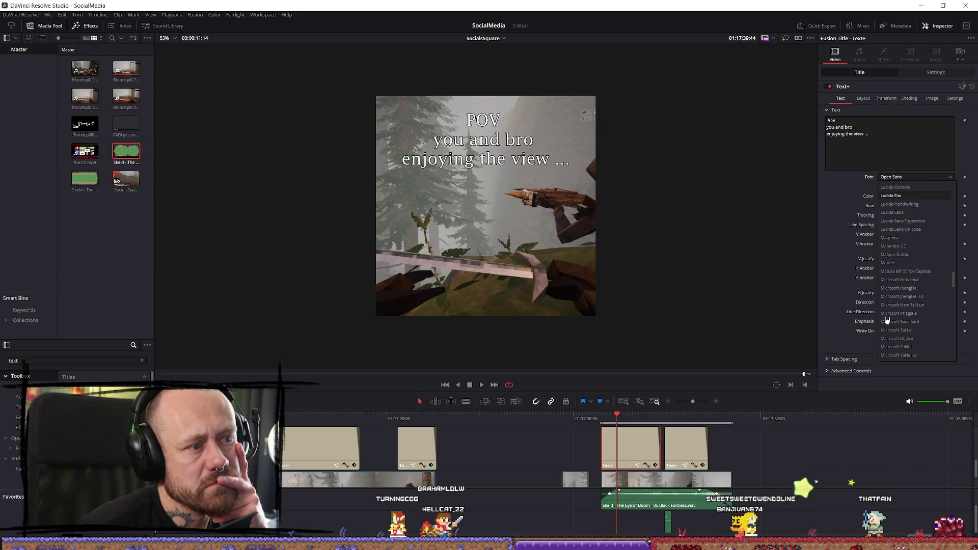
key(Up)
key(Up)
key(Up)
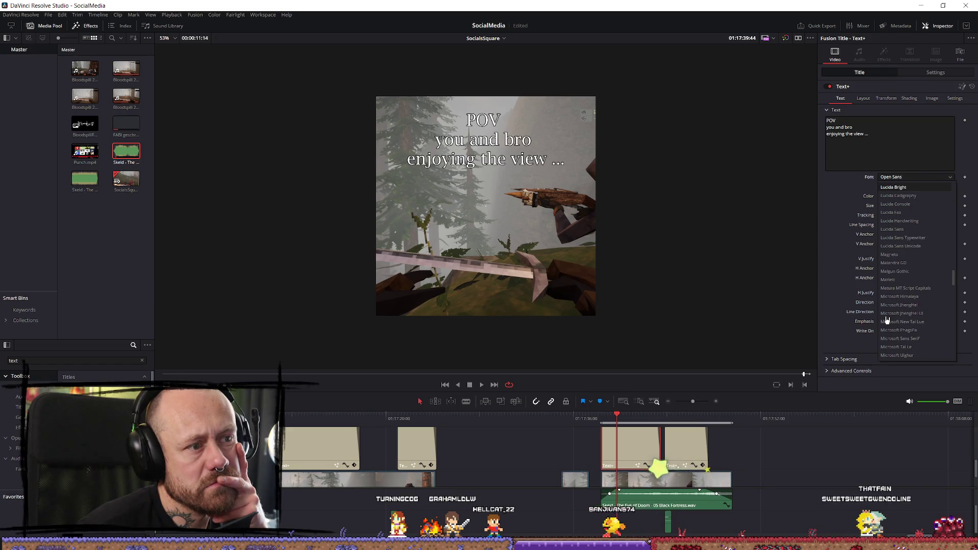
key(Up)
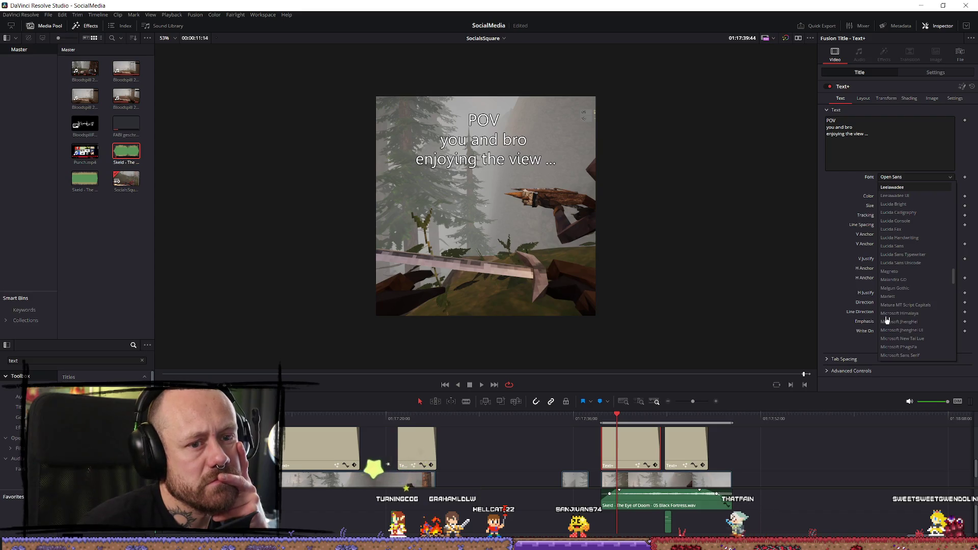
key(Return)
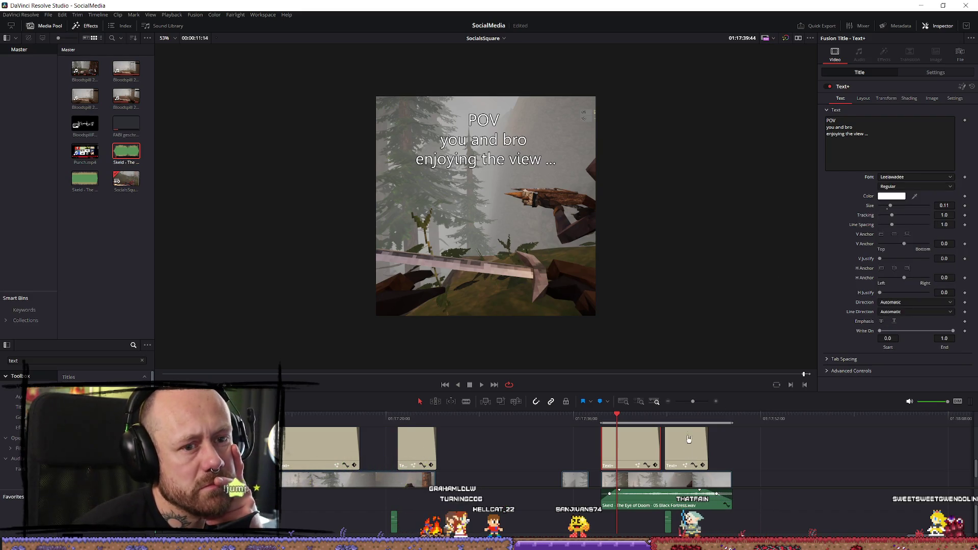
click(924, 178)
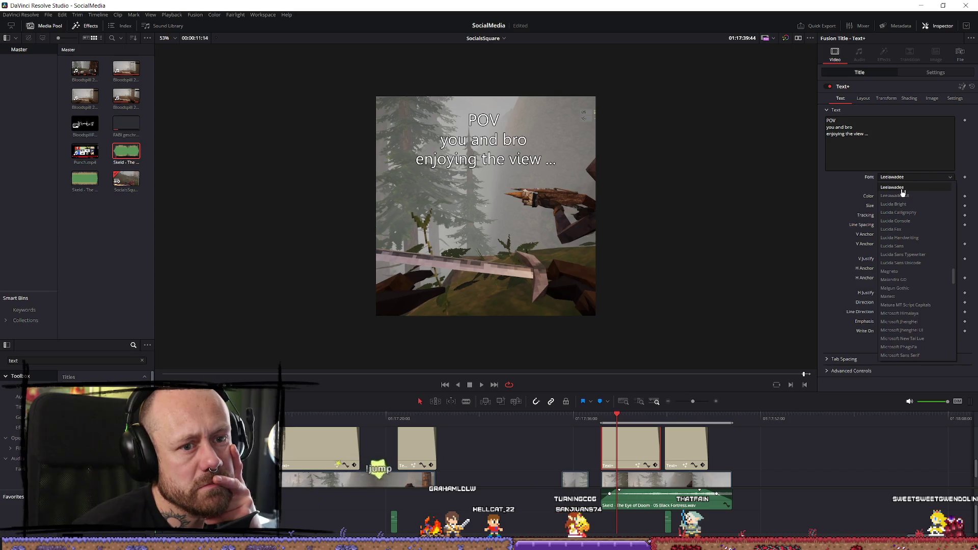
key(Escape)
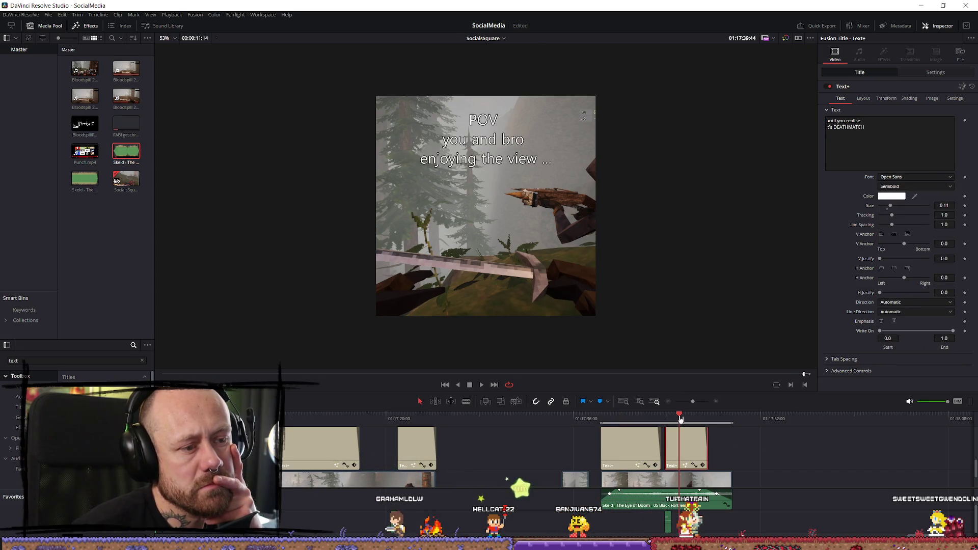
Step: Apply Leelawadee to the DEATHMATCH title and play back from the POV title
click(680, 448)
click(914, 177)
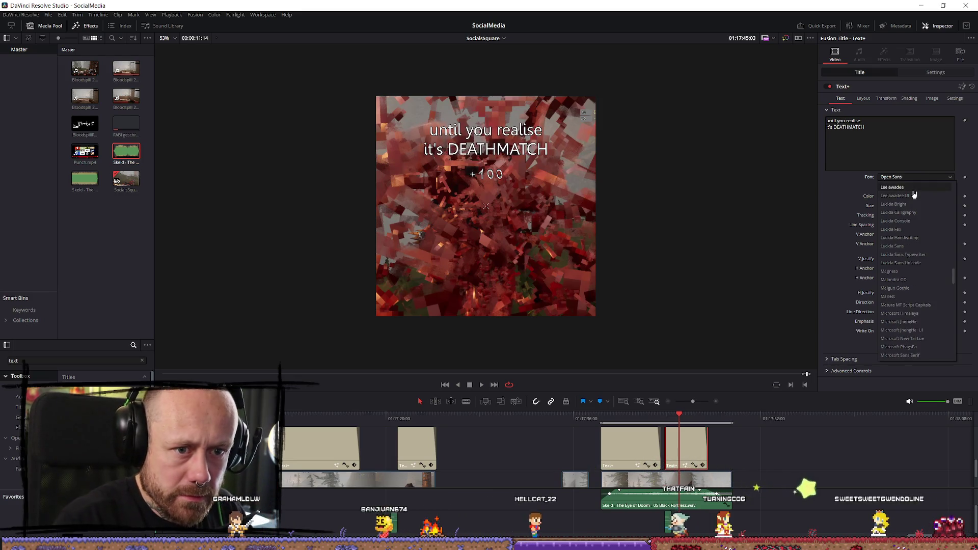
click(913, 192)
key(Up)
key(space)
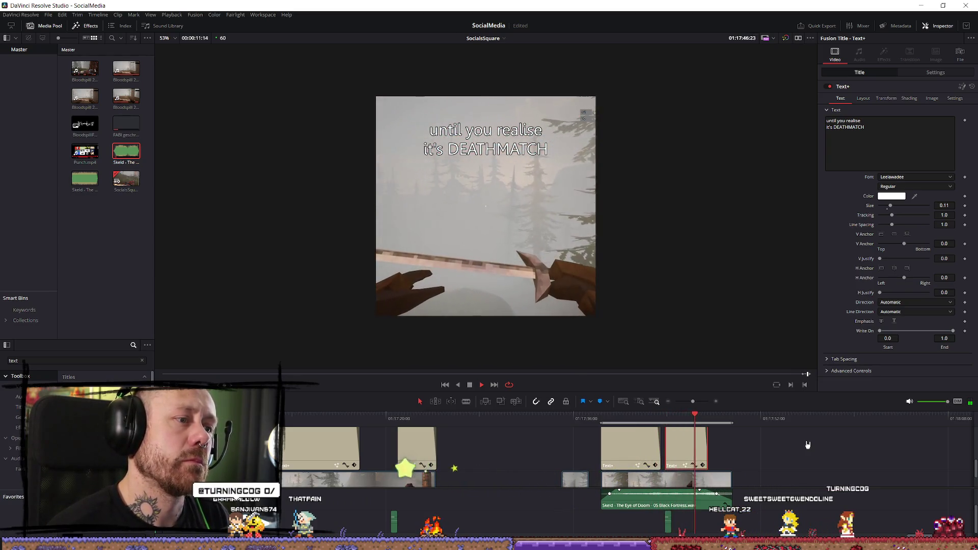
Step: Put DEATHMATCH on its own line in the title text and replay the titles
click(833, 127)
key(Return)
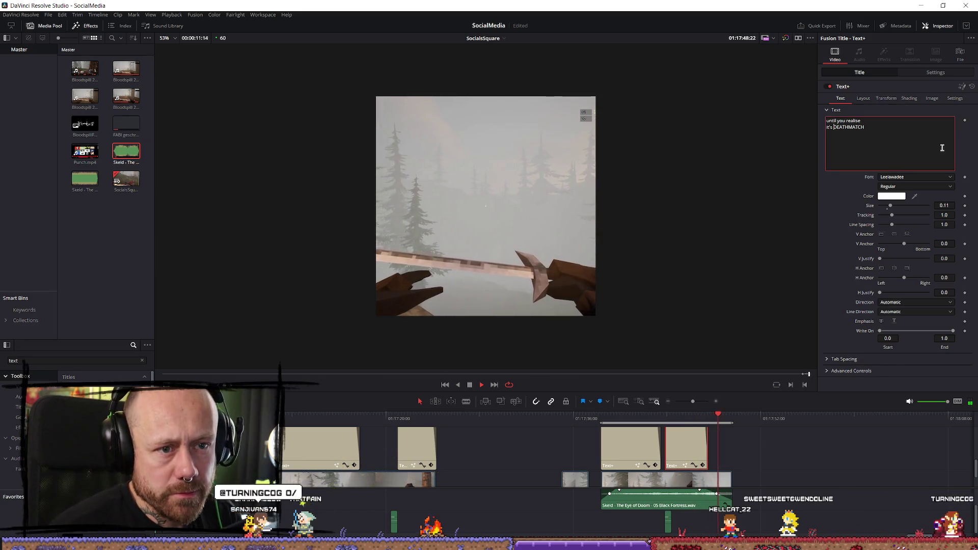
click(662, 417)
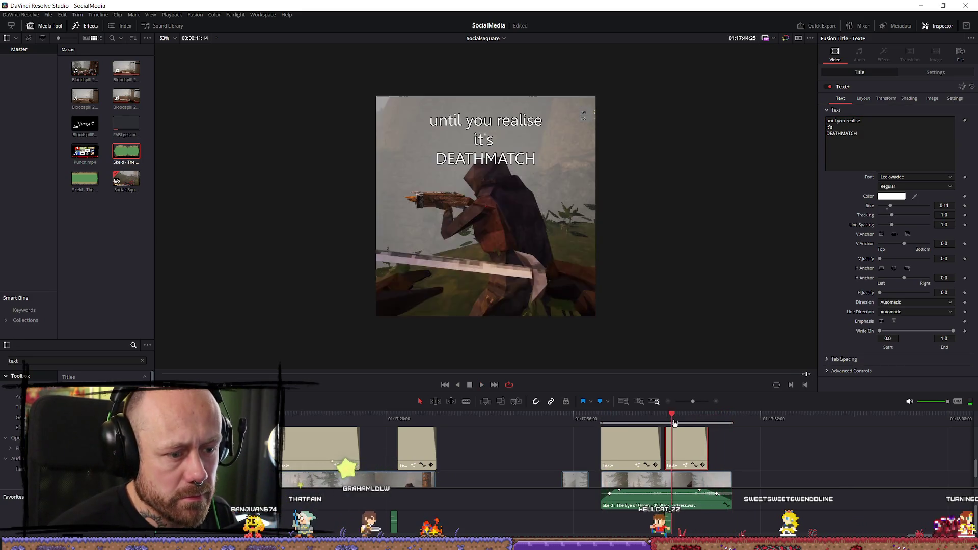
key(space)
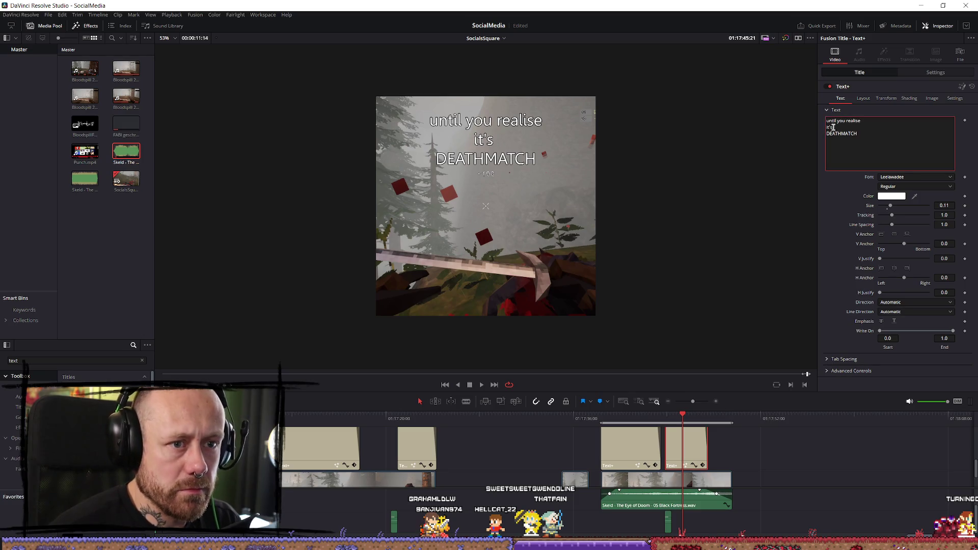
Step: Rework the line breaks into 'until you realise / it is / DEATHMATCH' and play back the section
key(BackSpace)
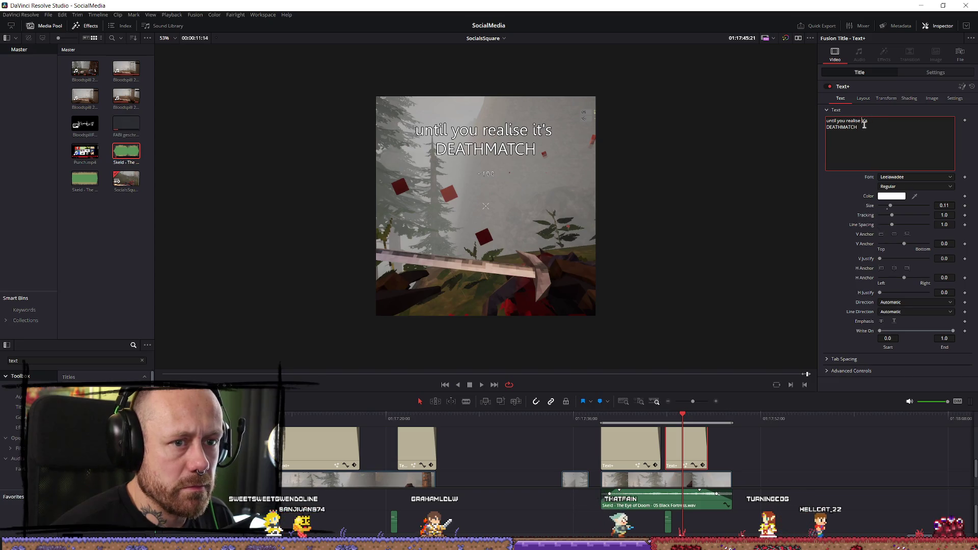
key(shift+Home)
key(Return)
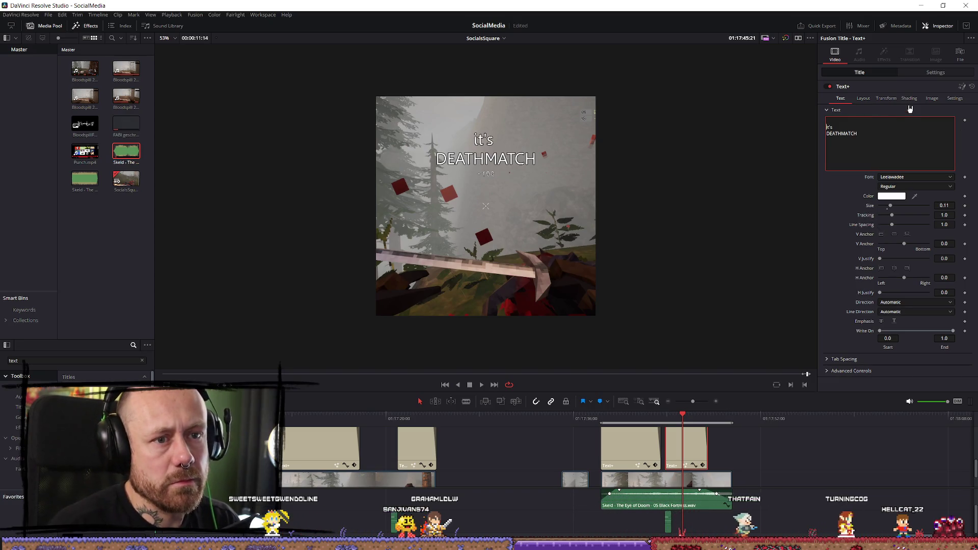
key(ctrl+z)
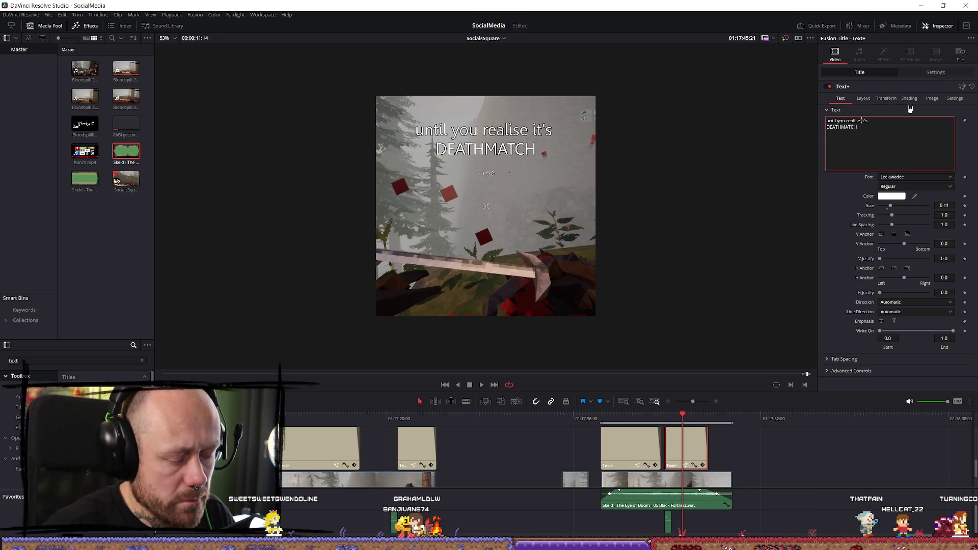
key(Return)
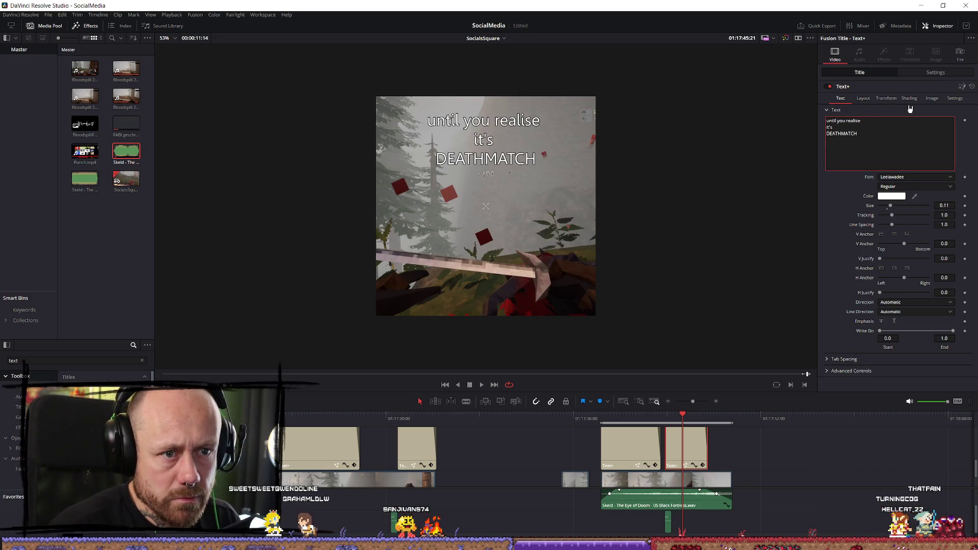
key(BackSpace)
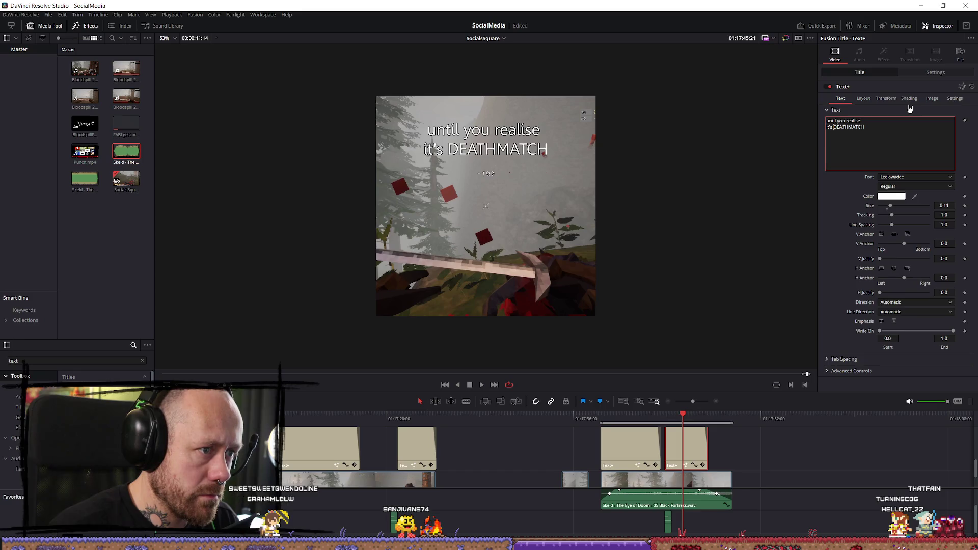
text(it is)
key(Return)
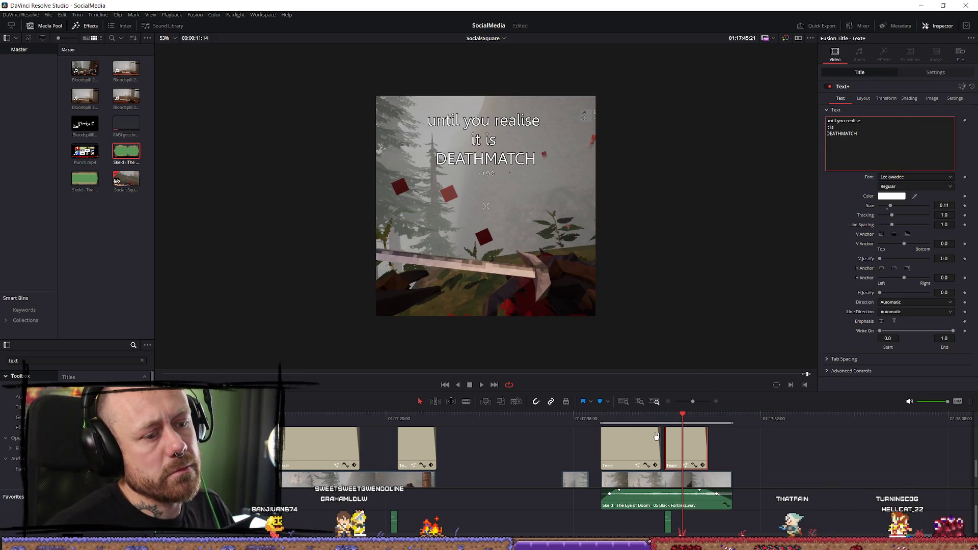
click(664, 419)
key(space)
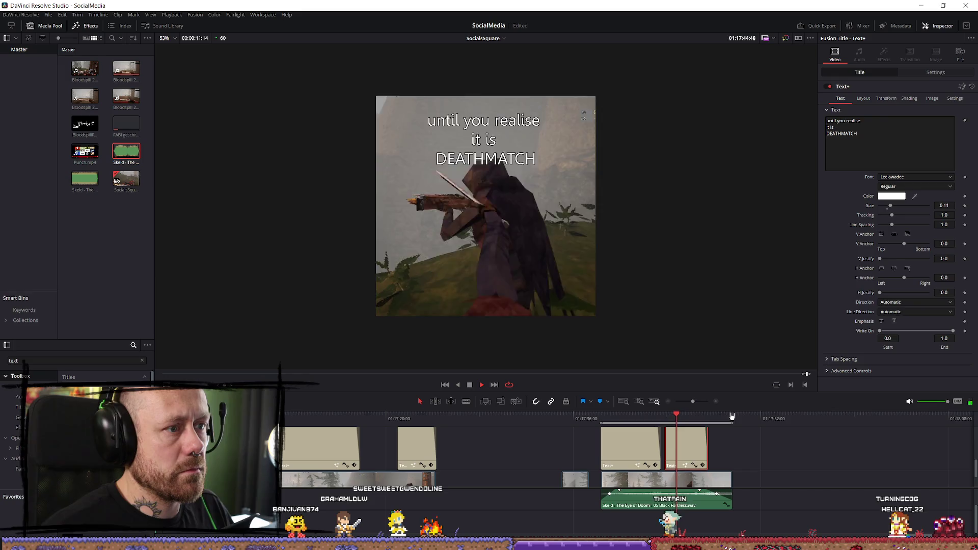
Step: Review the titles in playback, scrub back to the POV title, and select the third title clip
click(638, 421)
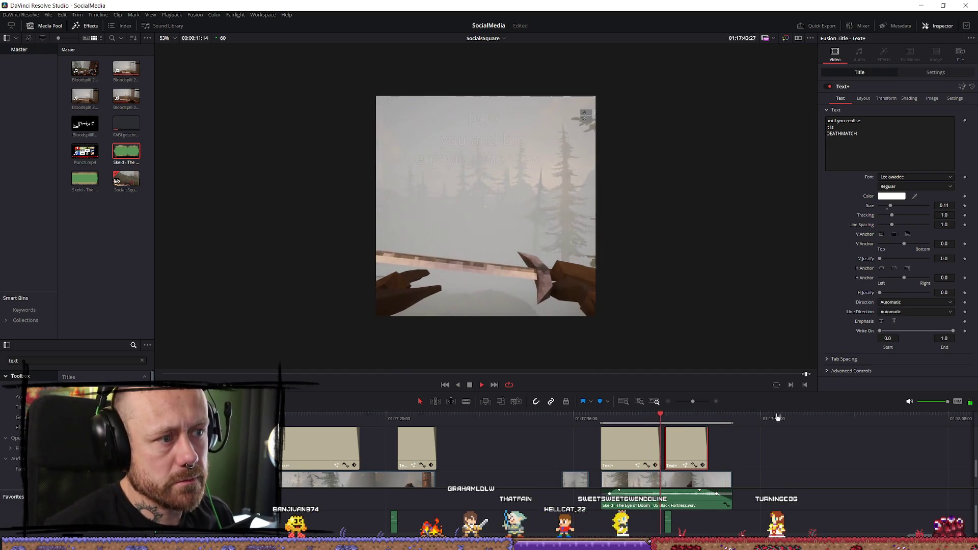
click(668, 418)
key(space)
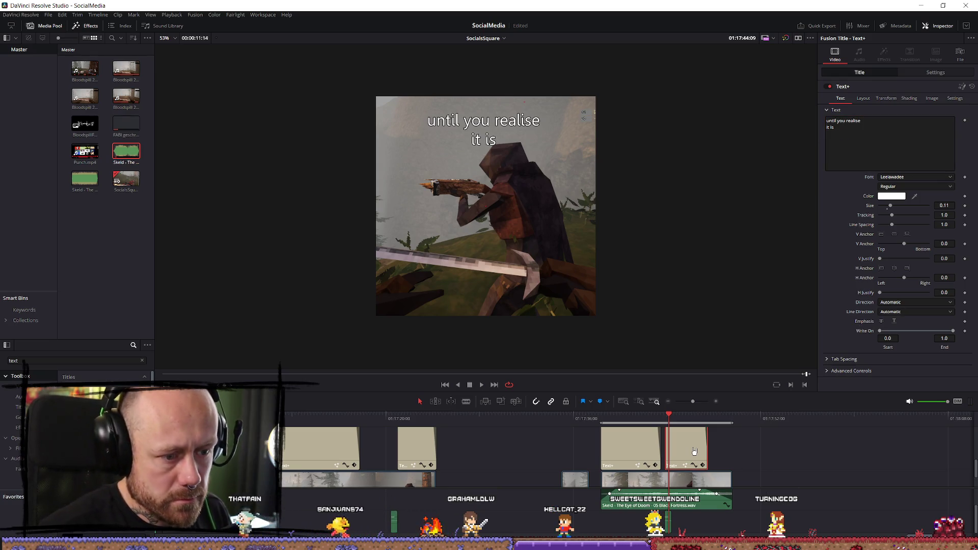
drag(718, 419, 644, 419)
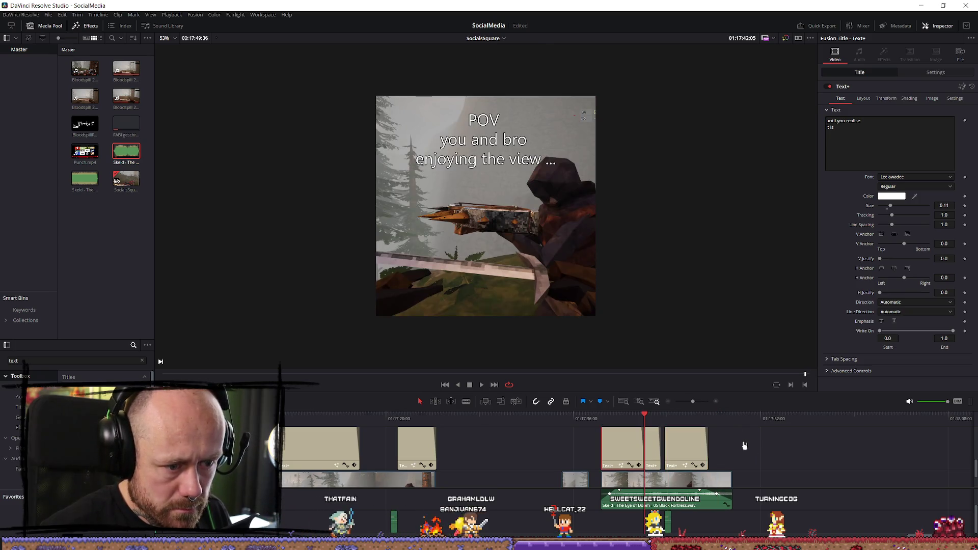
click(692, 447)
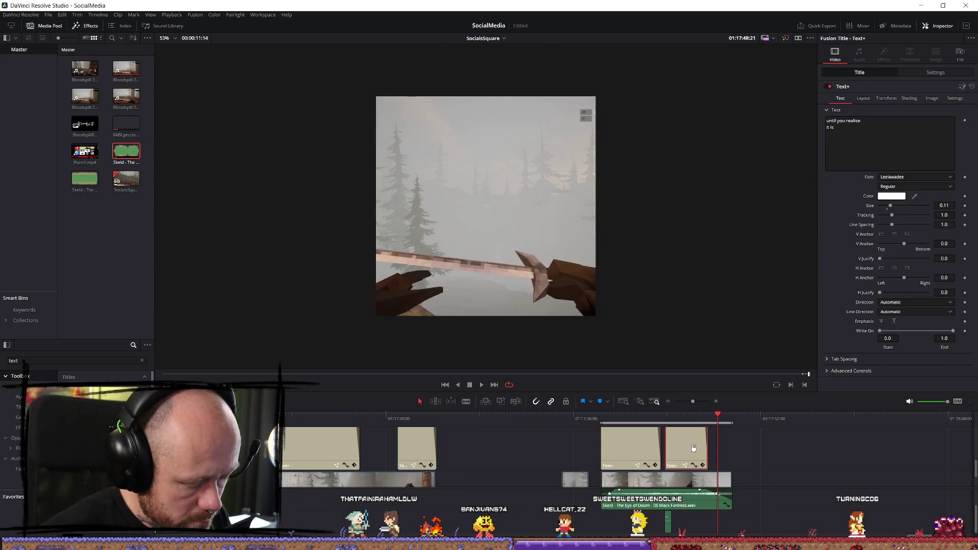
Step: Paste a copy of the title clip after the others and change its text to DEATHMATCH
click(760, 419)
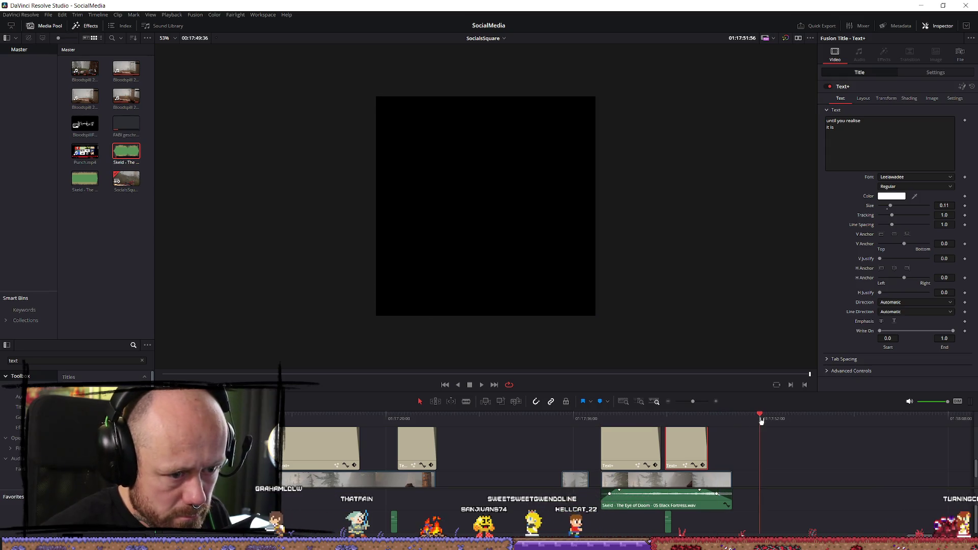
key(ctrl+v)
key(space)
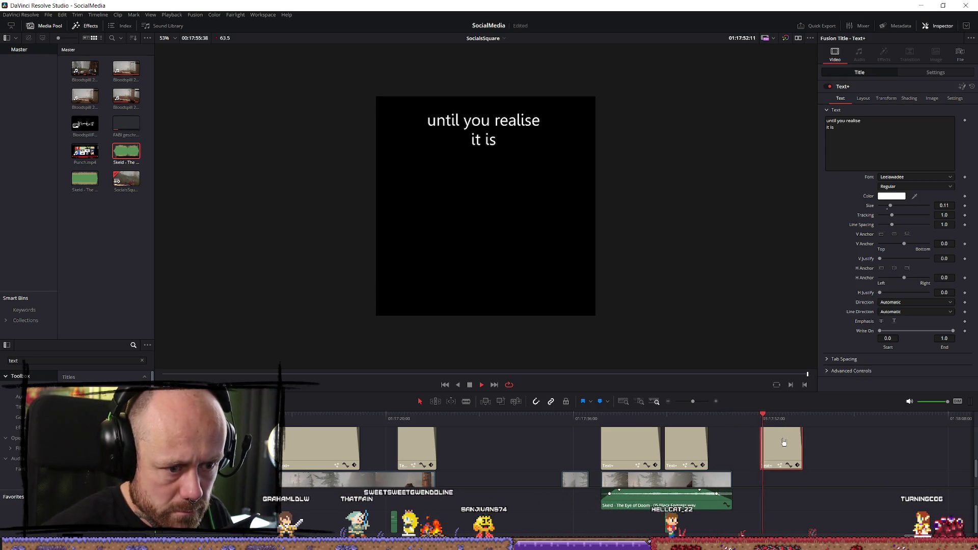
click(887, 144)
key(ctrl+a)
text(DEATHMATCH)
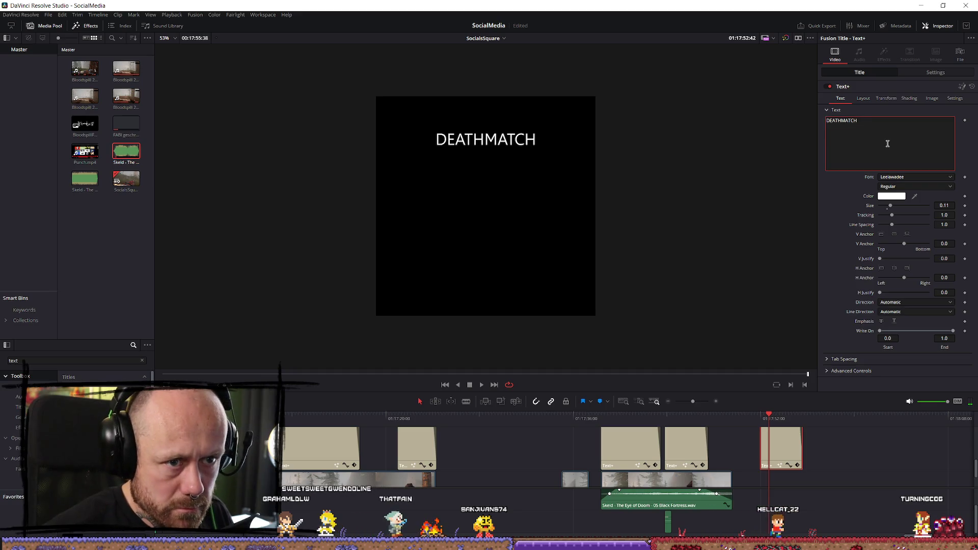
Step: Set the DEATHMATCH title's font to Jo_wrote_a_lovesong_Edited and move it onto a track above
click(891, 177)
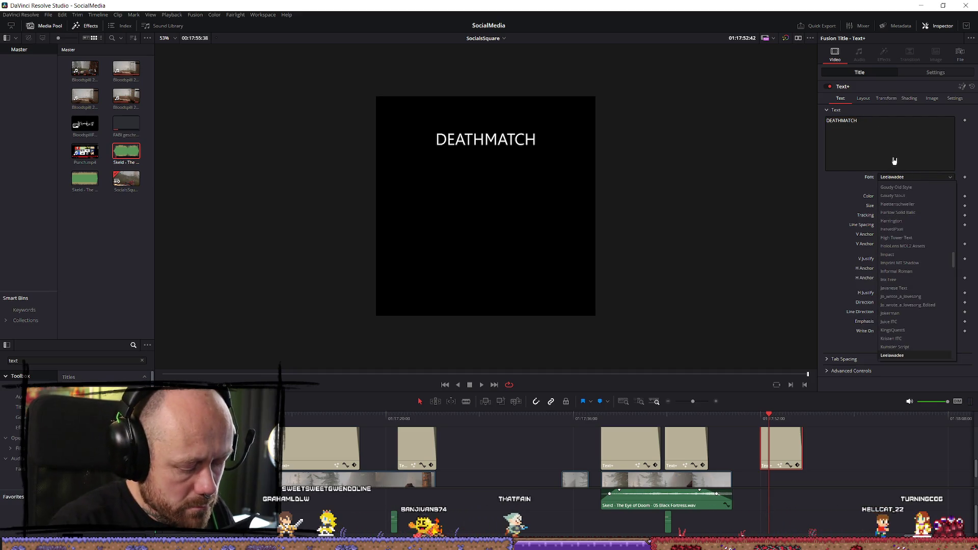
text(jo)
key(Return)
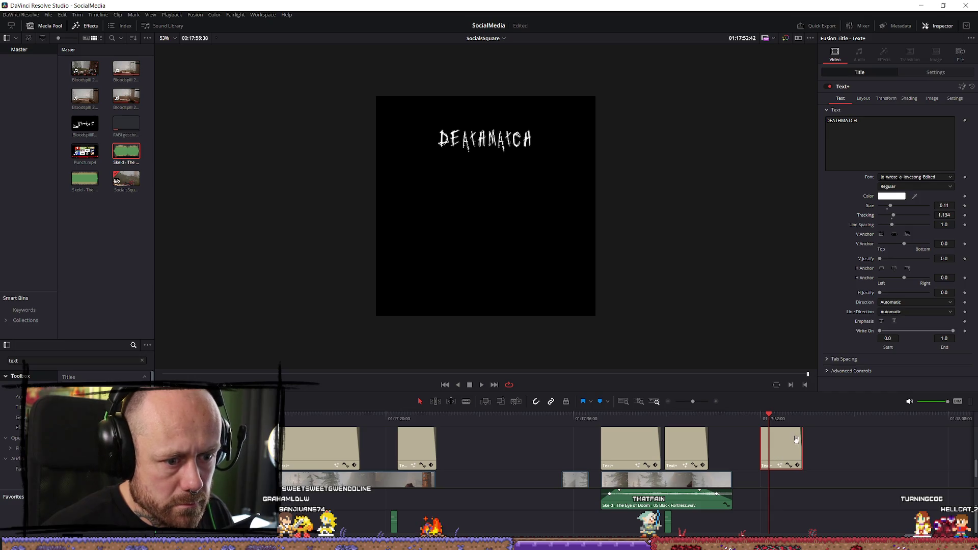
drag(765, 450, 682, 444)
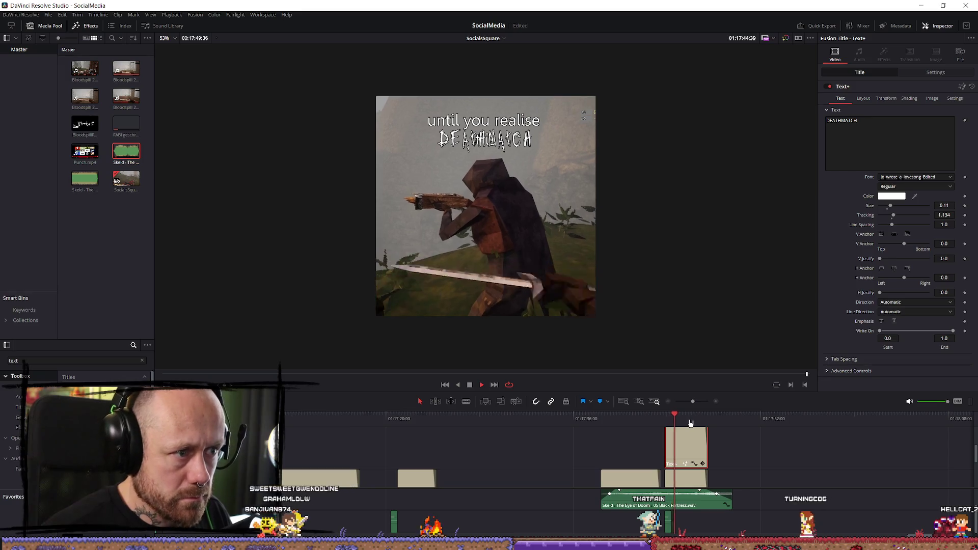
Step: Lower the DEATHMATCH title to Position Y 213 beneath 'it is' and play back to check
click(677, 422)
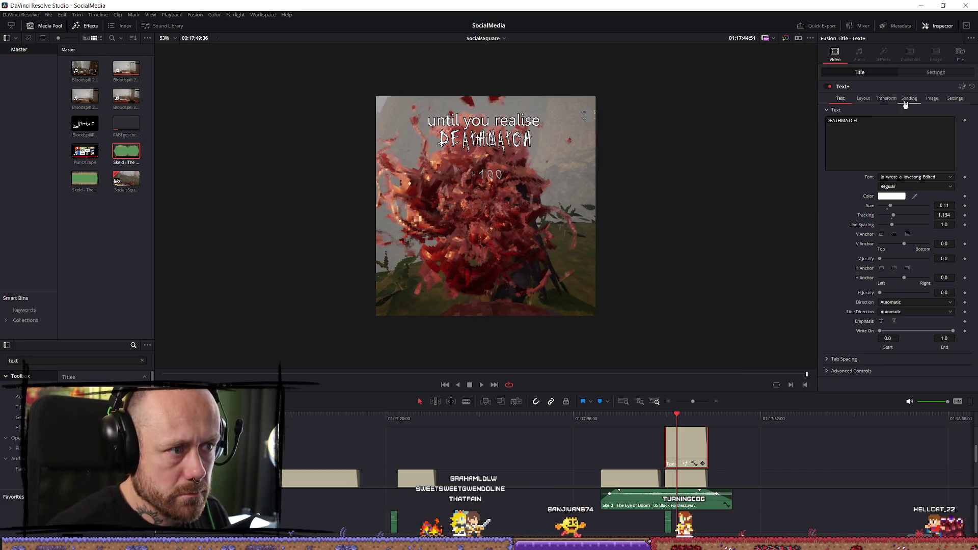
click(932, 74)
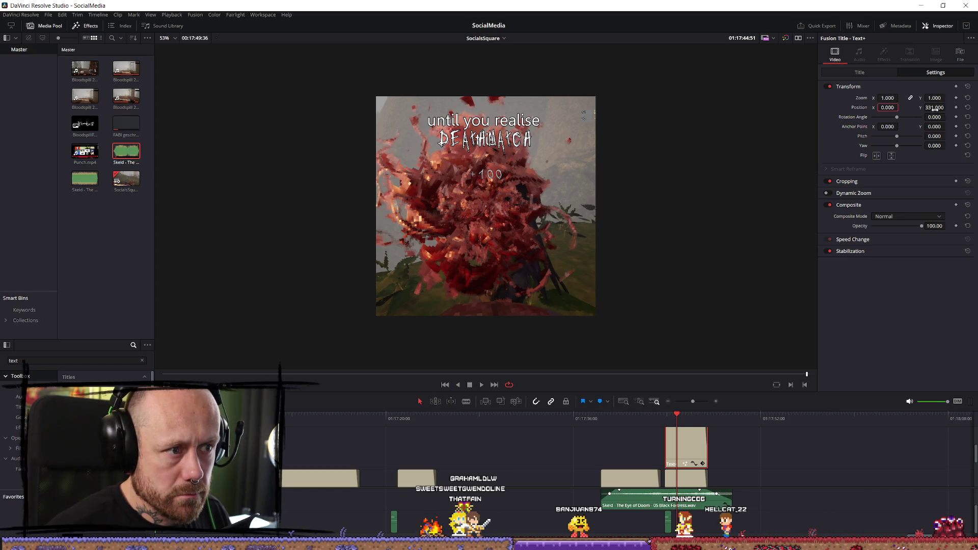
drag(934, 108, 912, 108)
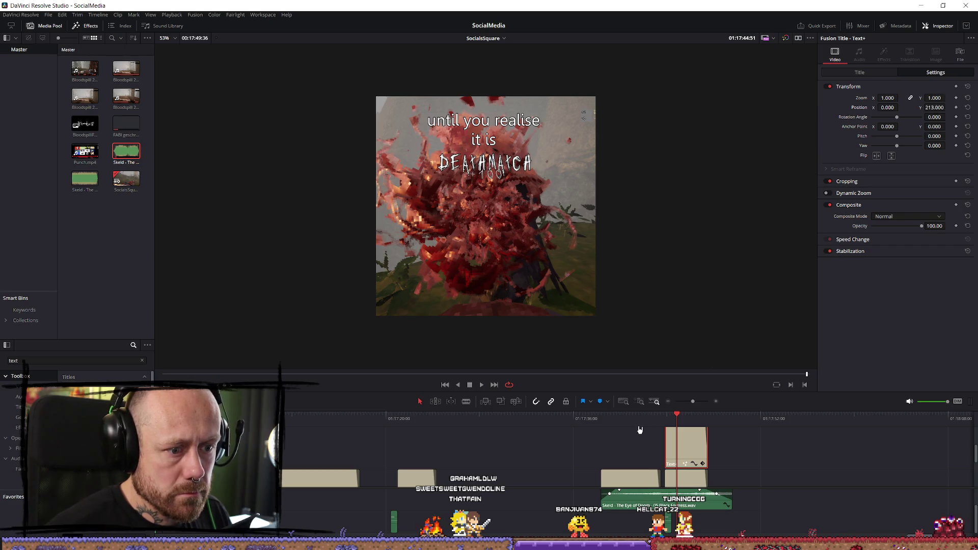
click(611, 415)
key(space)
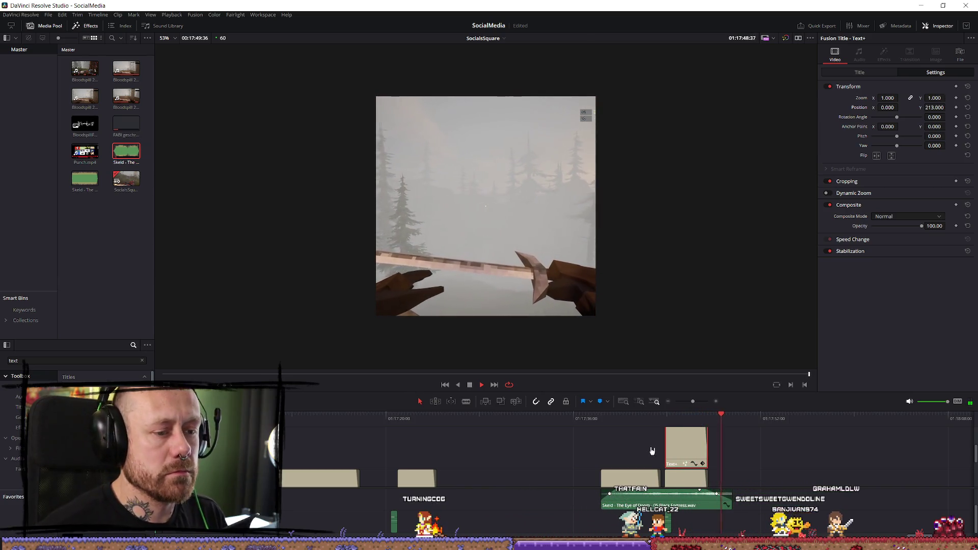
key(ctrl+z)
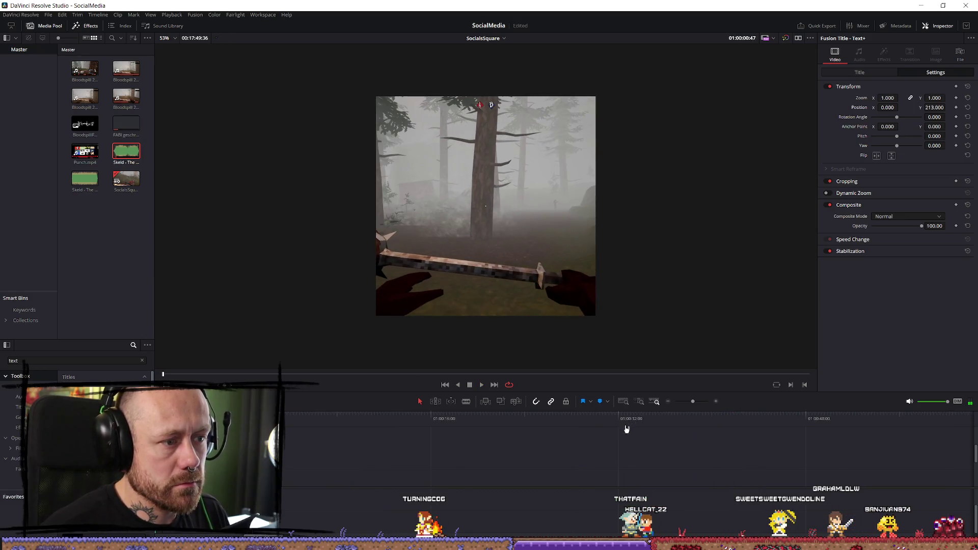
scroll(727, 458, down, 5)
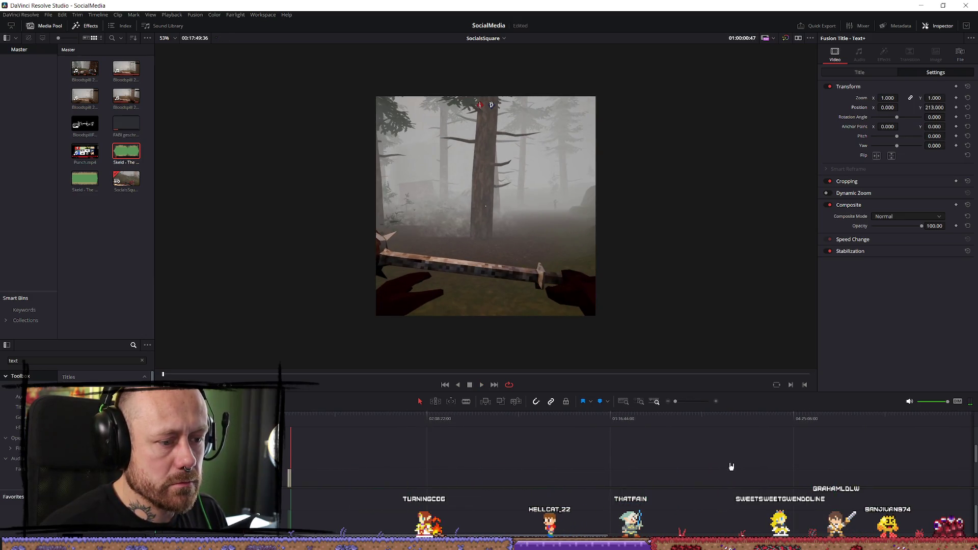
scroll(731, 459, up, 5)
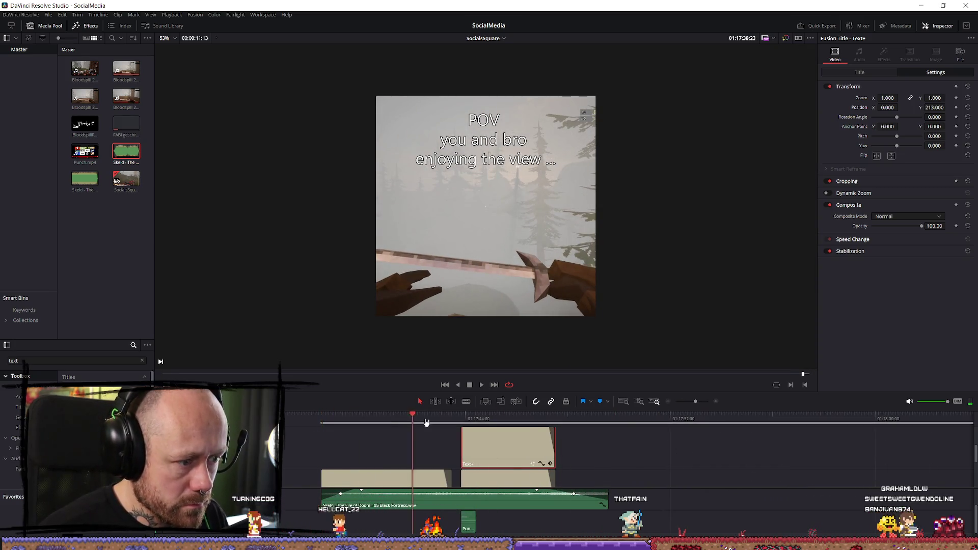
click(610, 426)
click(466, 422)
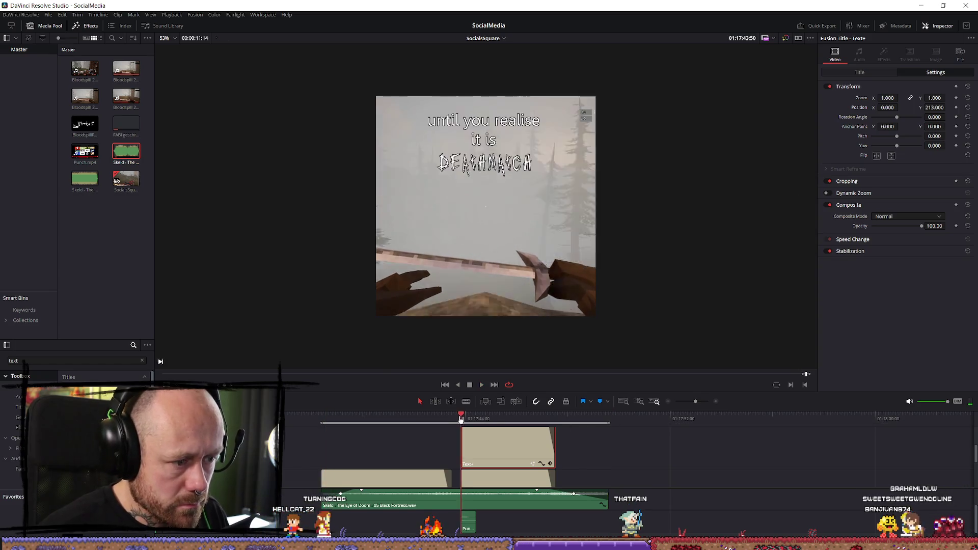
click(361, 423)
key(space)
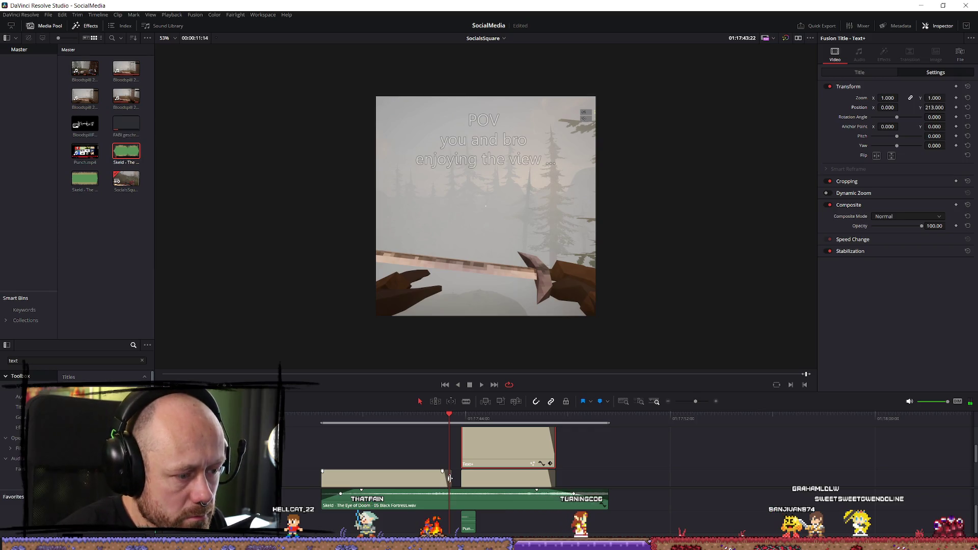
drag(449, 478, 442, 478)
key(/)
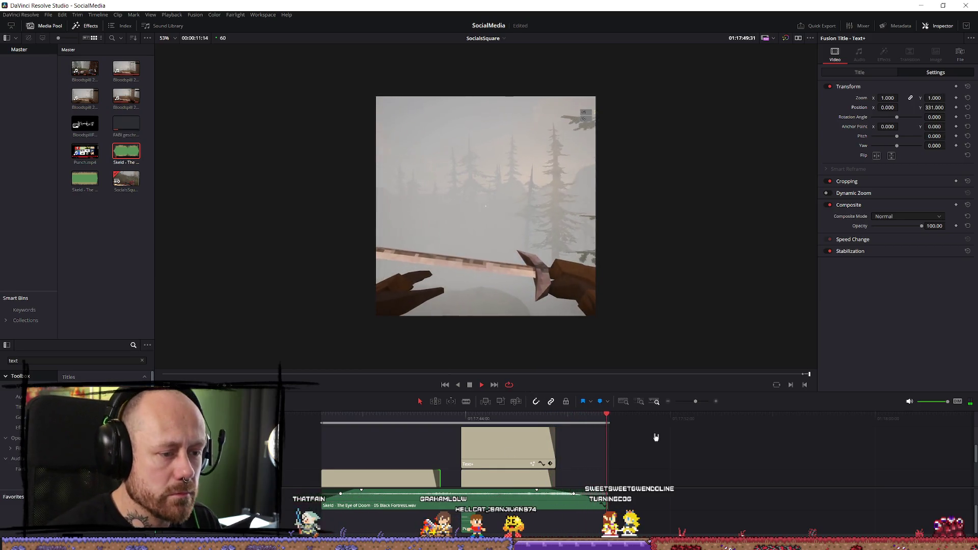
scroll(629, 431, down, 5)
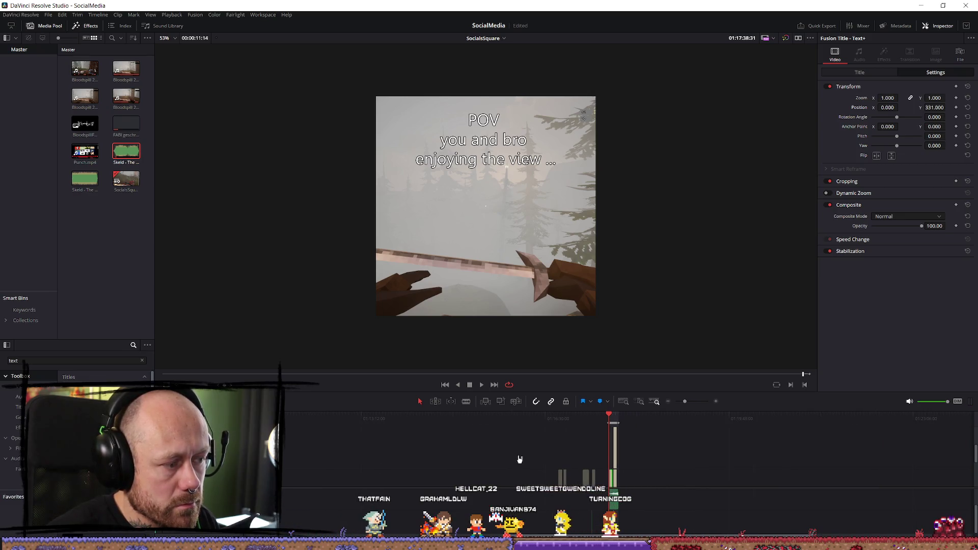
scroll(504, 465, down, 3)
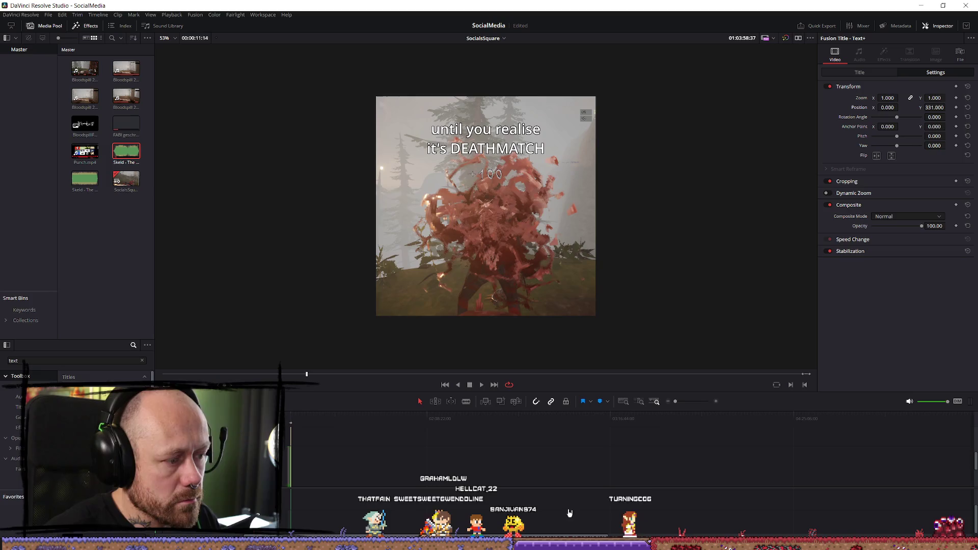
scroll(497, 417, up, 8)
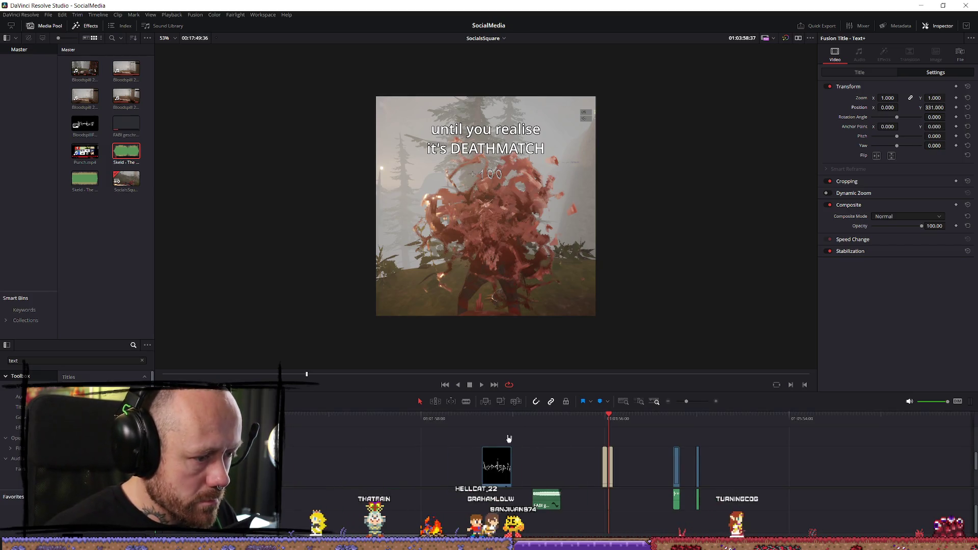
click(510, 454)
scroll(657, 464, up, 2)
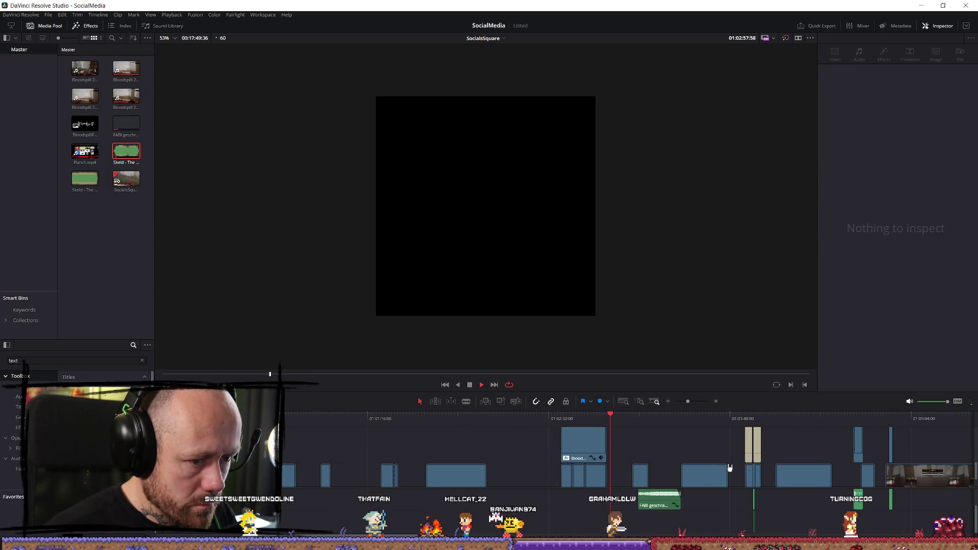
click(749, 437)
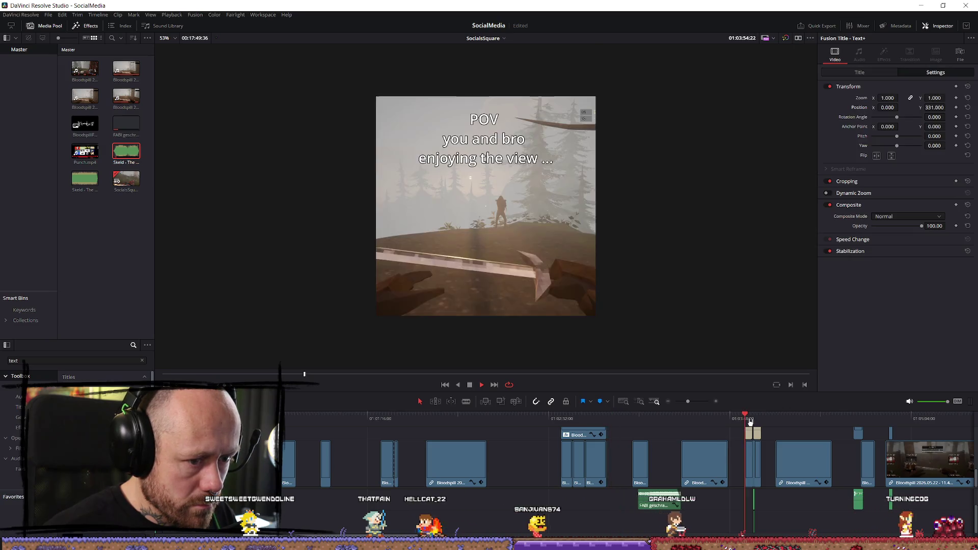
click(565, 419)
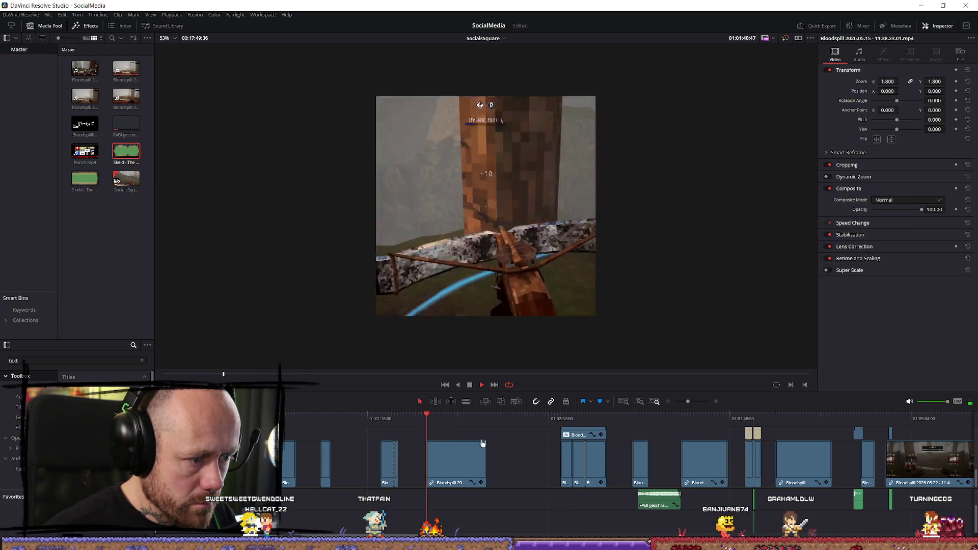
scroll(577, 479, down, 3)
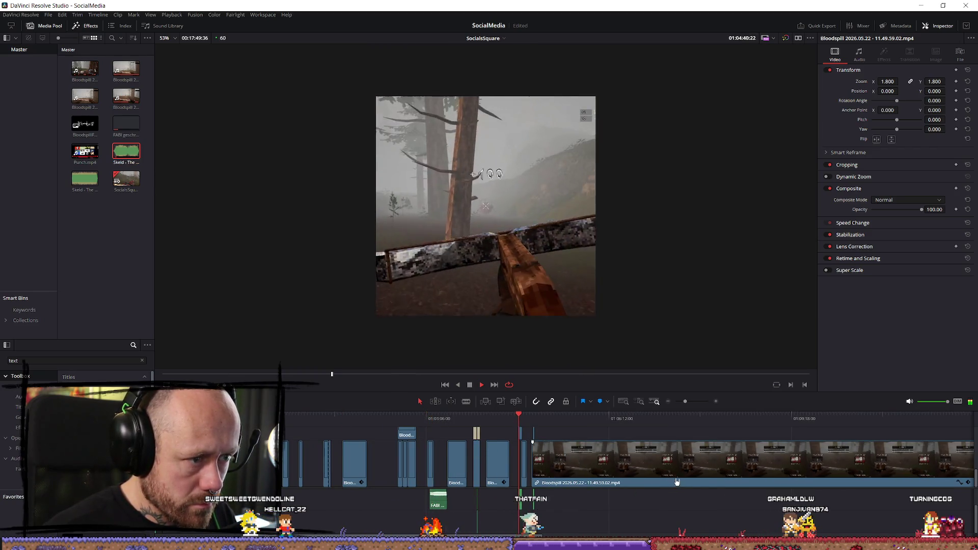
scroll(645, 460, up, 2)
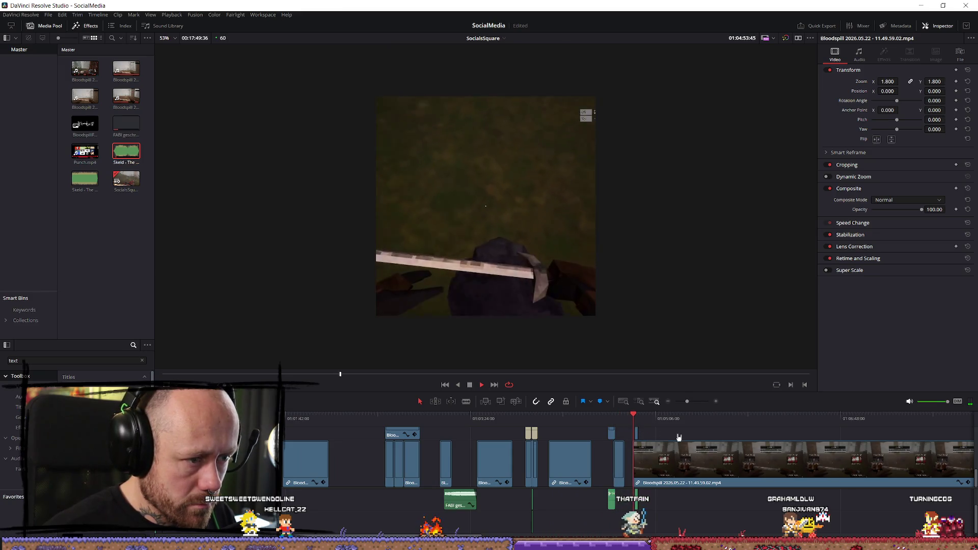
key(space)
scroll(747, 466, down, 2)
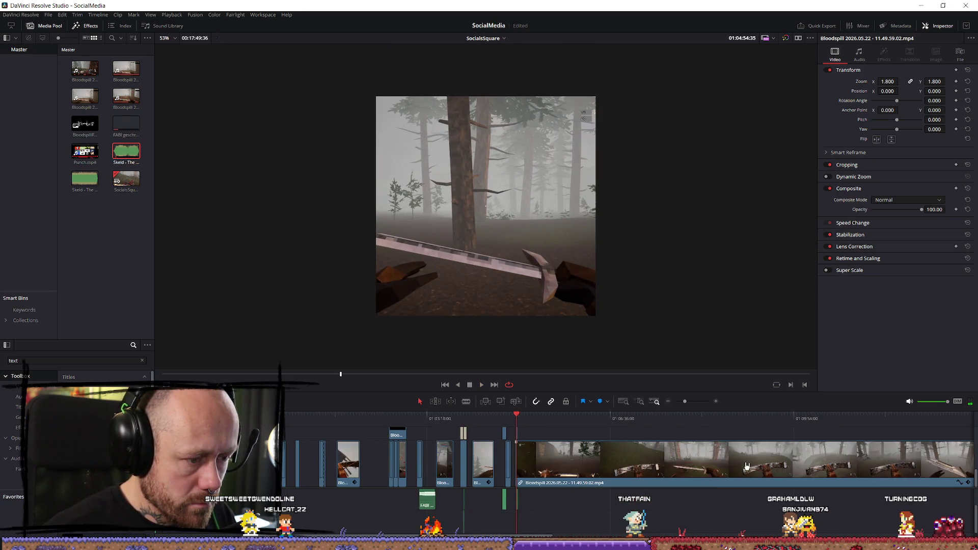
click(402, 434)
key(space)
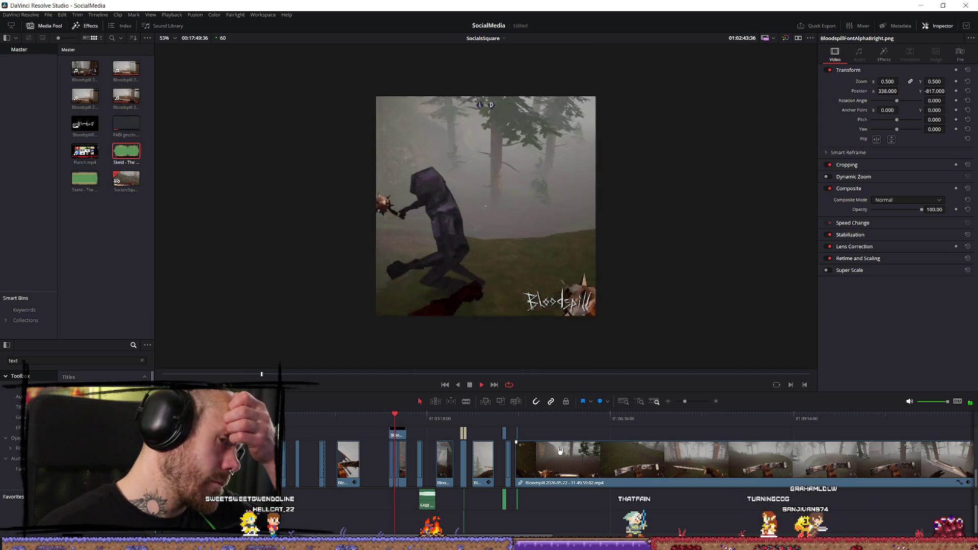
key(space)
scroll(477, 476, up, 2)
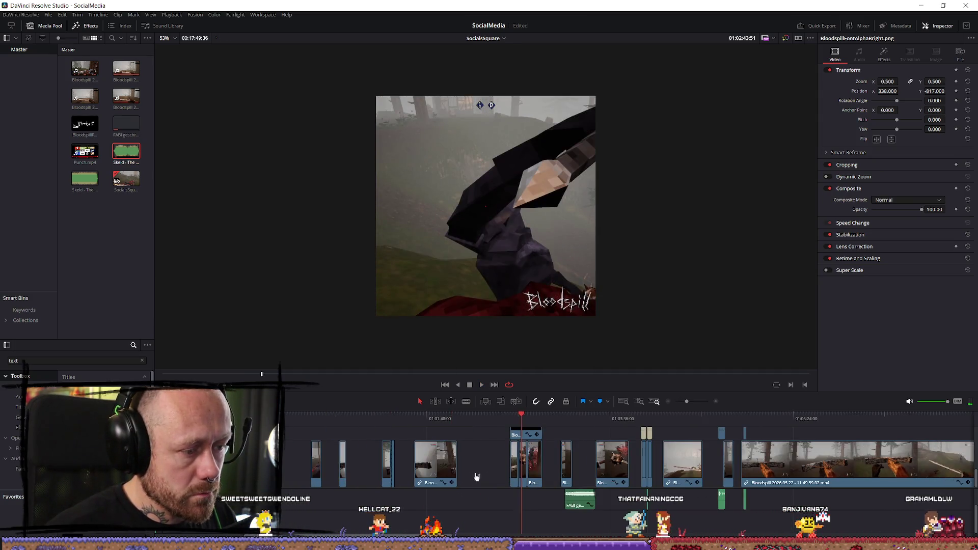
key(Up)
key(Up)
key(Up)
scroll(509, 448, down, 2)
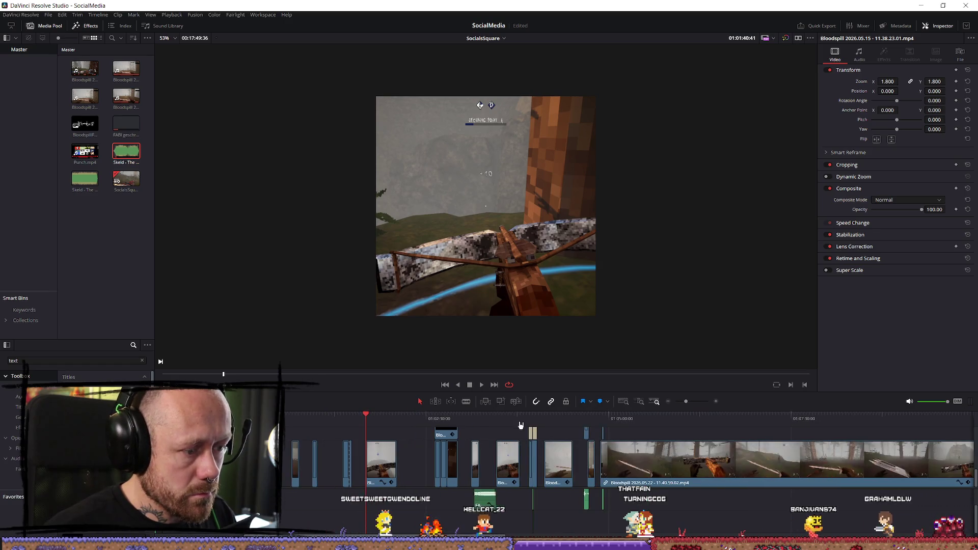
drag(521, 424, 532, 424)
scroll(667, 449, down, 3)
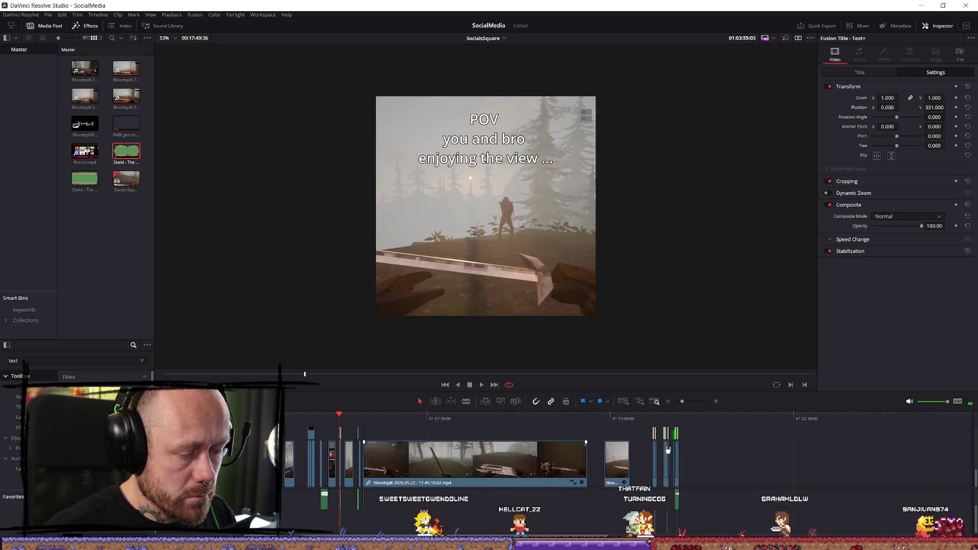
scroll(403, 482, down, 1)
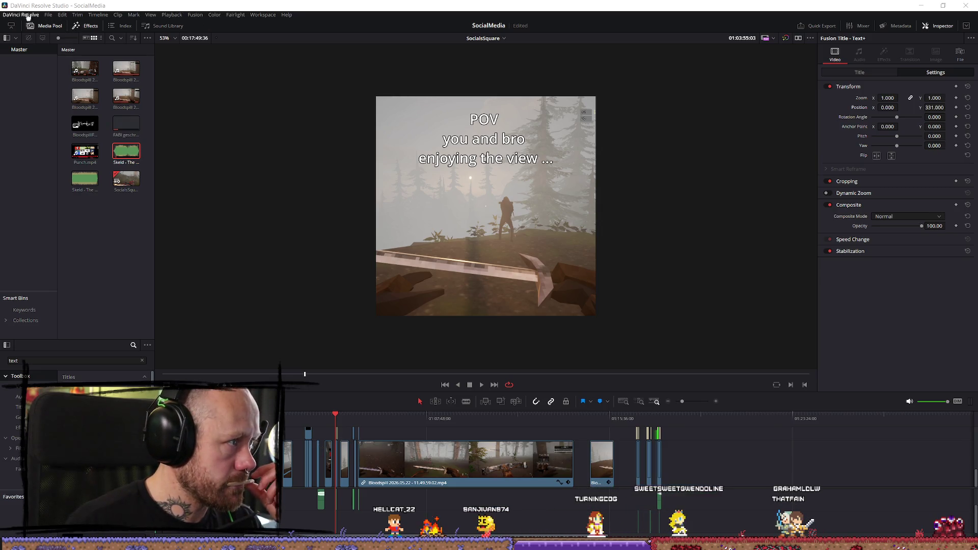
Step: Save the SocialMedia project, load and play the Whateva project, then minimize Resolve
click(48, 14)
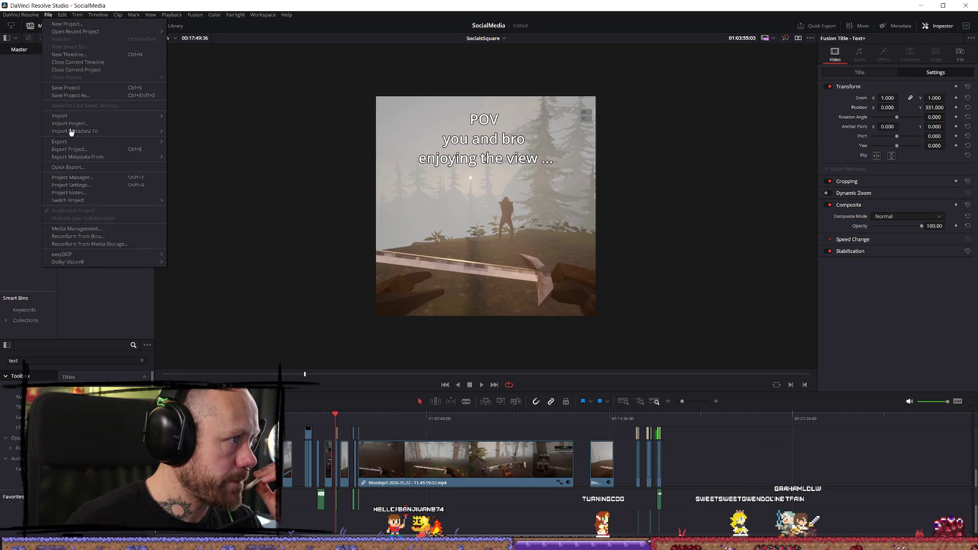
click(80, 92)
click(48, 14)
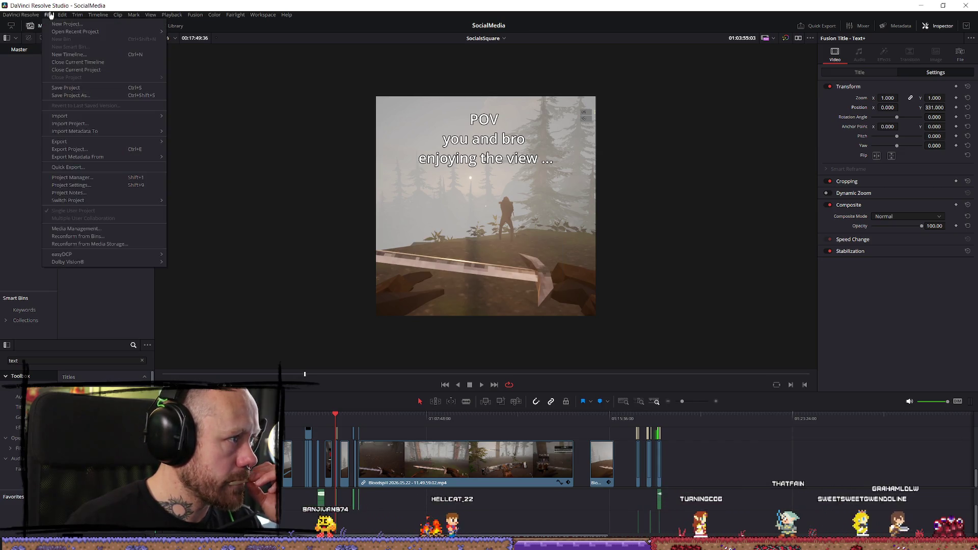
click(84, 179)
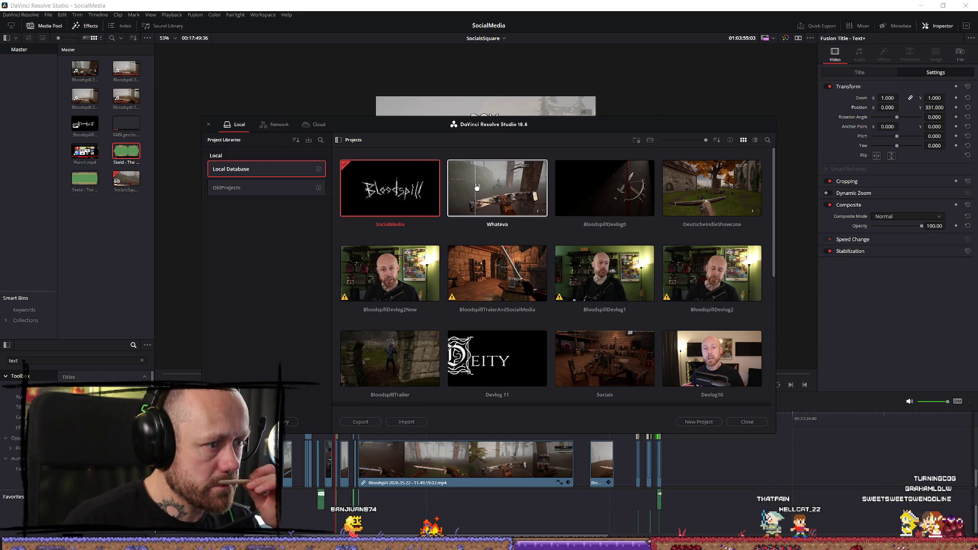
double_click(476, 207)
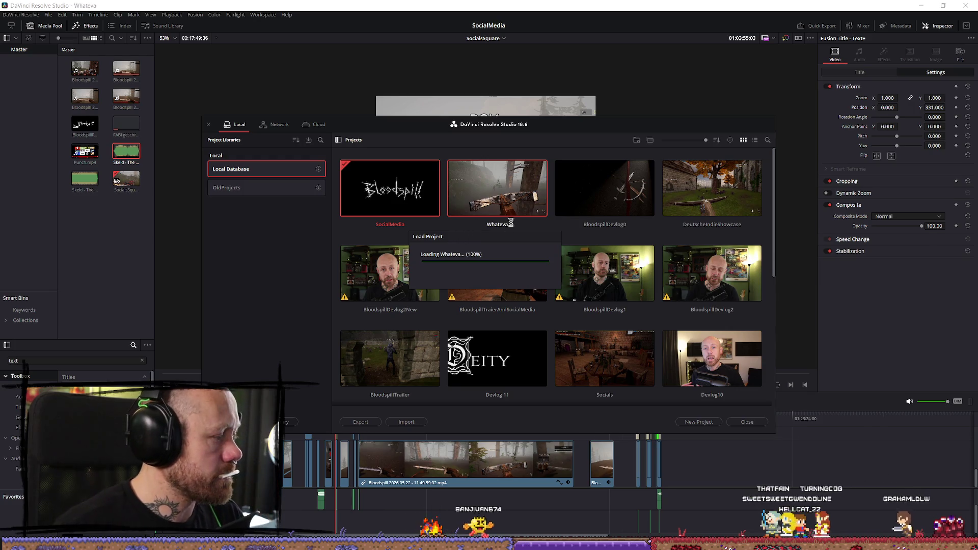
key(space)
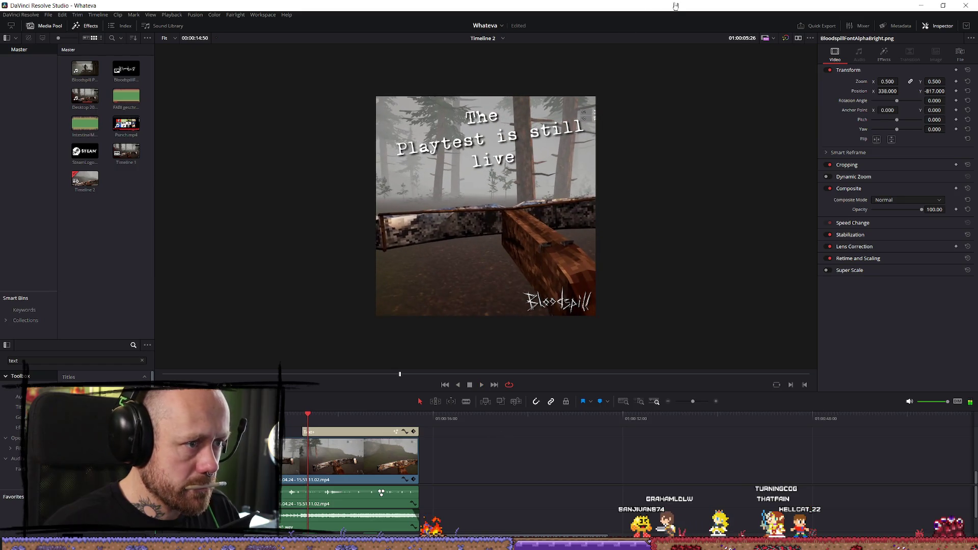
key(super+d)
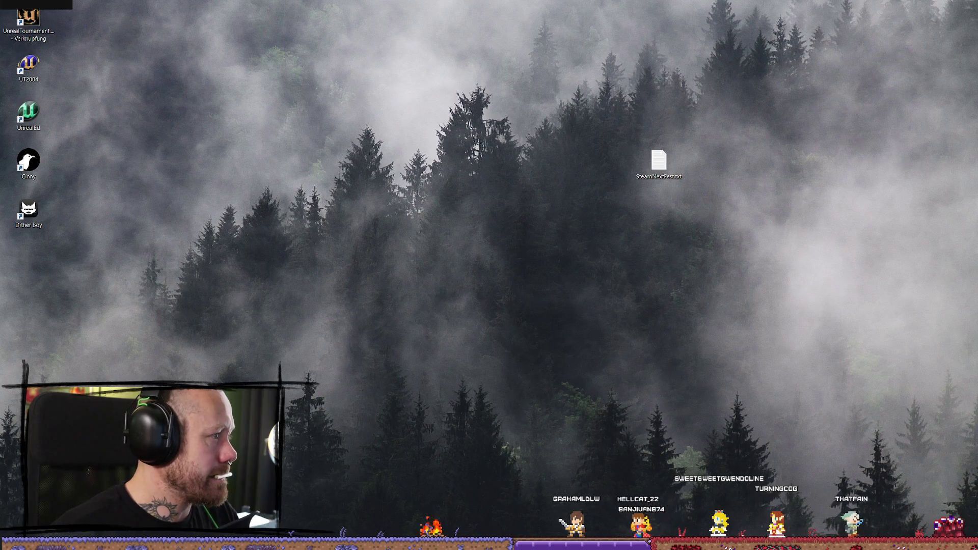
Step: Switch to the Unreal Editor's Conquest_FoggyForest level, load a project, then return to Resolve's SocialMedia edit
key(alt+Tab)
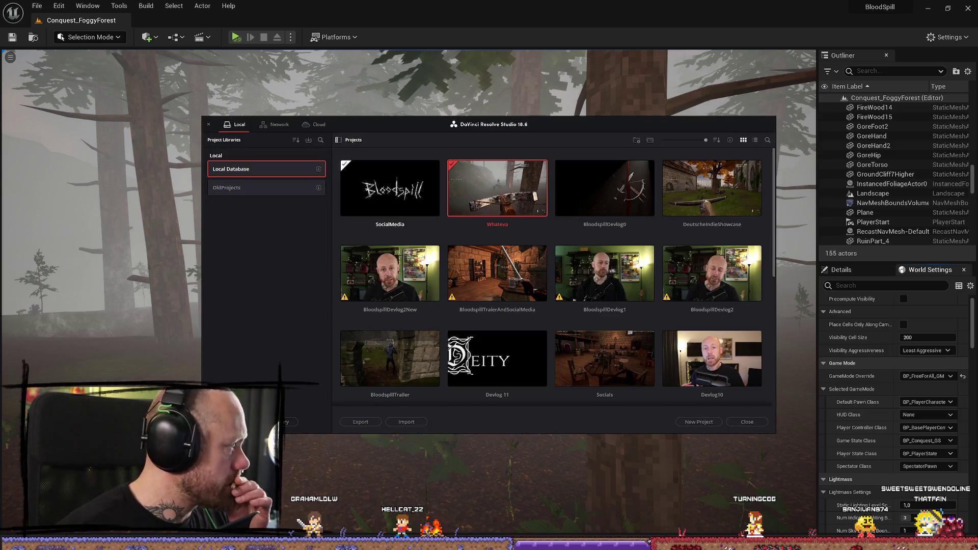
double_click(708, 200)
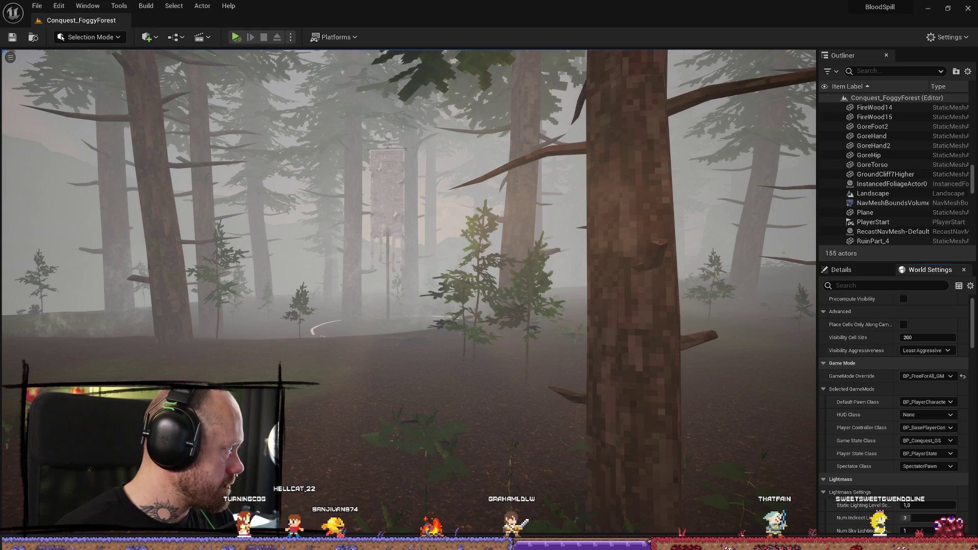
key(alt+Tab)
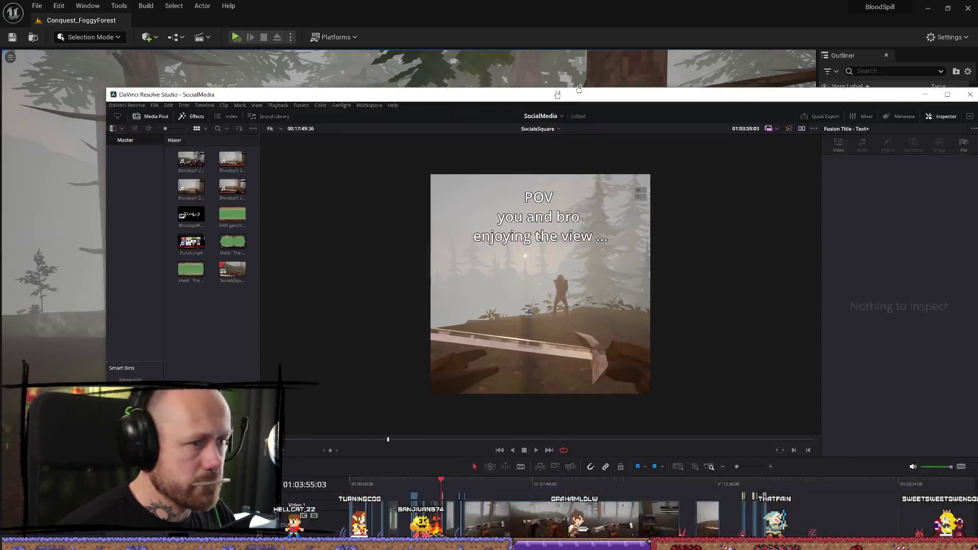
Step: Maximize the Resolve window and play back the end card section of the edit
double_click(557, 94)
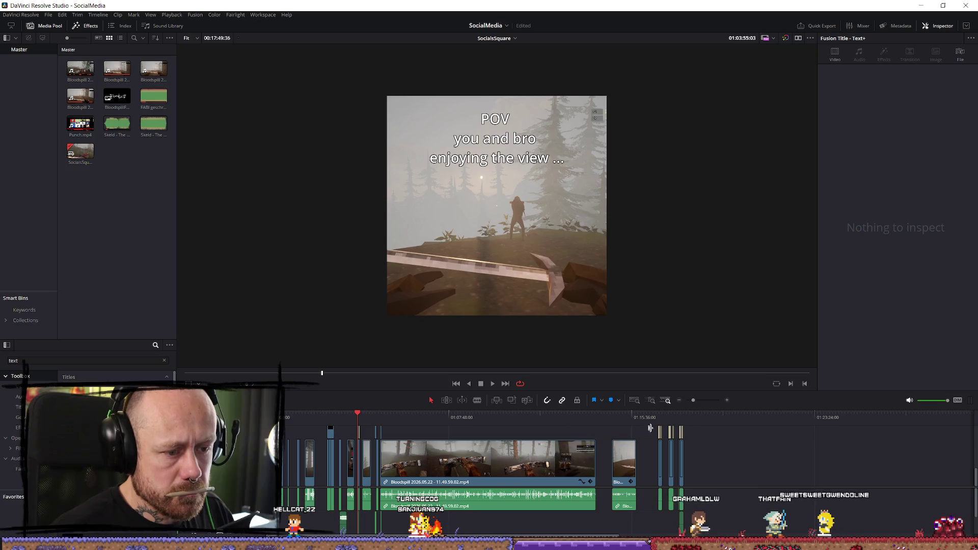
click(701, 416)
key(ctrl+z)
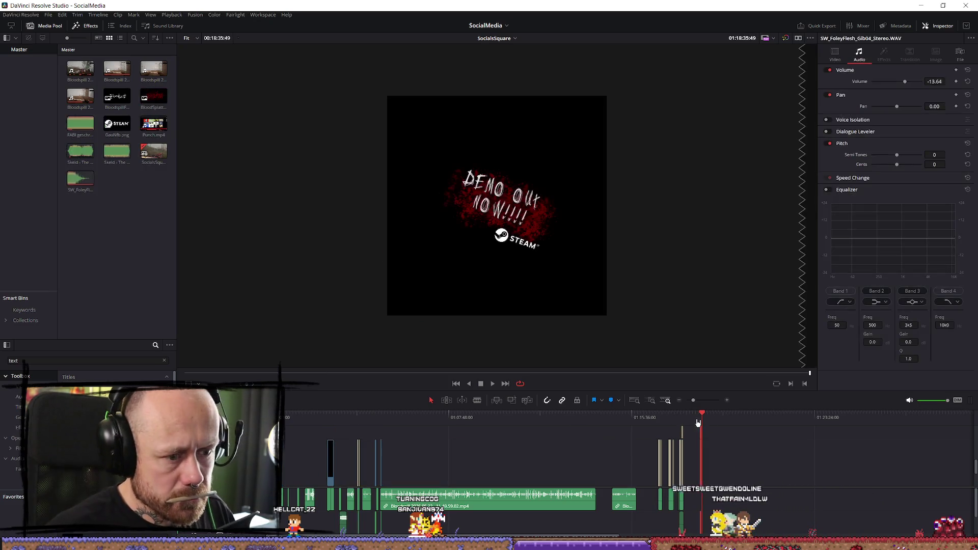
key(space)
key(space)
scroll(788, 438, up, 8)
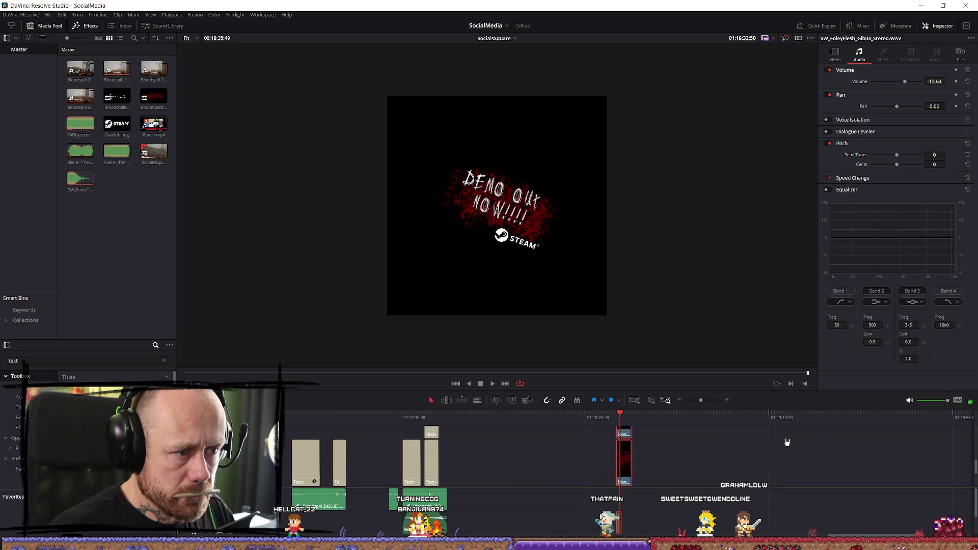
Step: Slide the BloodSplatter.png end card left so it starts right where the gameplay footage ends
mouse_move(632, 470)
mouse_down()
mouse_move(400, 463)
mouse_move(407, 486)
mouse_move(398, 448)
mouse_move(388, 468)
mouse_move(388, 429)
mouse_up()
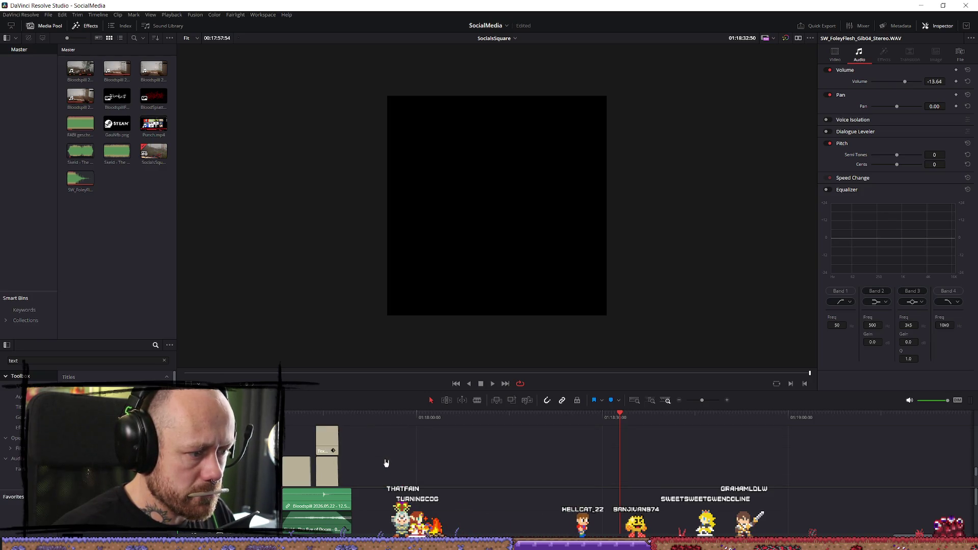
drag(389, 451, 388, 455)
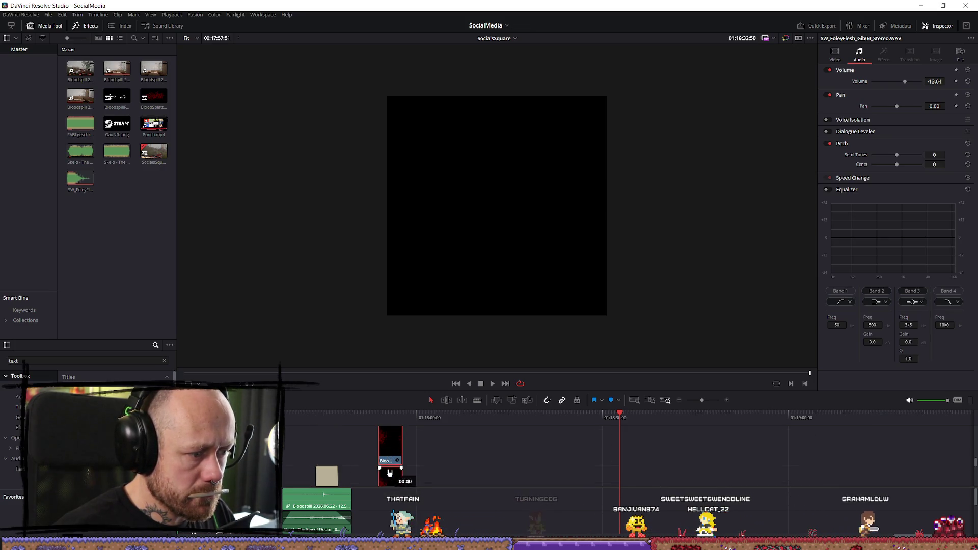
key(ctrl+z)
key(ctrl+shift+z)
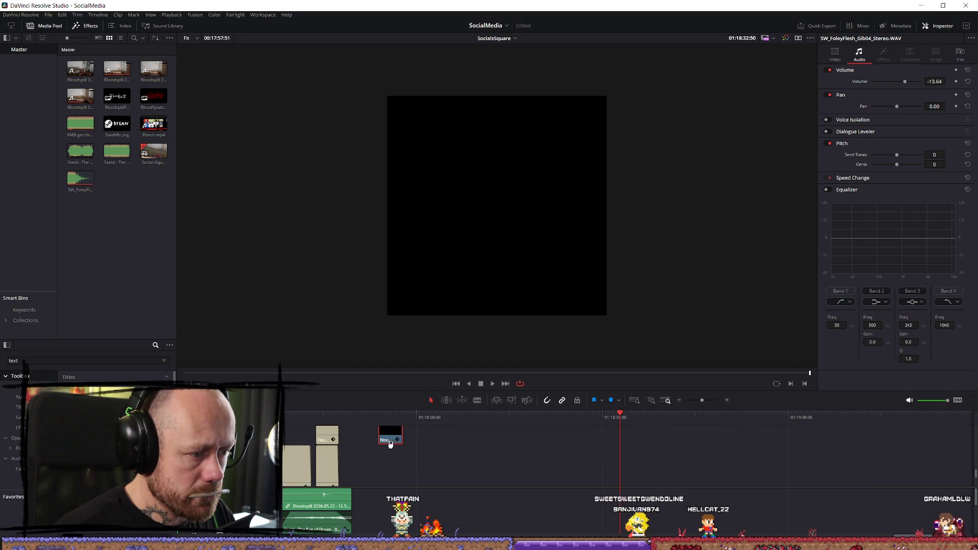
drag(392, 442, 363, 426)
click(373, 417)
Step: Enlarge the timeline area and bring the playhead onto the DEMO OUT NOW!!!! end card
scroll(490, 473, up, 5)
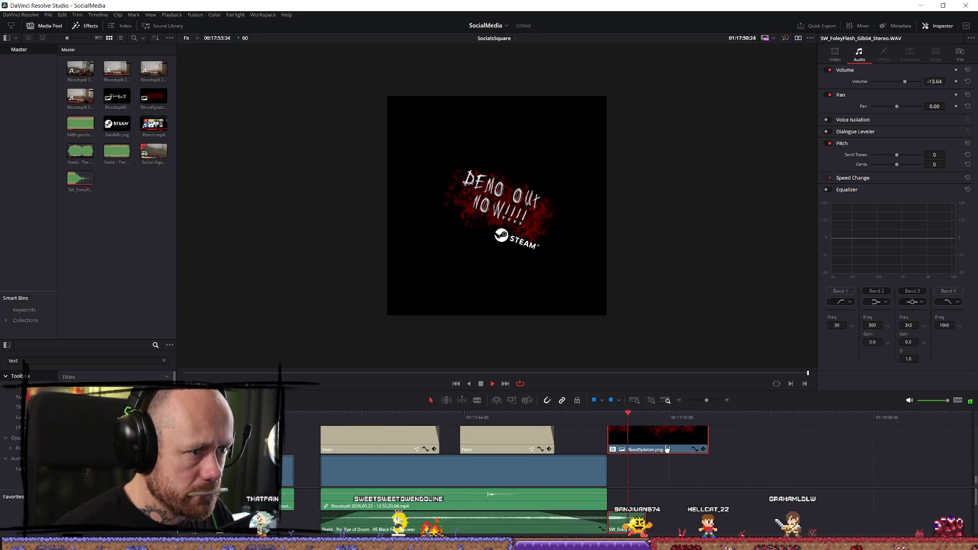
scroll(683, 453, up, 2)
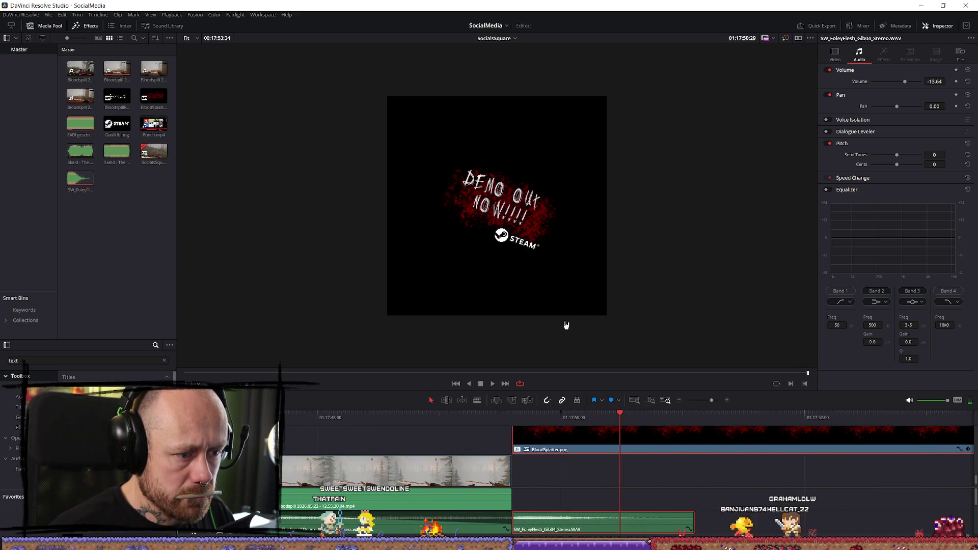
scroll(519, 200, up, 1)
scroll(519, 200, up, 1)
scroll(519, 200, down, 2)
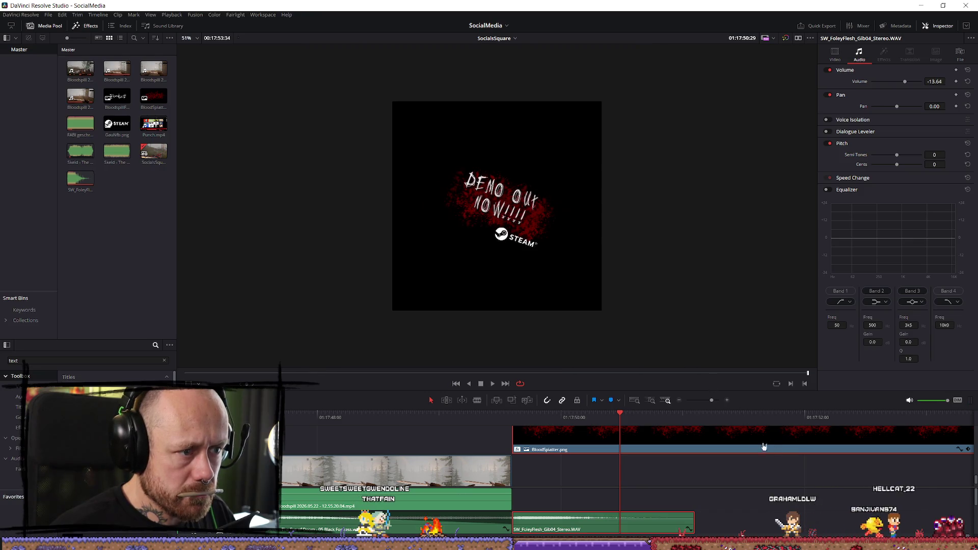
click(579, 421)
scroll(661, 449, down, 2)
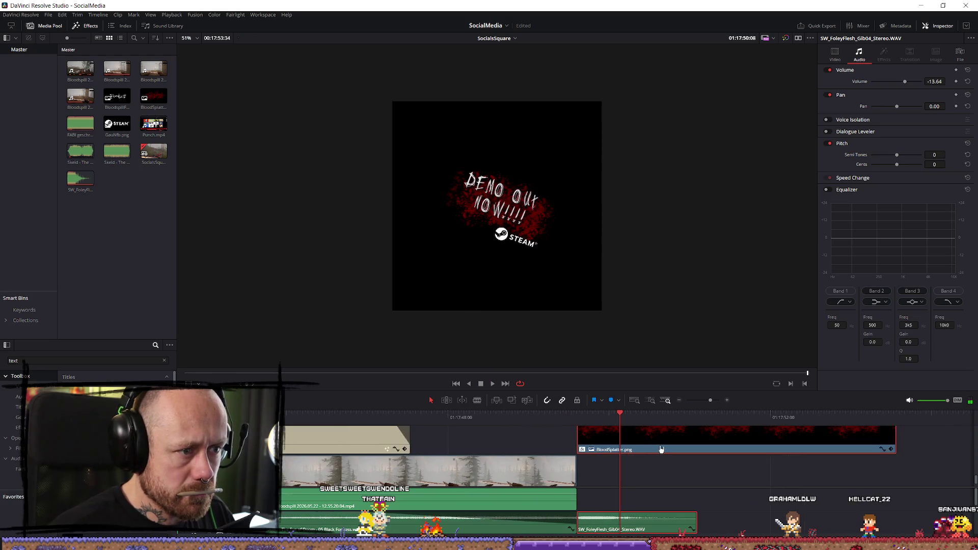
scroll(661, 449, up, 2)
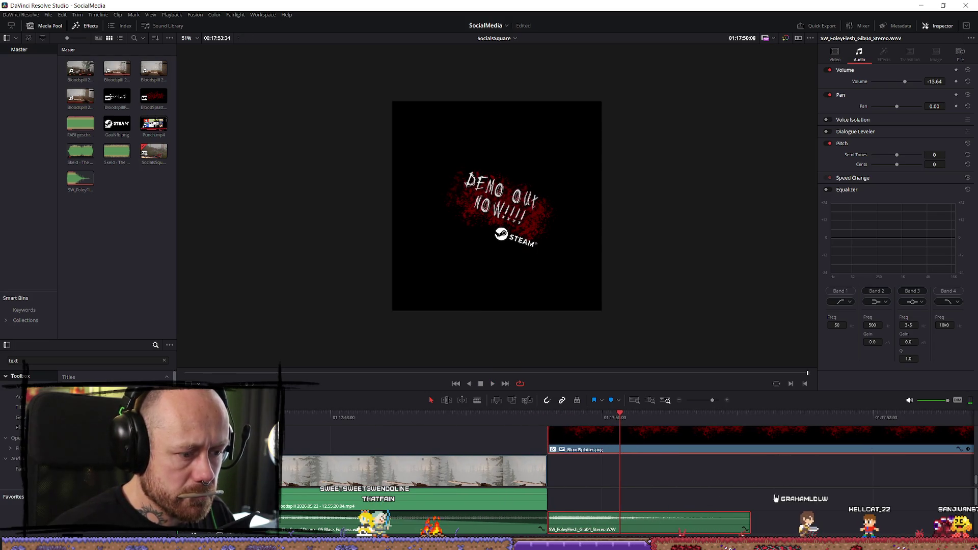
scroll(660, 451, up, 3)
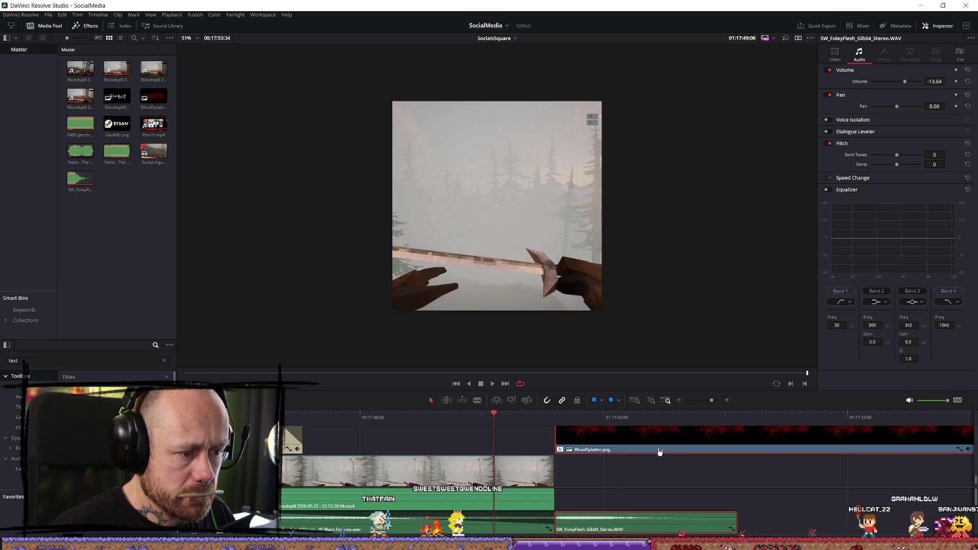
scroll(660, 451, up, 3)
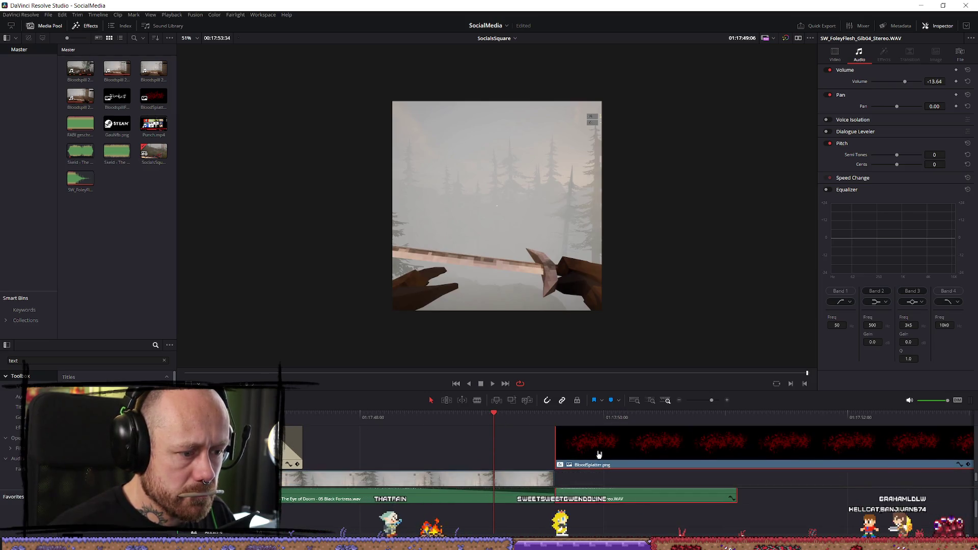
scroll(601, 454, down, 4)
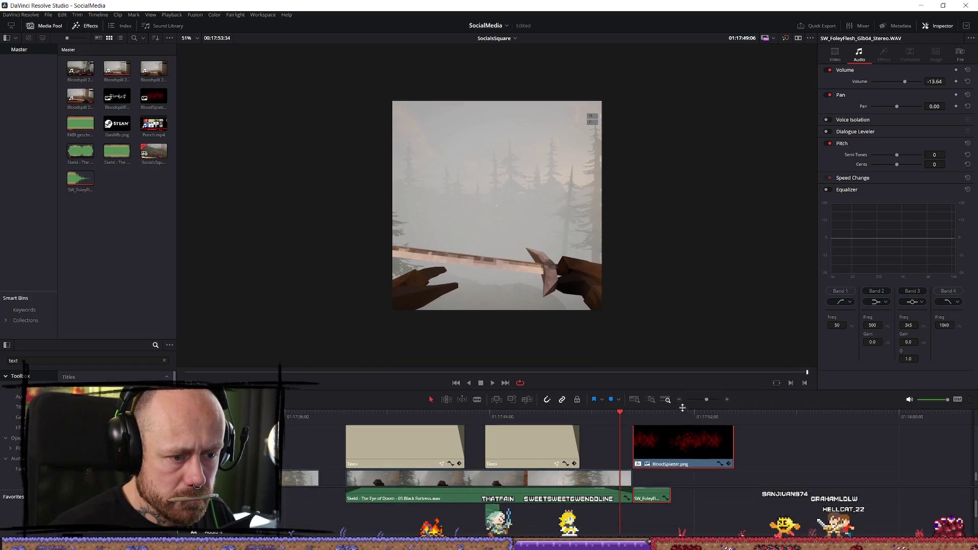
drag(682, 407, 678, 314)
key(ctrl+z)
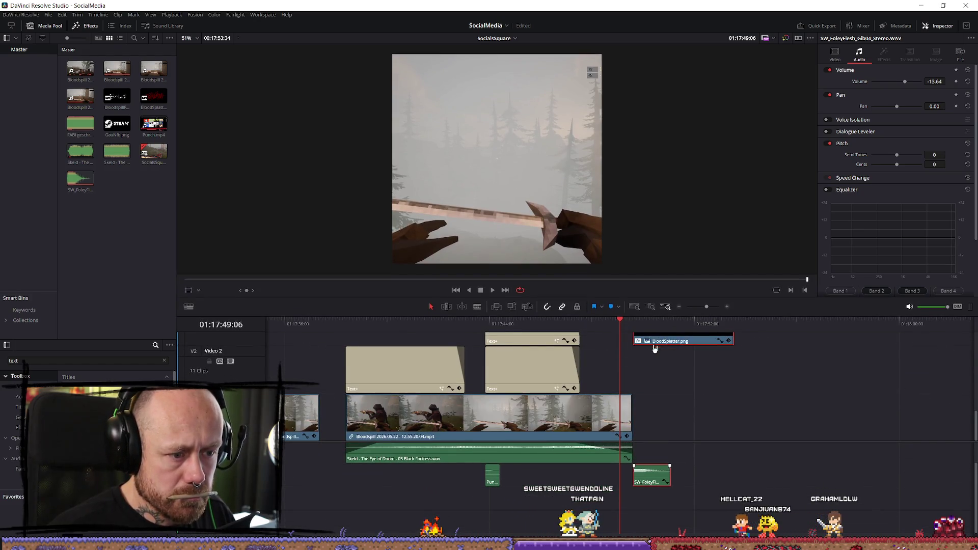
key(space)
Step: Select the end card's Text+ title clip on Video 5 to load it in the Inspector
scroll(703, 395, up, 4)
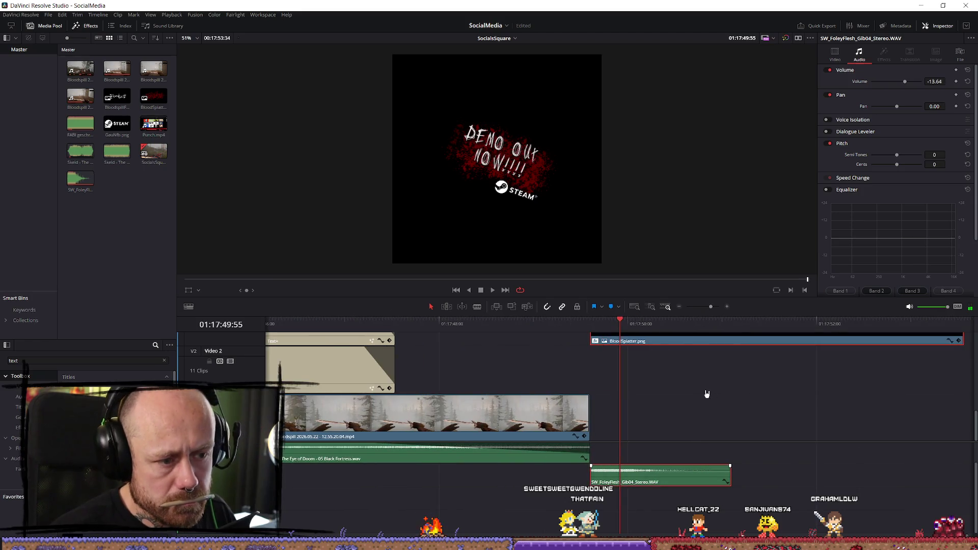
scroll(713, 413, up, 5)
scroll(679, 409, up, 2)
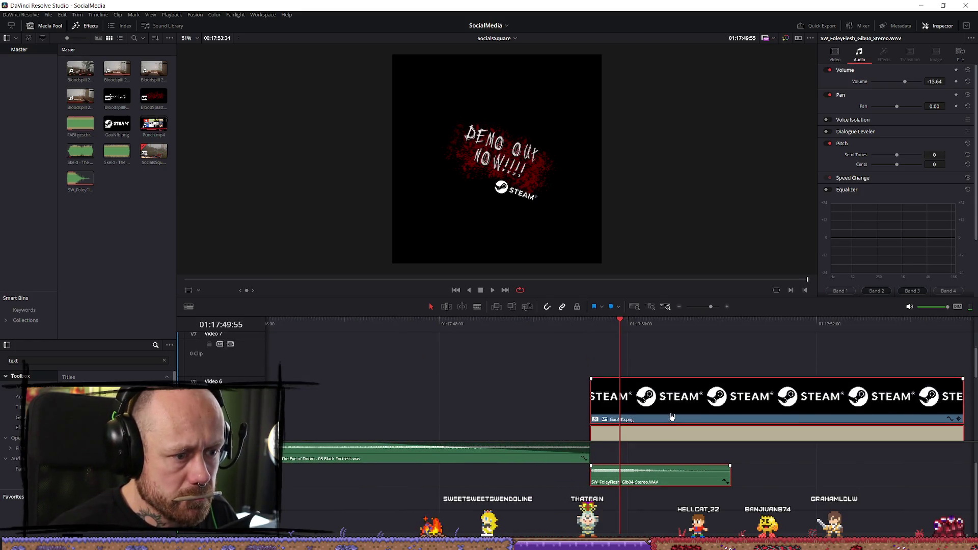
scroll(647, 397, down, 2)
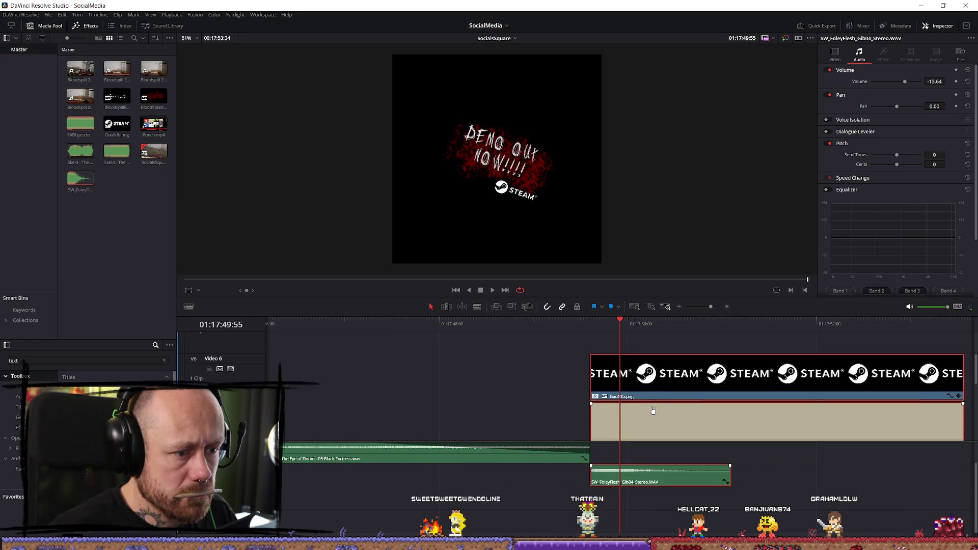
click(522, 372)
click(638, 372)
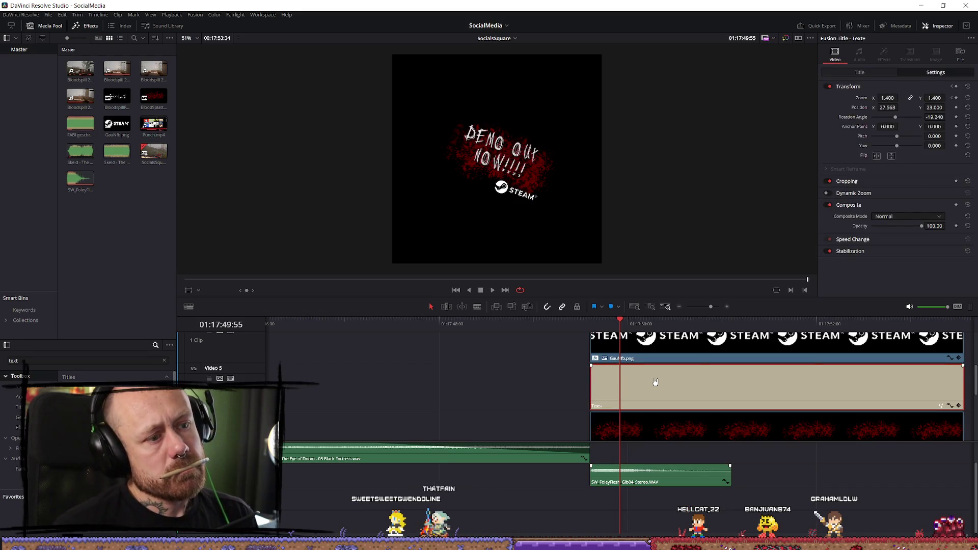
Step: Replace the end-card title text with 'Wishlist on'
click(872, 77)
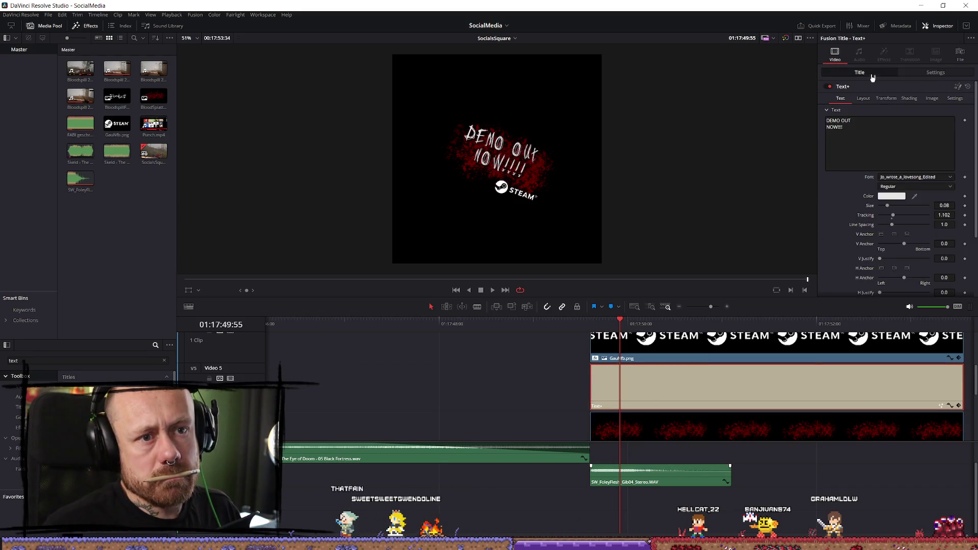
click(867, 129)
key(ctrl+a)
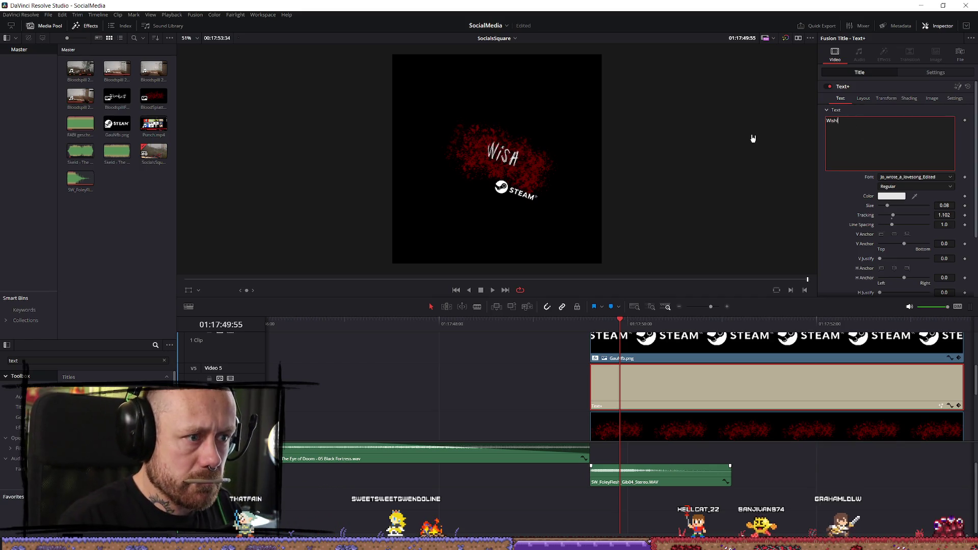
text(lost)
key(BackSpace)
key(BackSpace)
key(BackSpace)
text(ist)
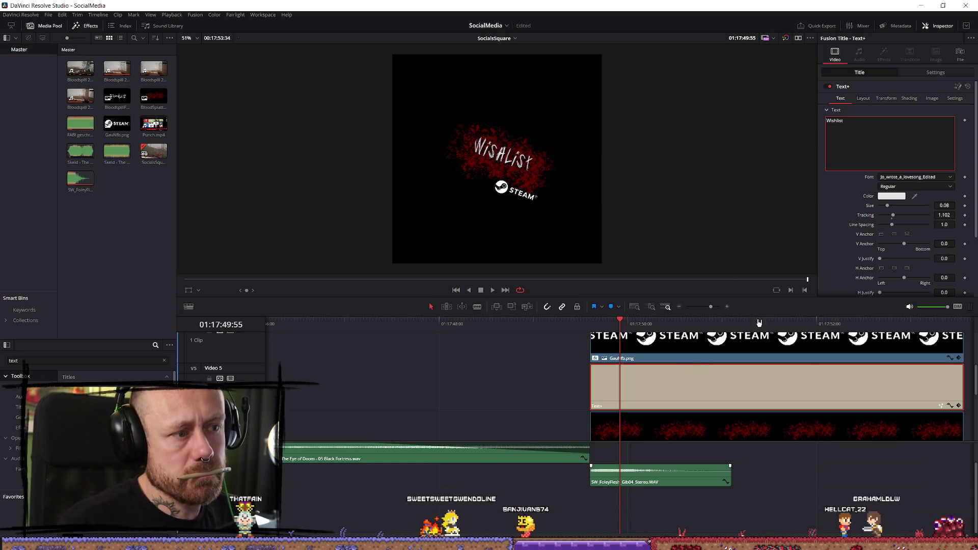
text( onm)
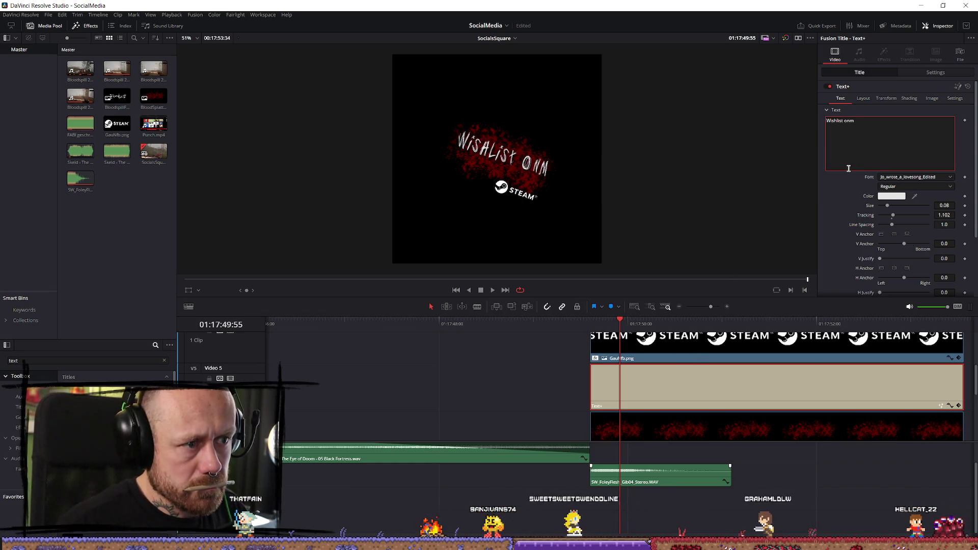
key(BackSpace)
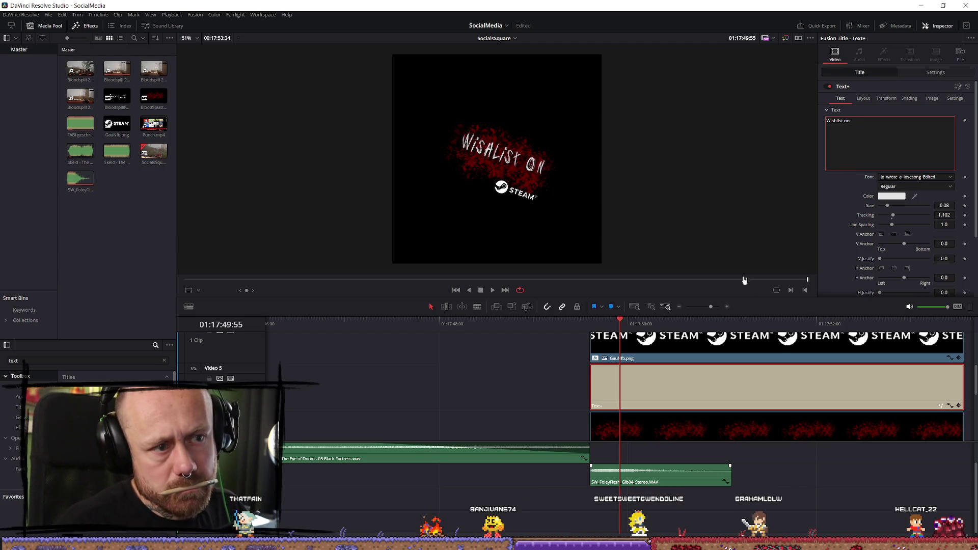
Step: Nudge the title's position and shift the Video 4 blood splatter slightly left
click(934, 73)
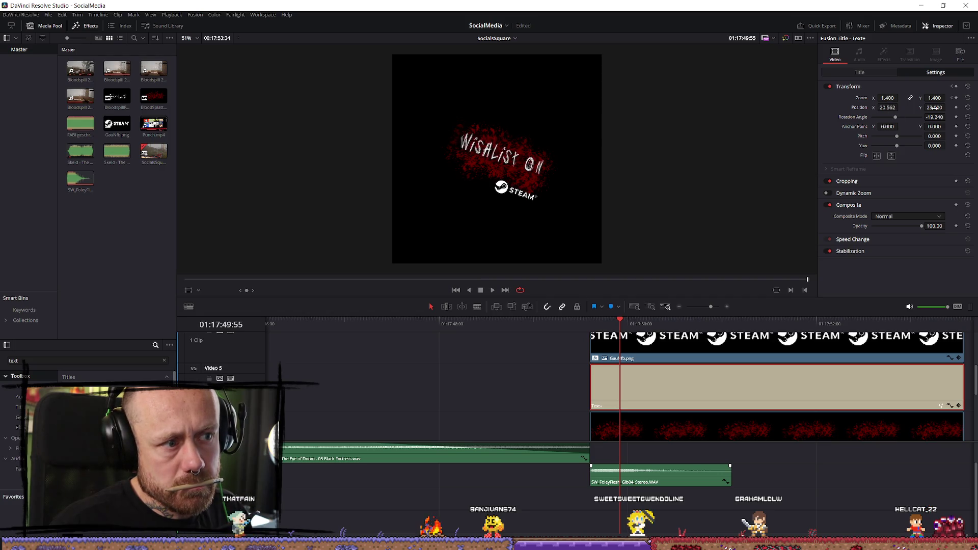
drag(947, 107, 889, 107)
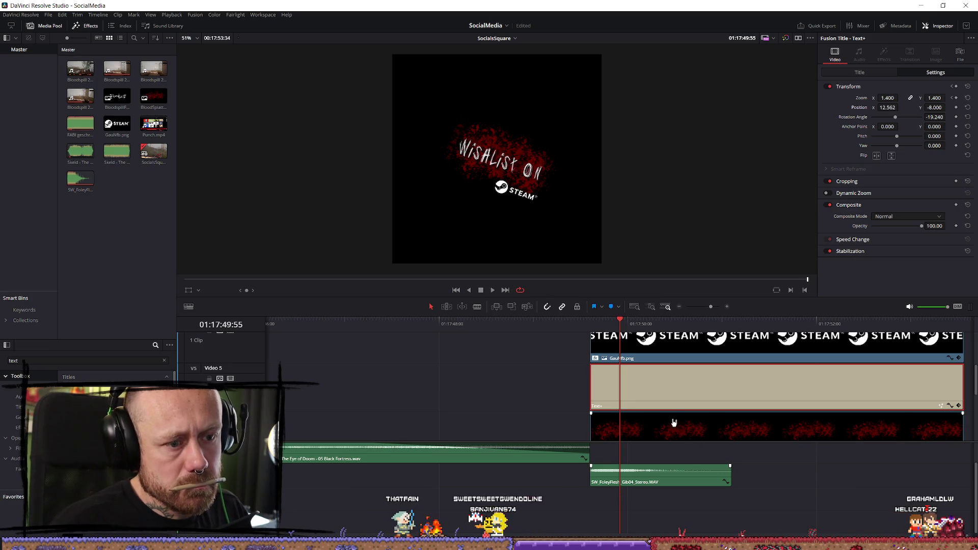
scroll(673, 422, down, 3)
click(694, 383)
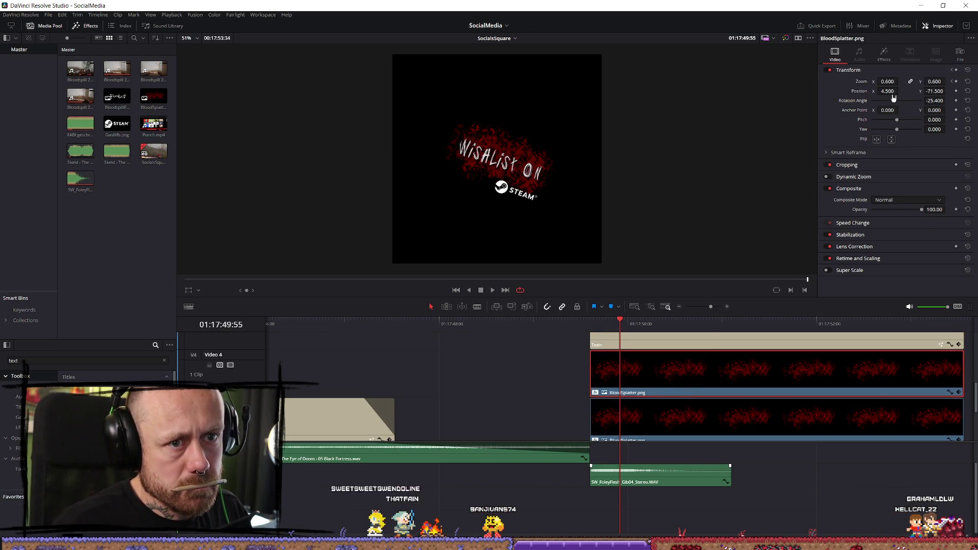
drag(893, 97, 947, 91)
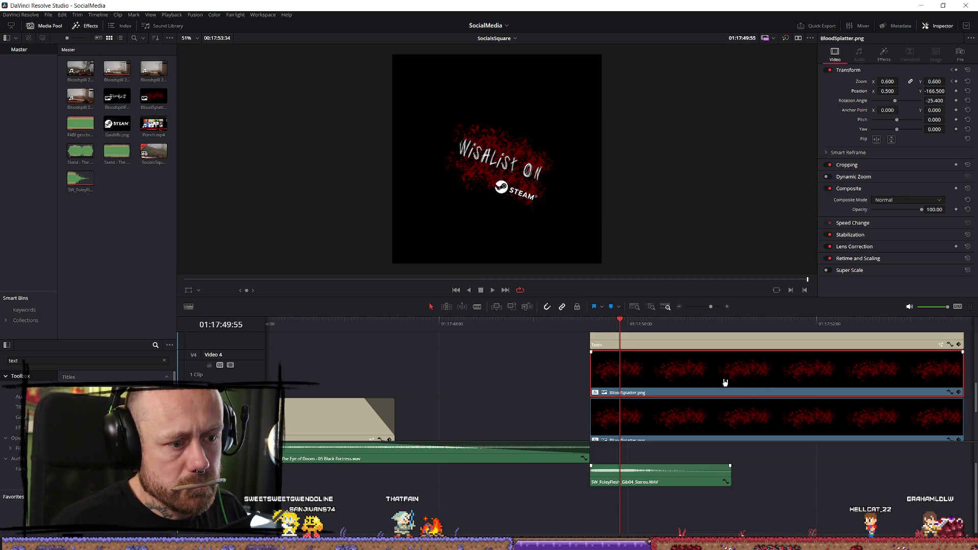
scroll(737, 350, up, 2)
Step: Move the 'Wishlist on' title down to 12.562, -295 beneath the Steam logo
click(777, 352)
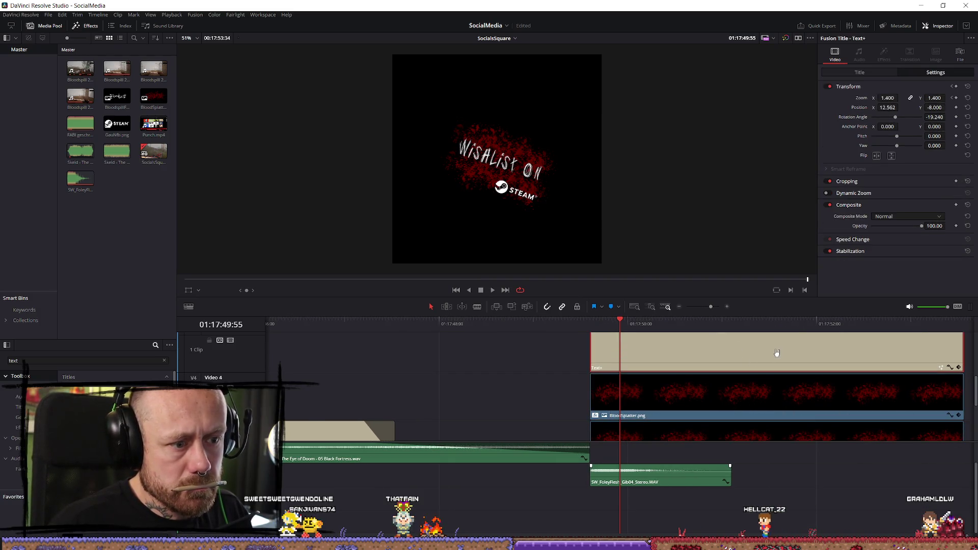
click(866, 72)
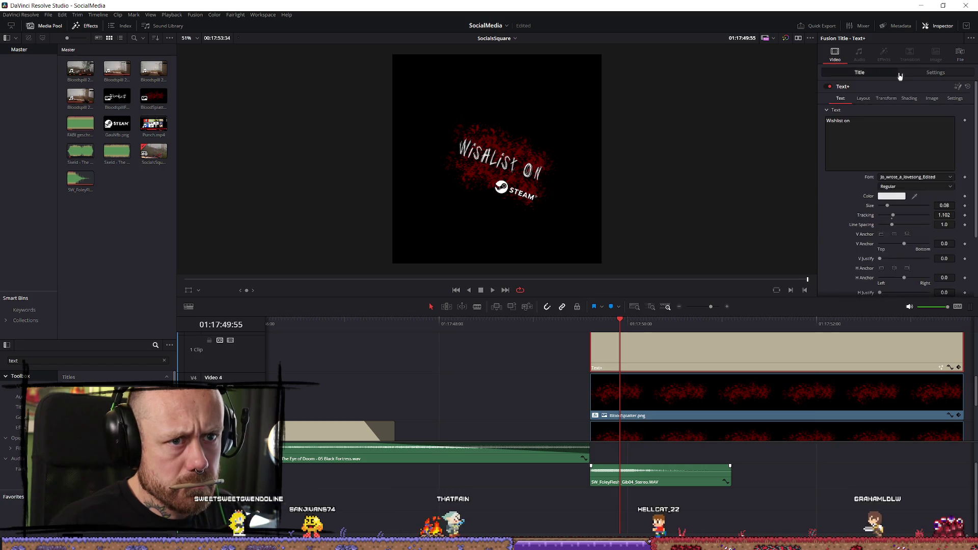
click(929, 74)
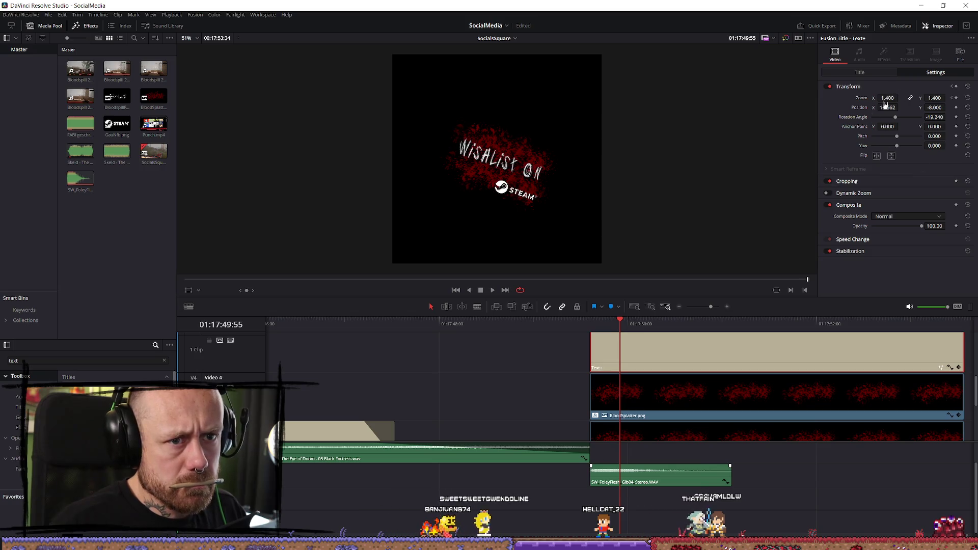
scroll(730, 315, down, 1)
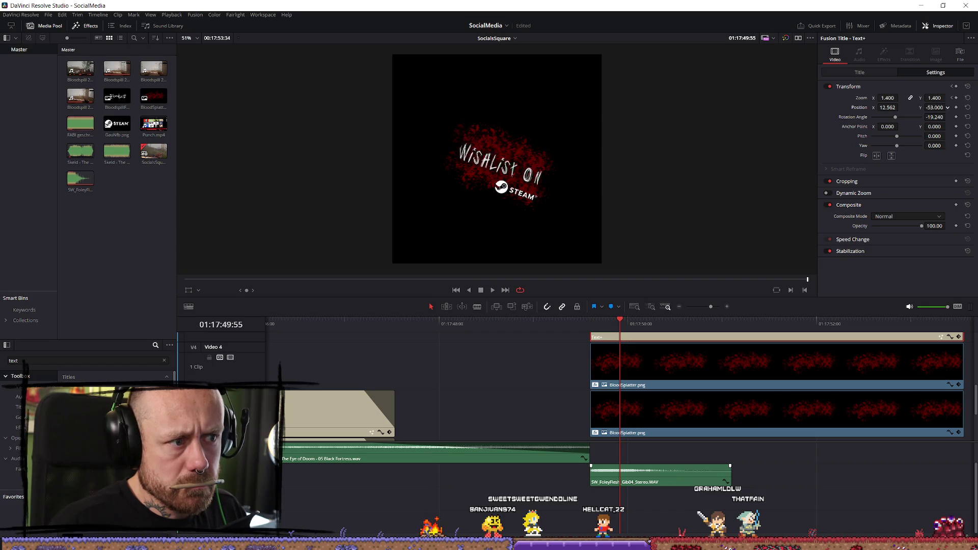
mouse_move(935, 107)
mouse_down()
mouse_move(911, 107)
mouse_move(951, 108)
mouse_up()
scroll(753, 378, up, 2)
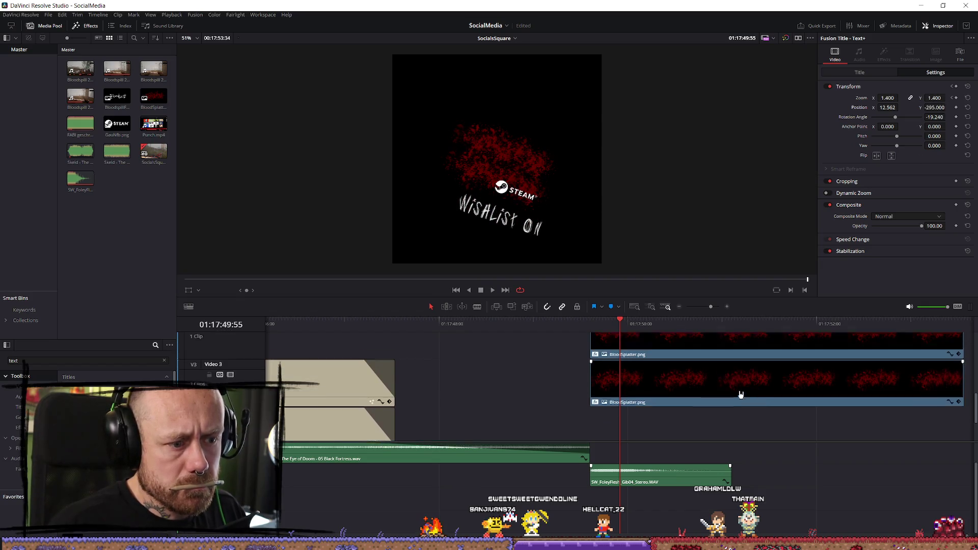
scroll(702, 362, down, 1)
scroll(708, 367, up, 3)
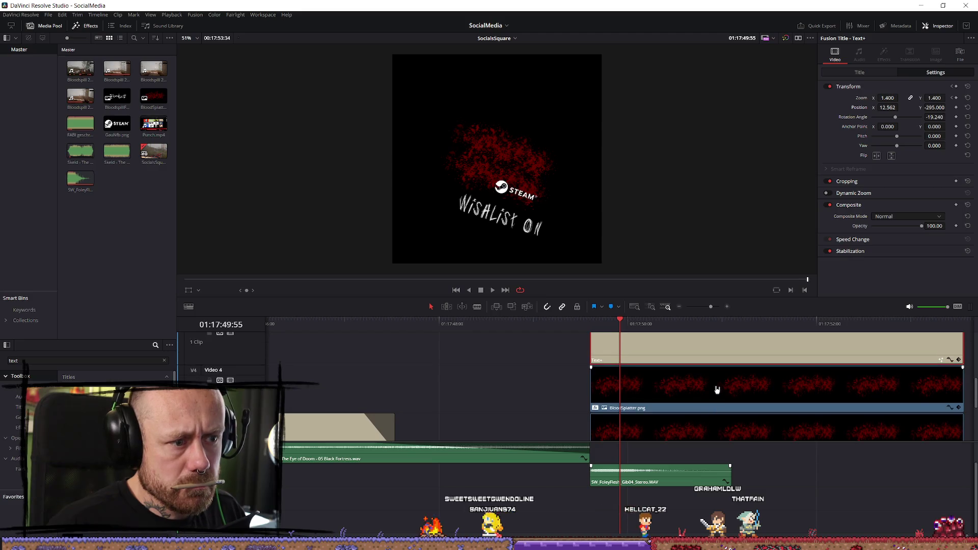
click(714, 376)
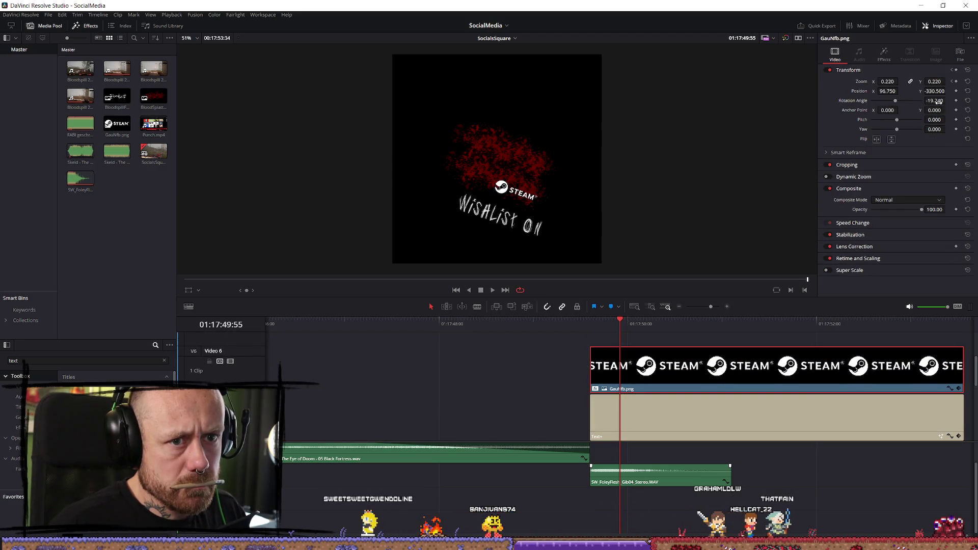
Step: Lower the Steam logo onto the title, then move, enlarge and raise the blood splatter behind the text
drag(935, 91, 932, 102)
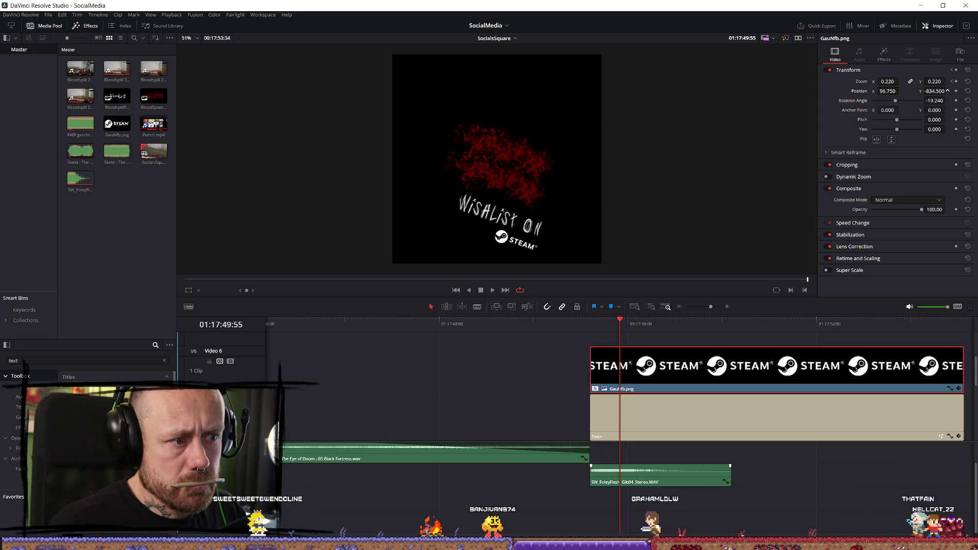
scroll(681, 388, down, 5)
click(685, 400)
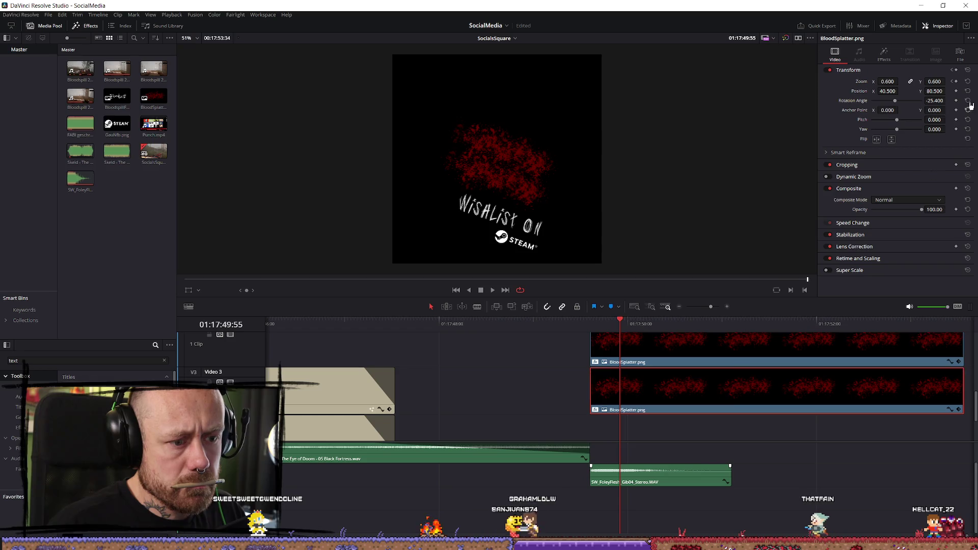
drag(935, 91, 895, 89)
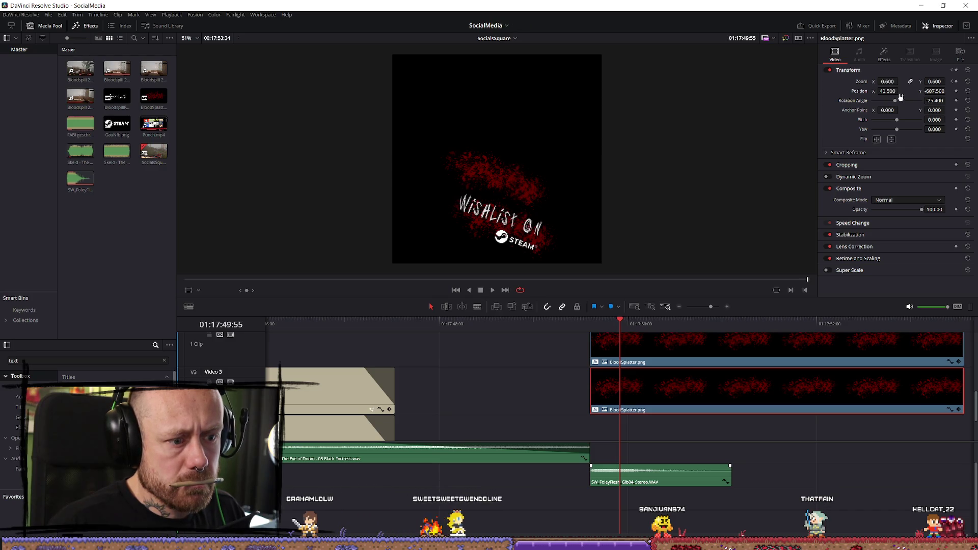
scroll(973, 402, down, 2)
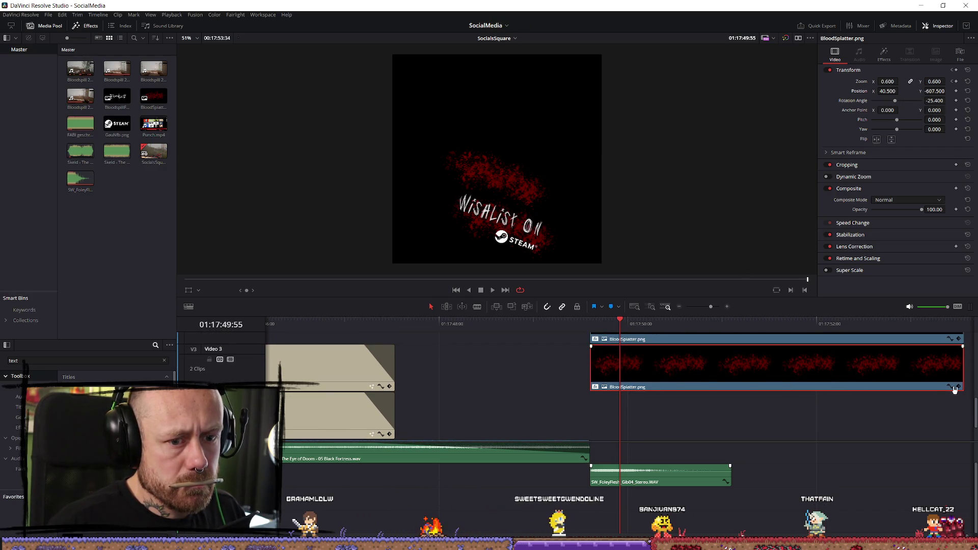
click(951, 387)
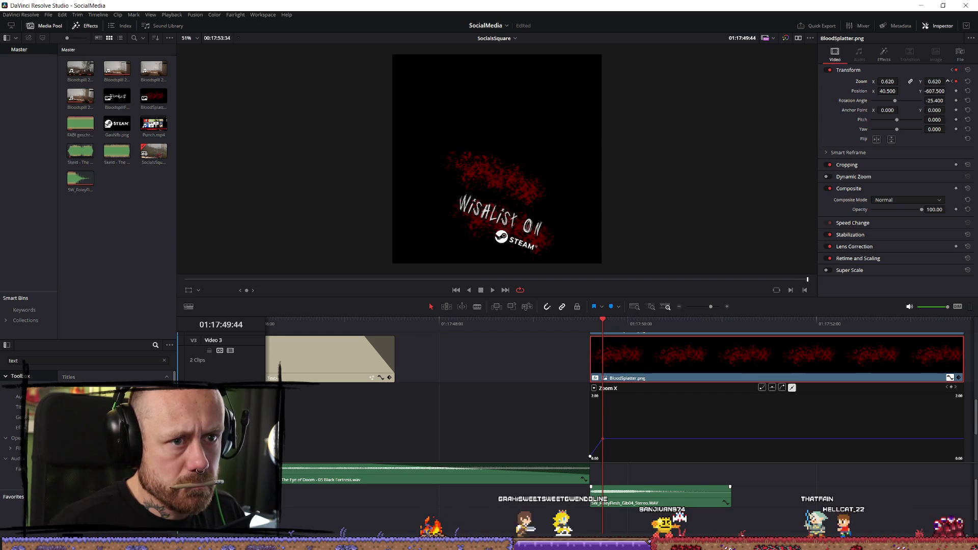
drag(887, 81, 896, 82)
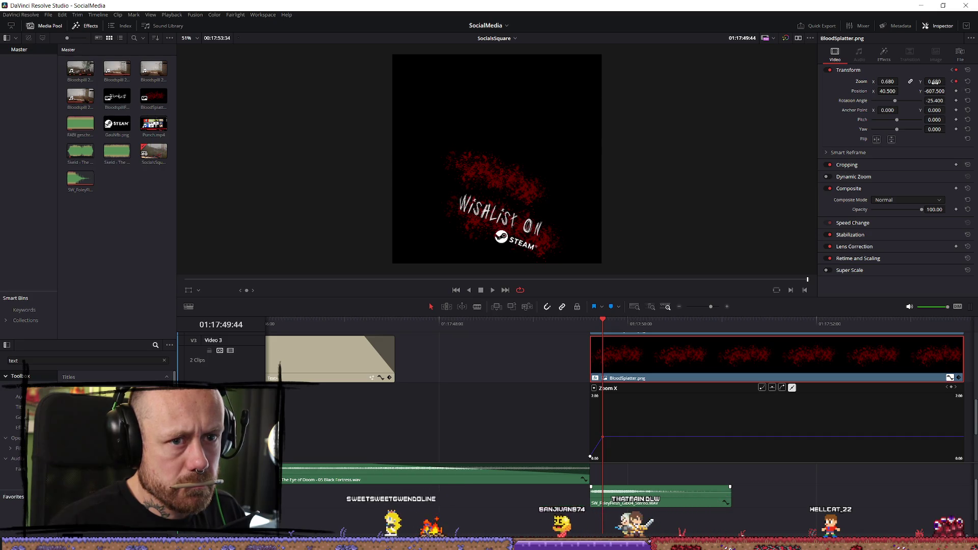
drag(937, 87, 946, 87)
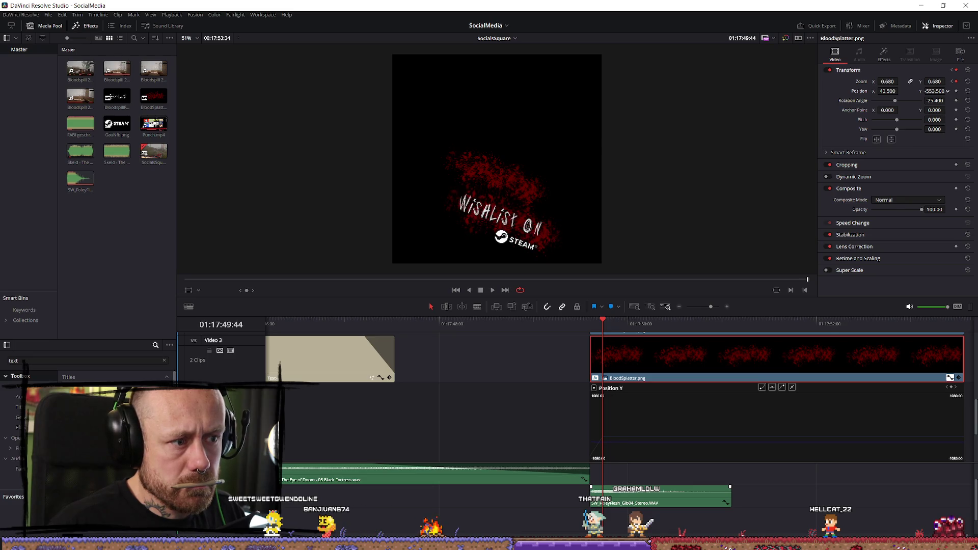
Step: Find and select the Bloodspill title image in the media pool
scroll(649, 343, up, 3)
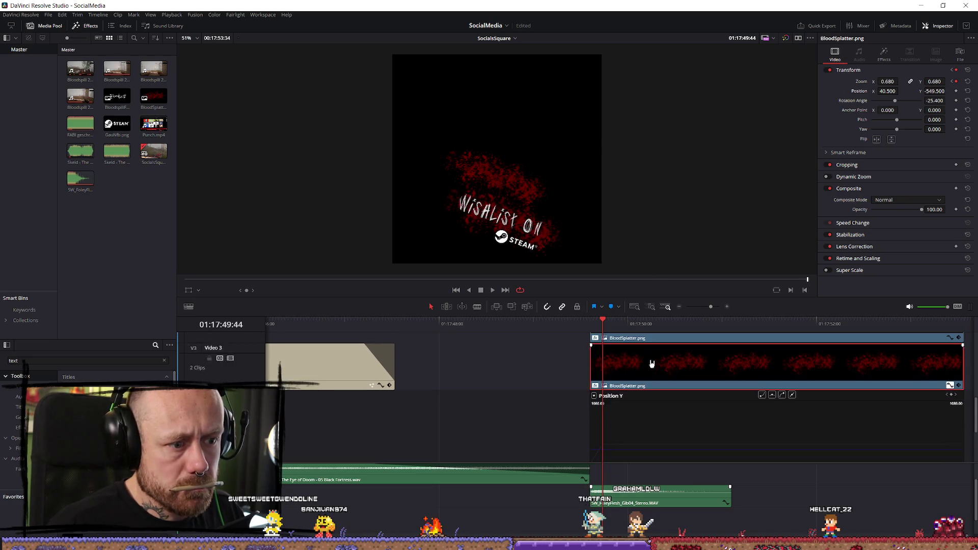
scroll(665, 398, up, 3)
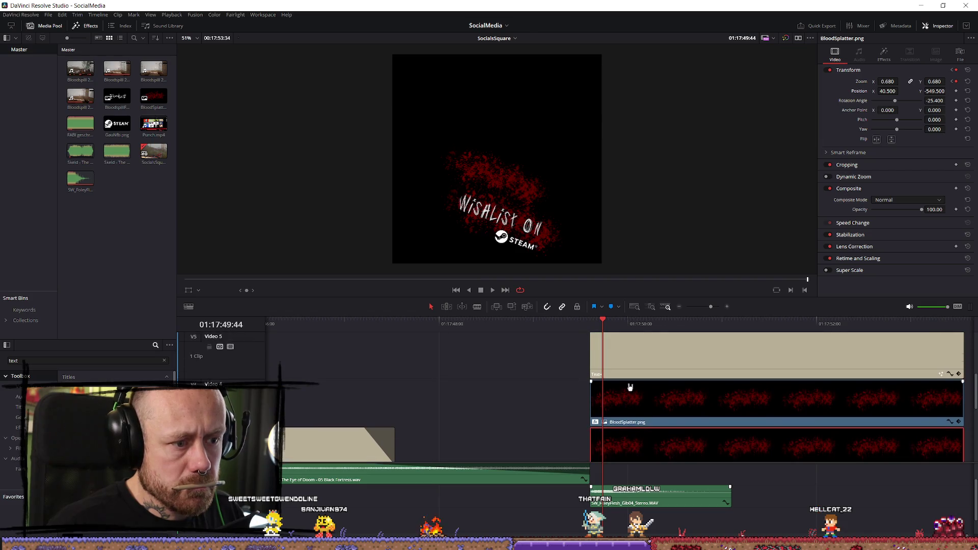
scroll(696, 388, up, 2)
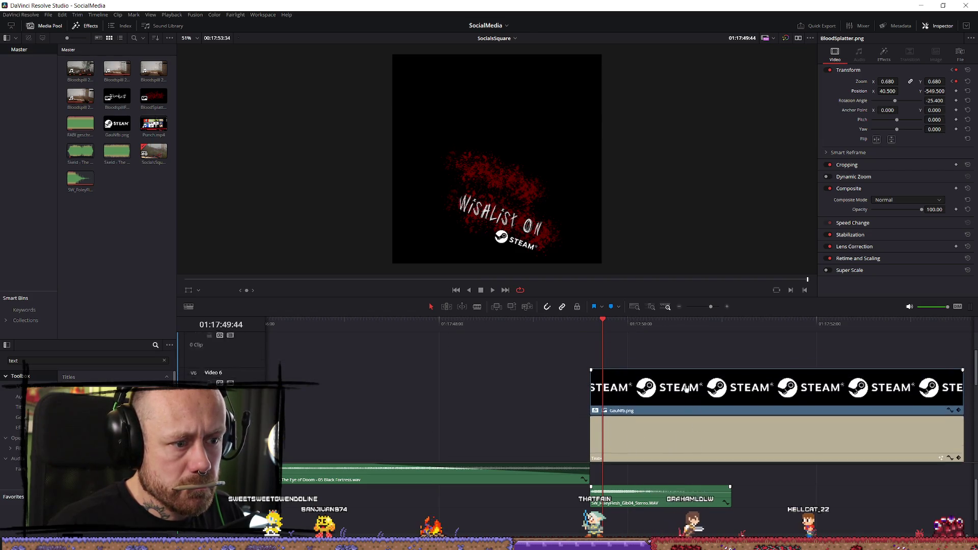
scroll(696, 388, down, 4)
scroll(565, 389, down, 3)
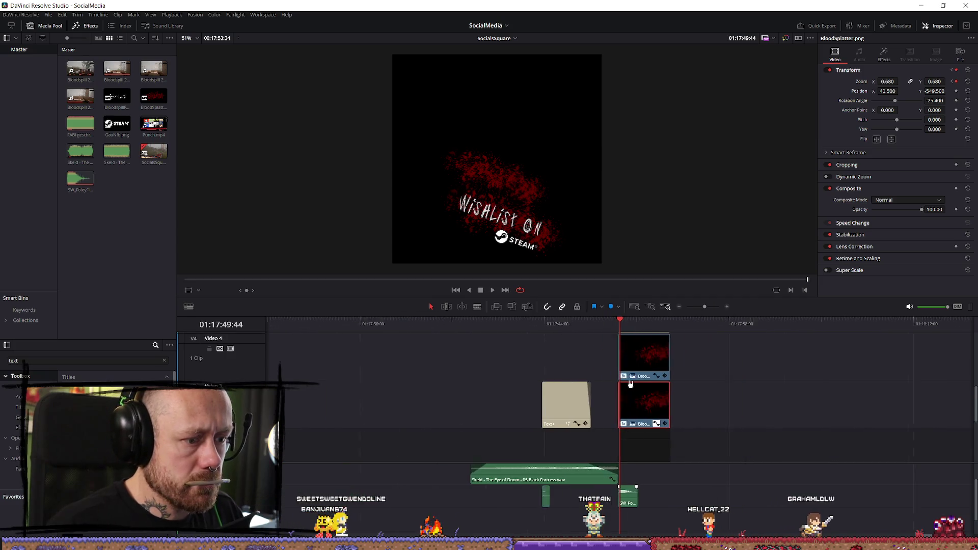
scroll(657, 402, up, 3)
scroll(742, 382, down, 2)
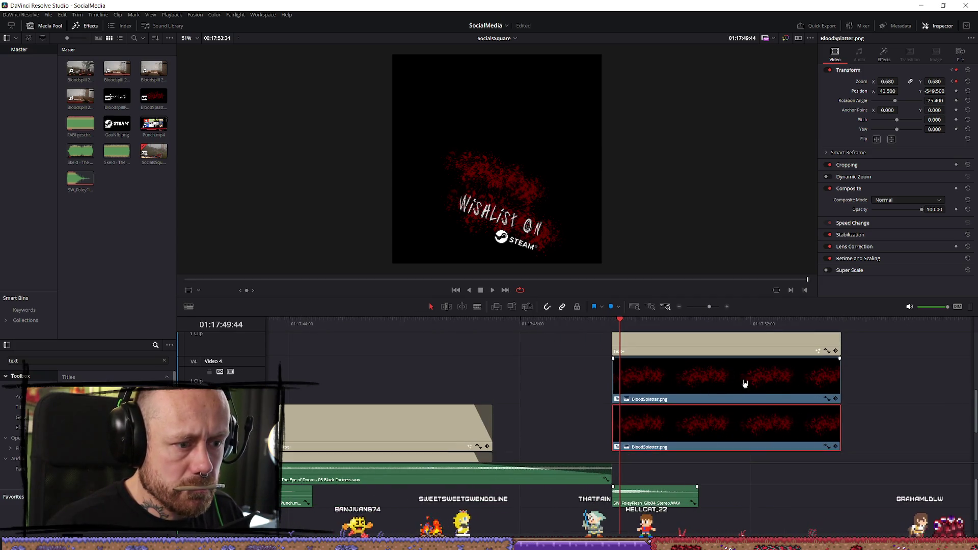
scroll(502, 377, up, 2)
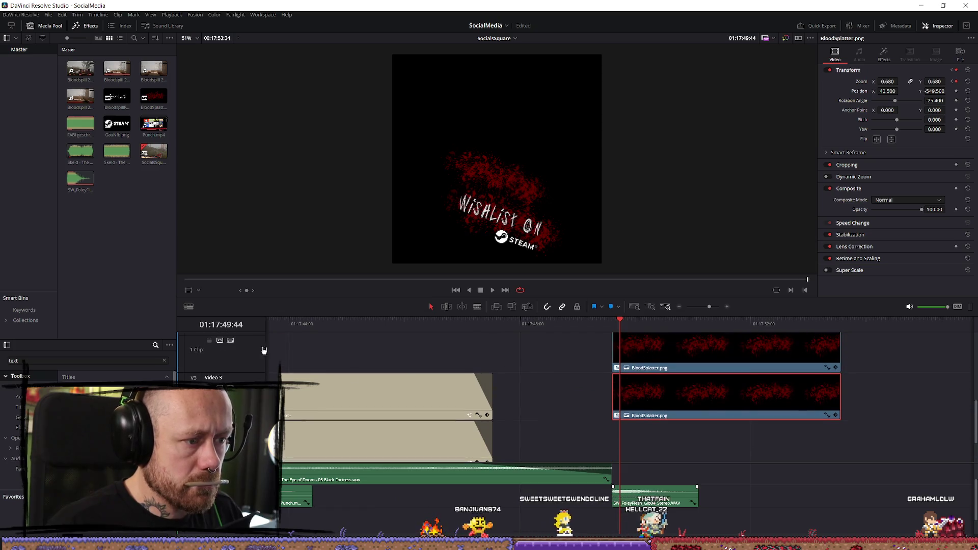
click(119, 126)
Step: Place BloodspillFontAlphaBright.png on V7 and trim it to end with the end card
mouse_move(380, 231)
mouse_down()
mouse_move(550, 352)
mouse_move(875, 356)
mouse_move(876, 415)
mouse_move(756, 351)
mouse_move(662, 347)
mouse_up()
scroll(876, 415, up, 1)
scroll(881, 407, down, 2)
scroll(884, 400, up, 2)
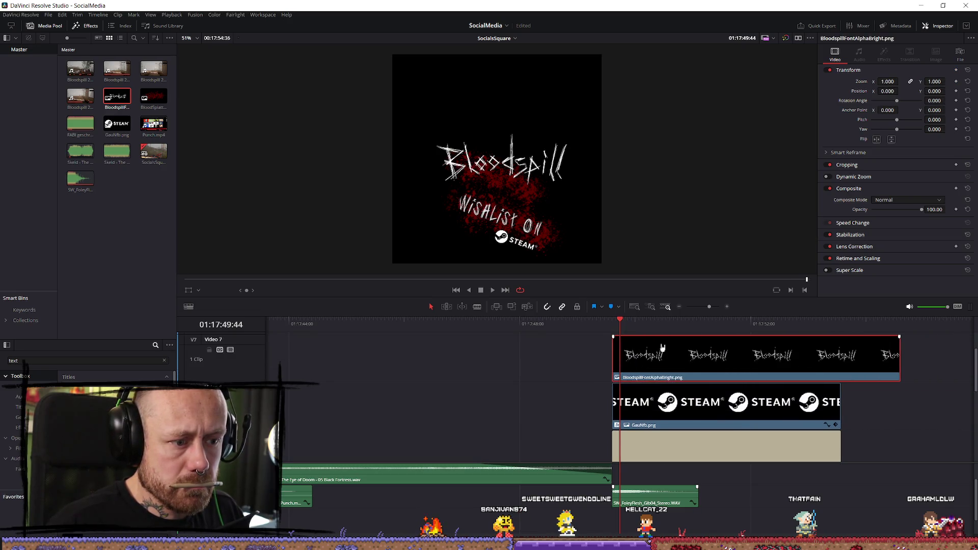
mouse_move(896, 355)
mouse_down()
mouse_move(827, 354)
mouse_move(838, 358)
mouse_up()
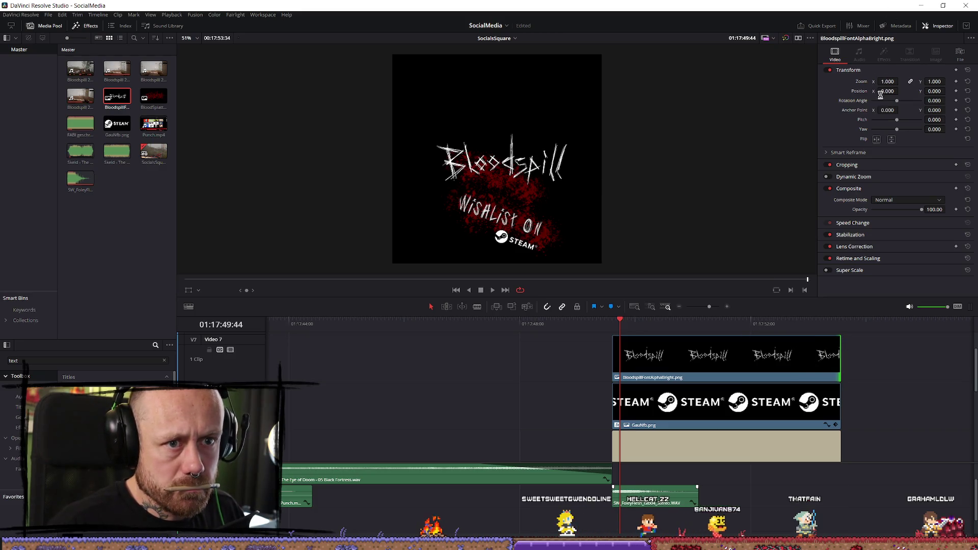
Step: Raise the Bloodspill title to Y 365 and zoom it to 1.26
click(766, 345)
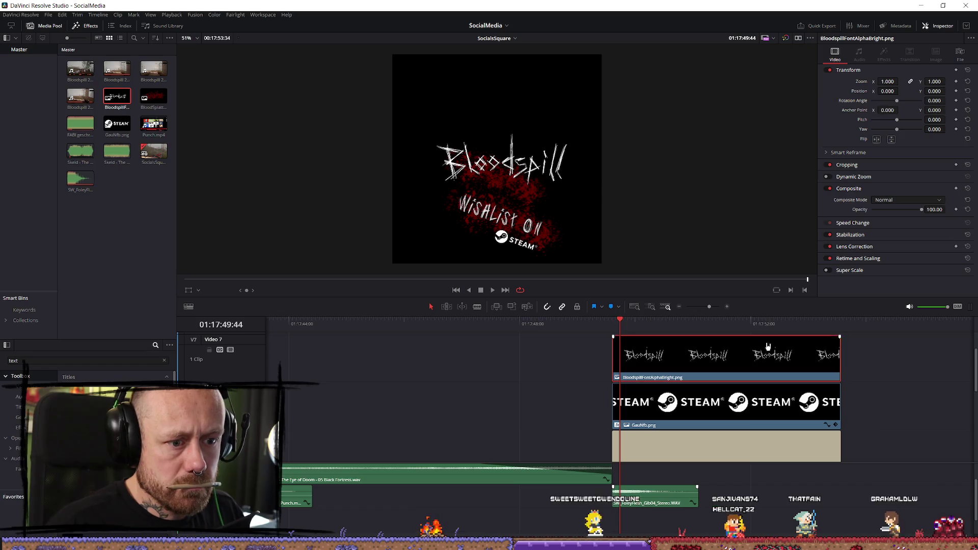
drag(888, 92, 947, 91)
mouse_move(887, 81)
mouse_down()
mouse_move(902, 97)
mouse_move(931, 92)
mouse_move(899, 105)
mouse_up()
Step: Tilt the upper blood splatter to 8.24 and set its zoom to 1.2
click(726, 415)
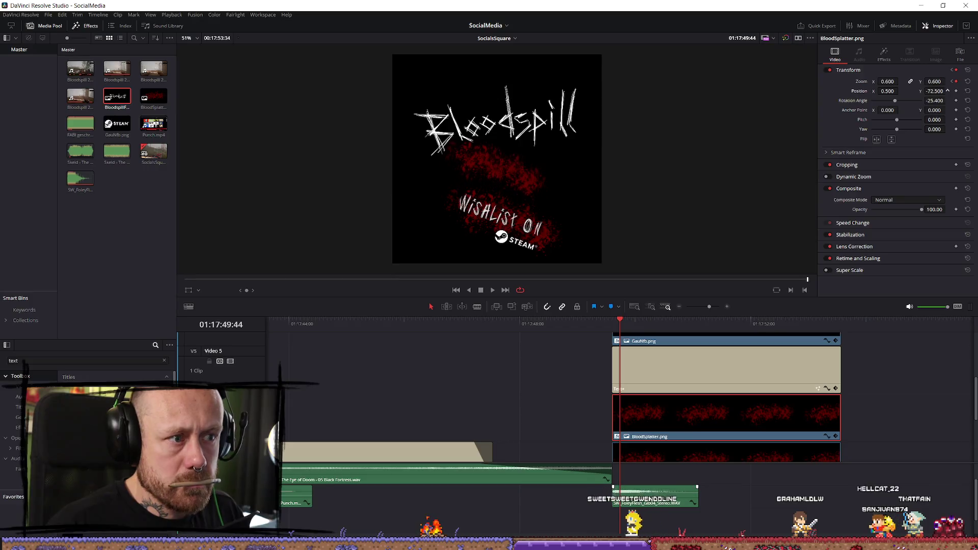
drag(908, 106, 894, 100)
double_click(940, 82)
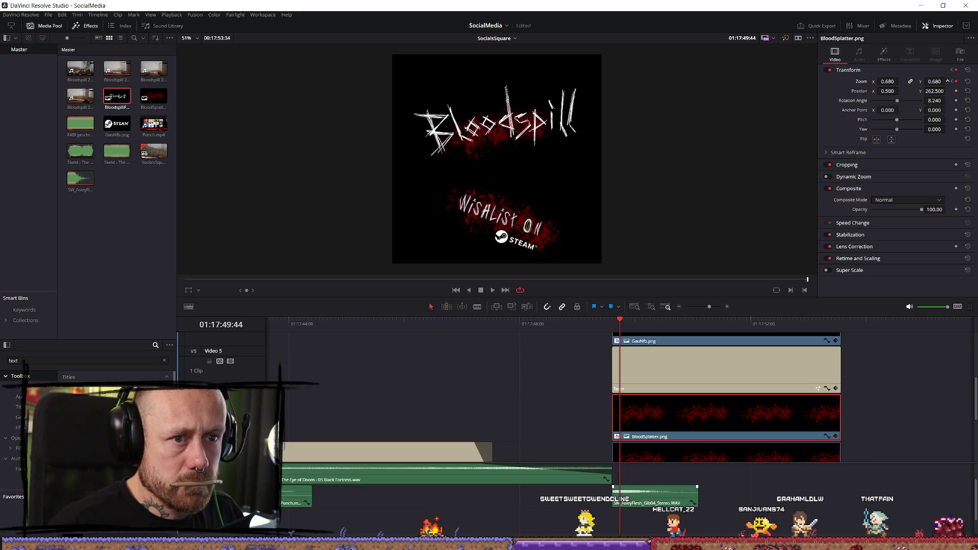
text(1.2)
key(Return)
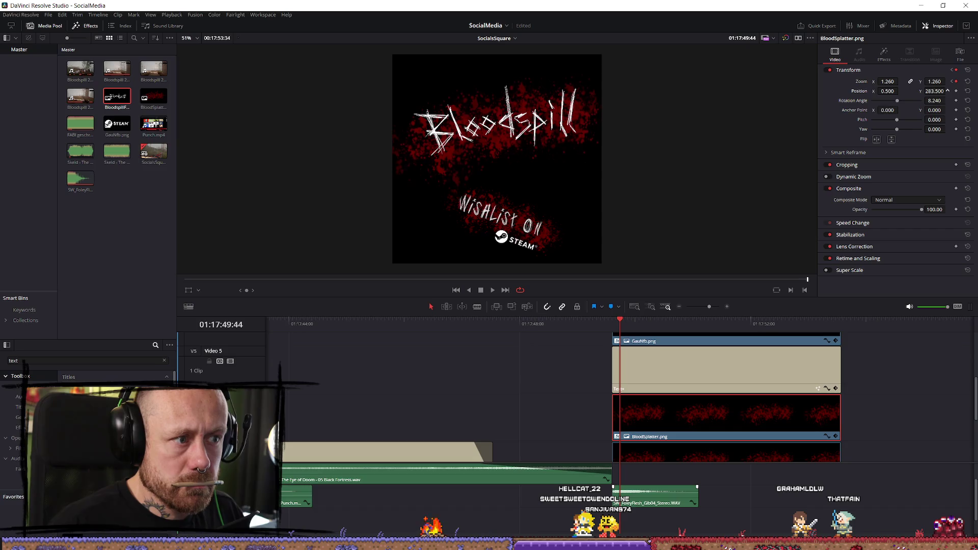
scroll(676, 409, down, 3)
click(682, 407)
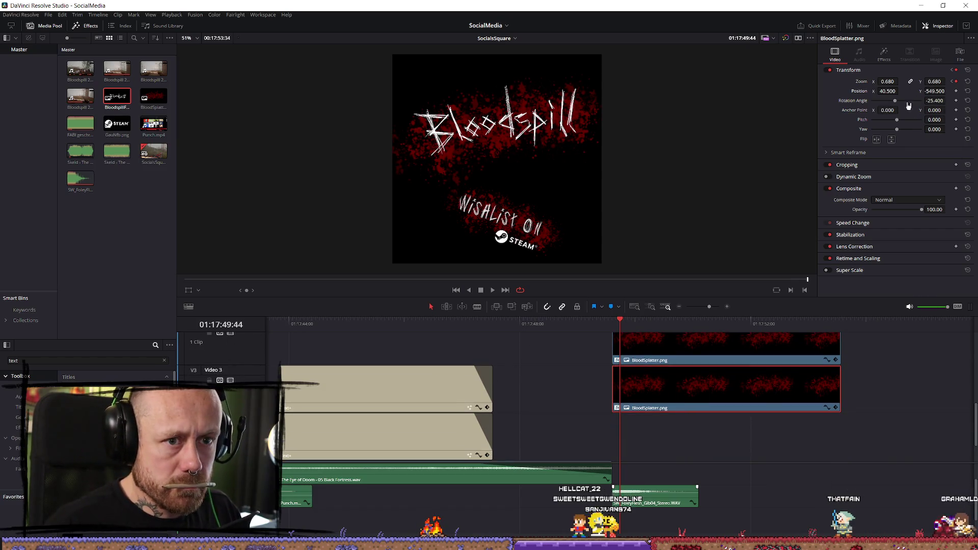
scroll(742, 415, up, 3)
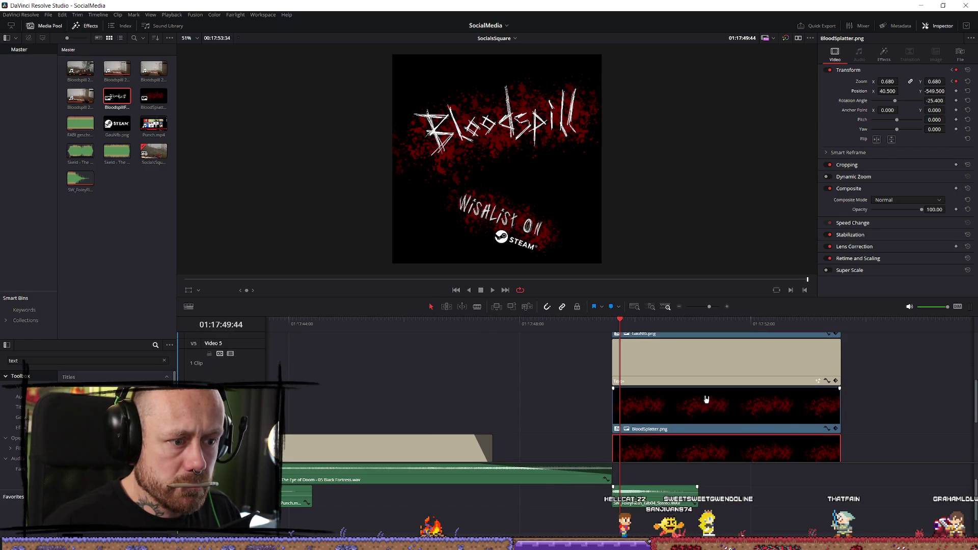
Step: Shift the 'Wishlist on' text right and lower the Steam logo beneath it
click(686, 369)
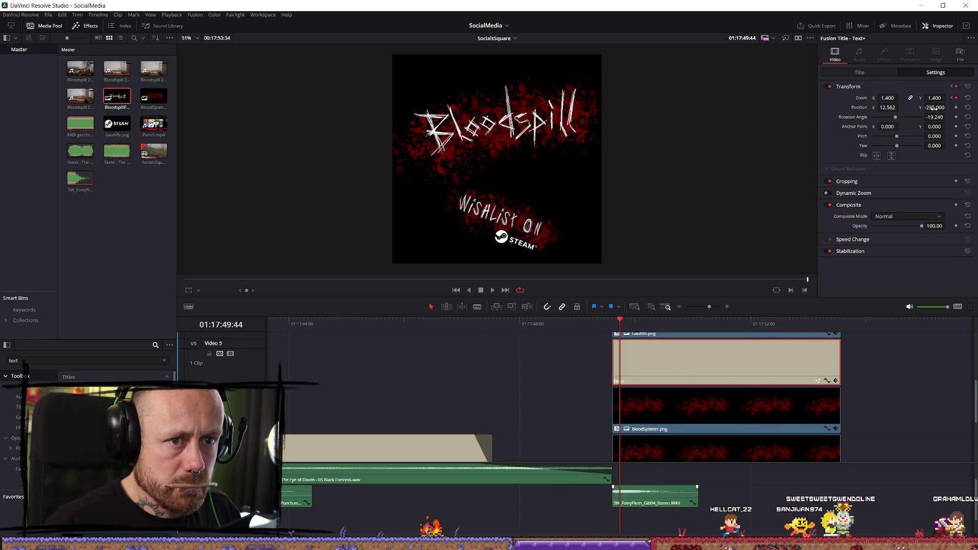
drag(934, 108, 947, 108)
drag(869, 107, 935, 108)
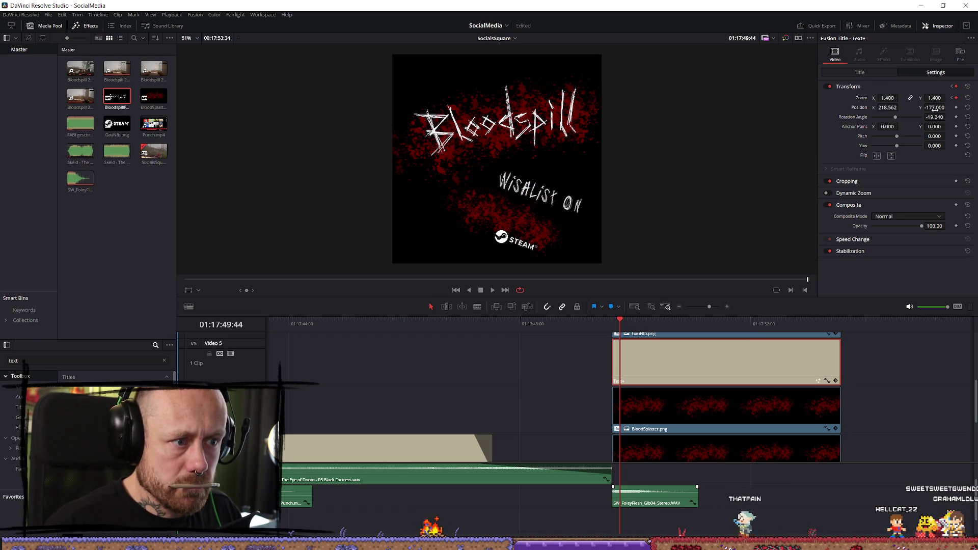
scroll(681, 448, up, 3)
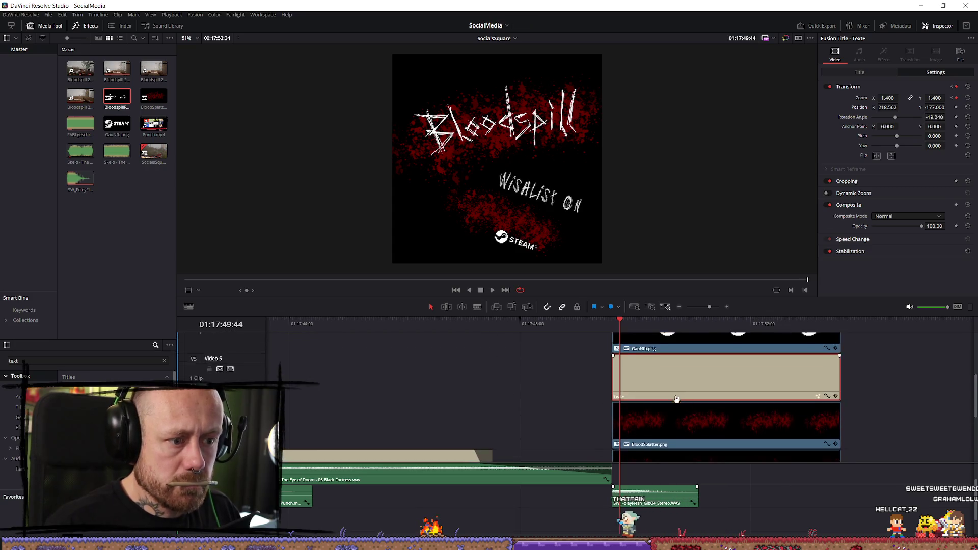
click(676, 387)
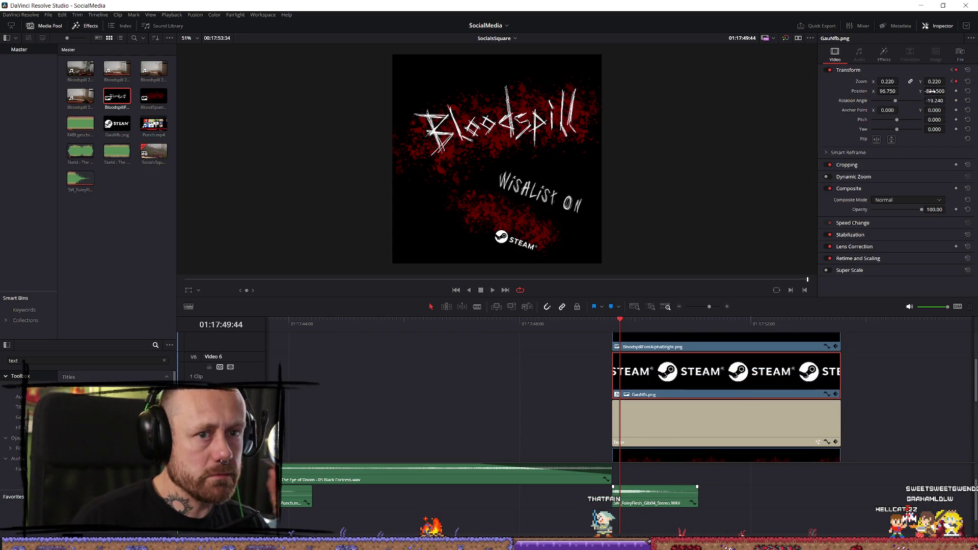
drag(932, 91, 947, 91)
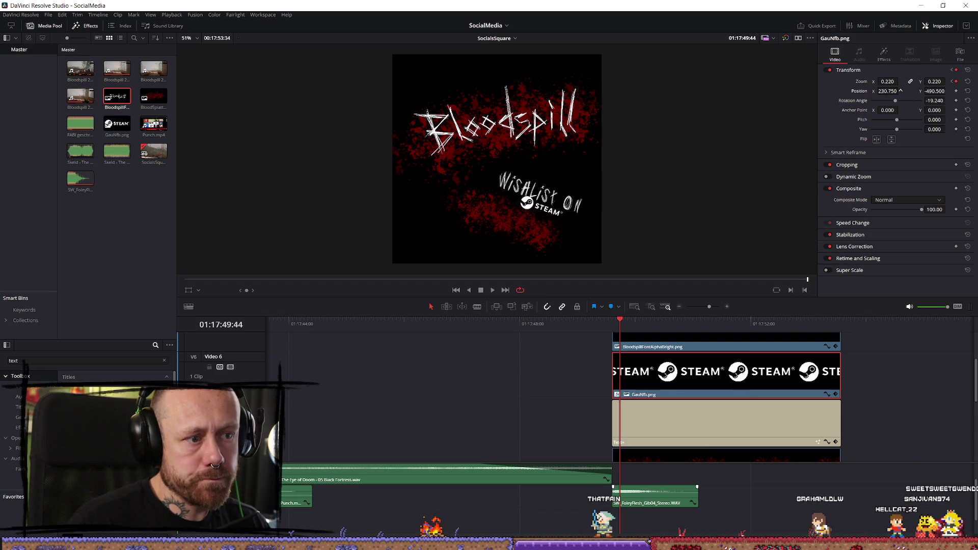
drag(935, 90, 881, 91)
Step: Nudge the upper splatter left and move the lower splatter to 227.5, -349.5 behind the text
scroll(694, 451, down, 2)
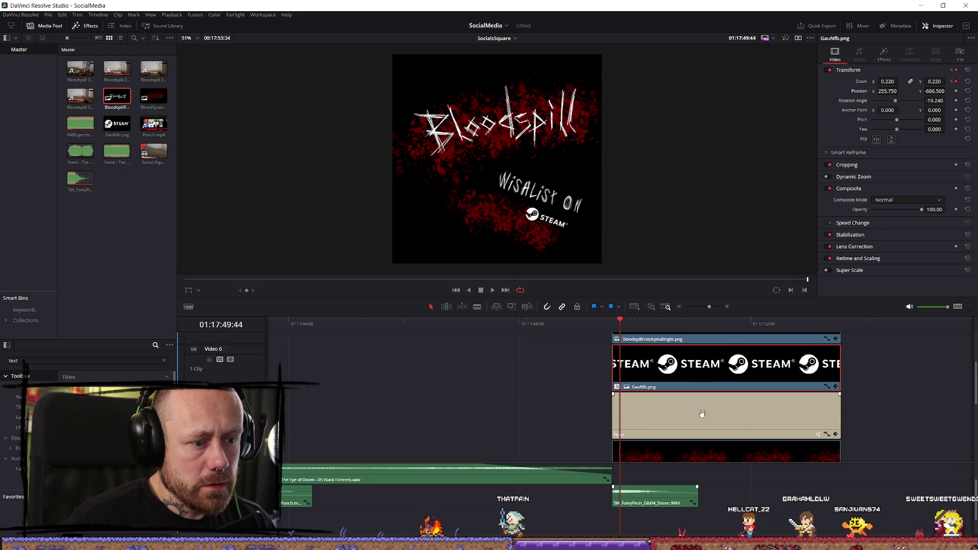
click(694, 451)
scroll(694, 452, down, 1)
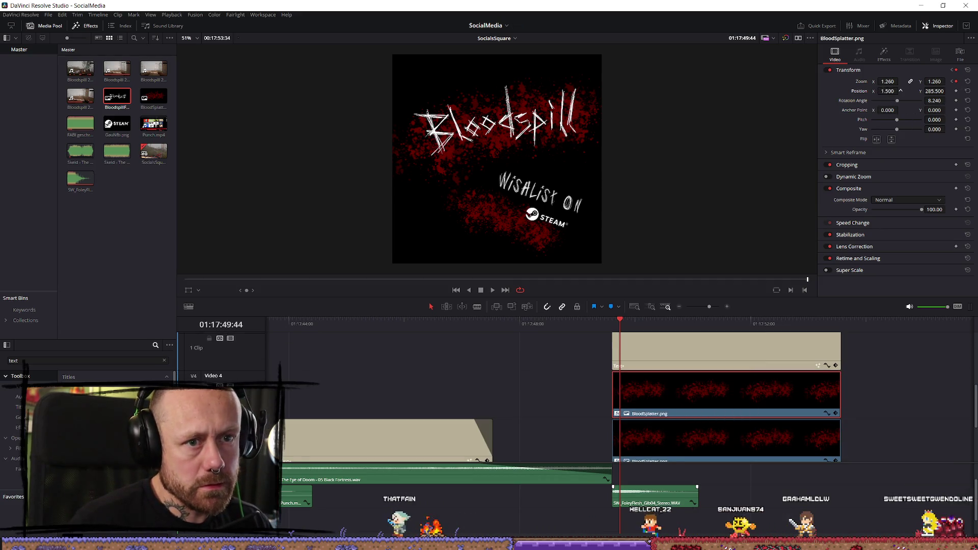
drag(887, 90, 881, 90)
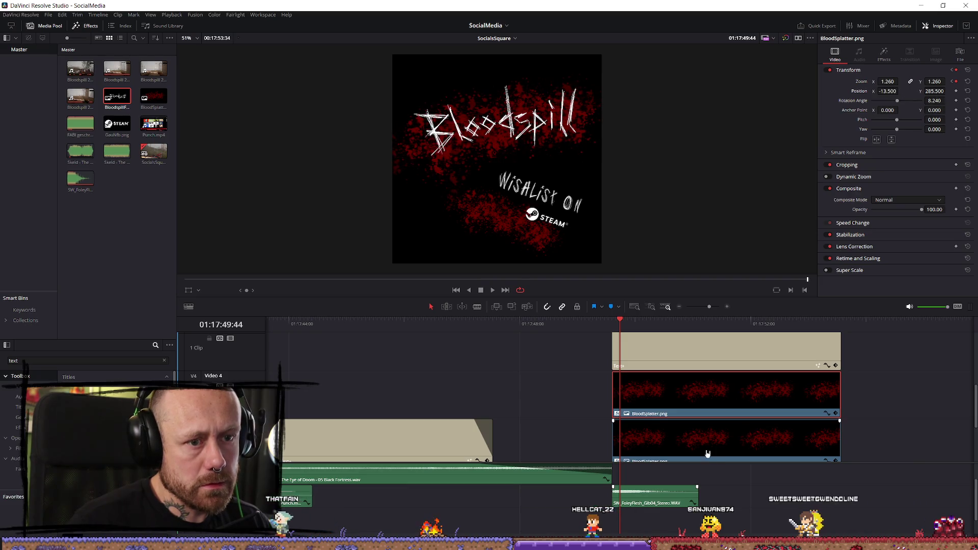
click(704, 451)
drag(934, 91, 952, 91)
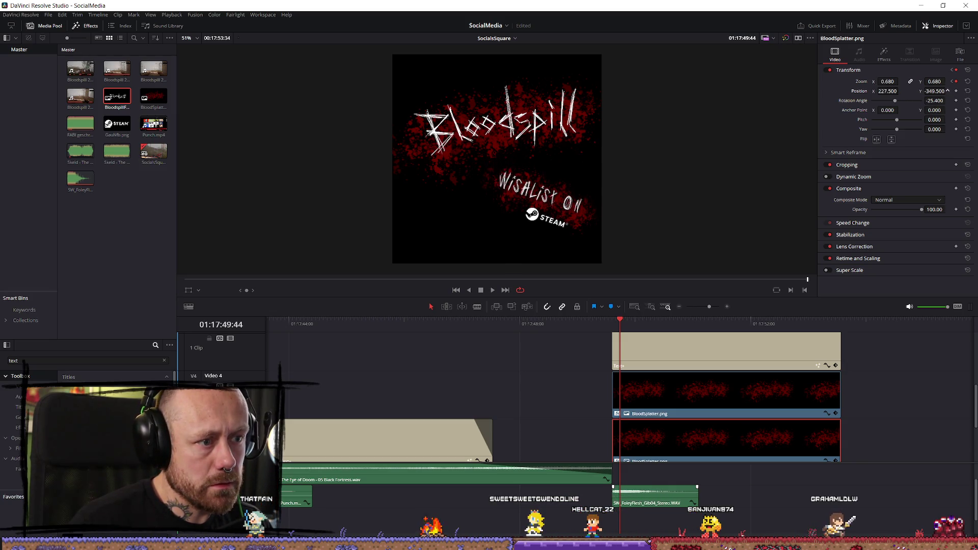
scroll(670, 443, down, 3)
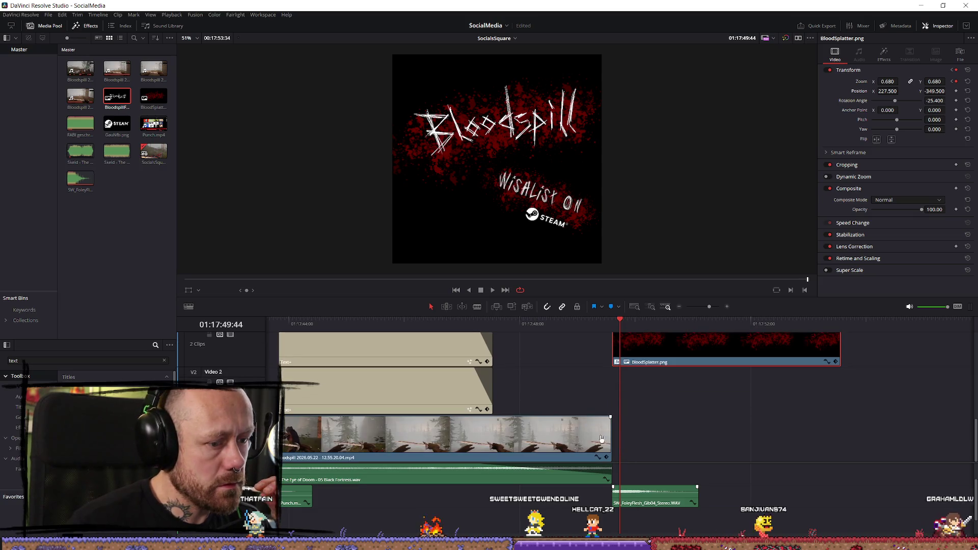
drag(609, 435, 836, 446)
click(536, 322)
key(space)
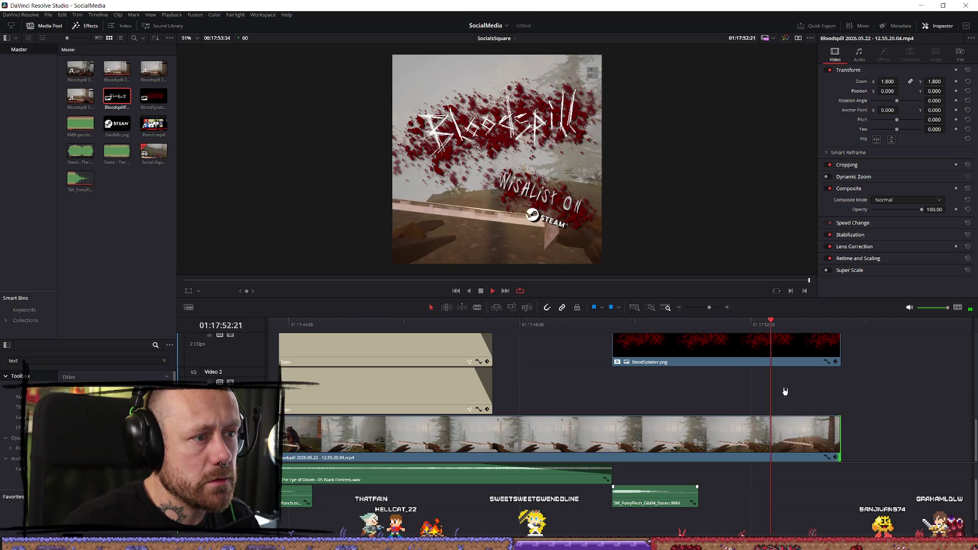
key(space)
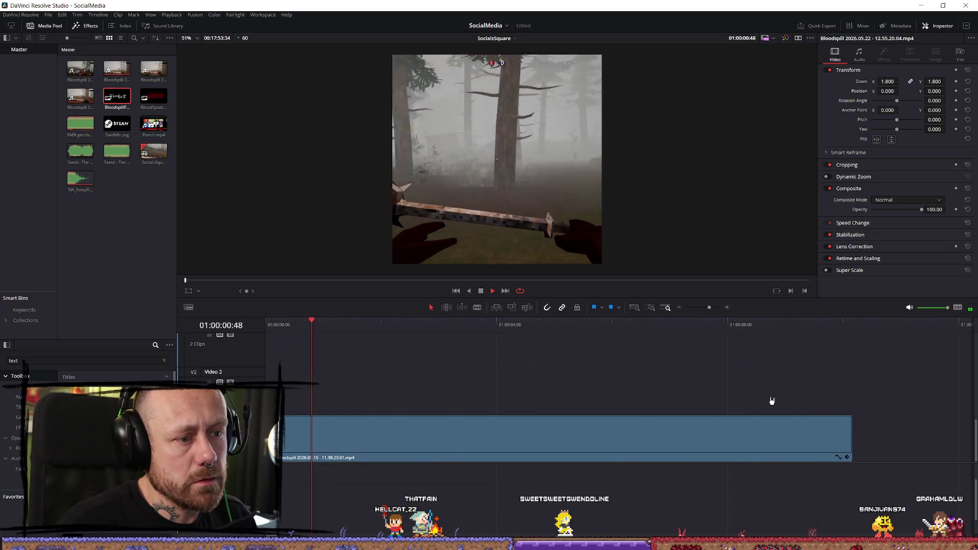
scroll(774, 399, down, 10)
scroll(808, 408, up, 5)
scroll(791, 408, down, 5)
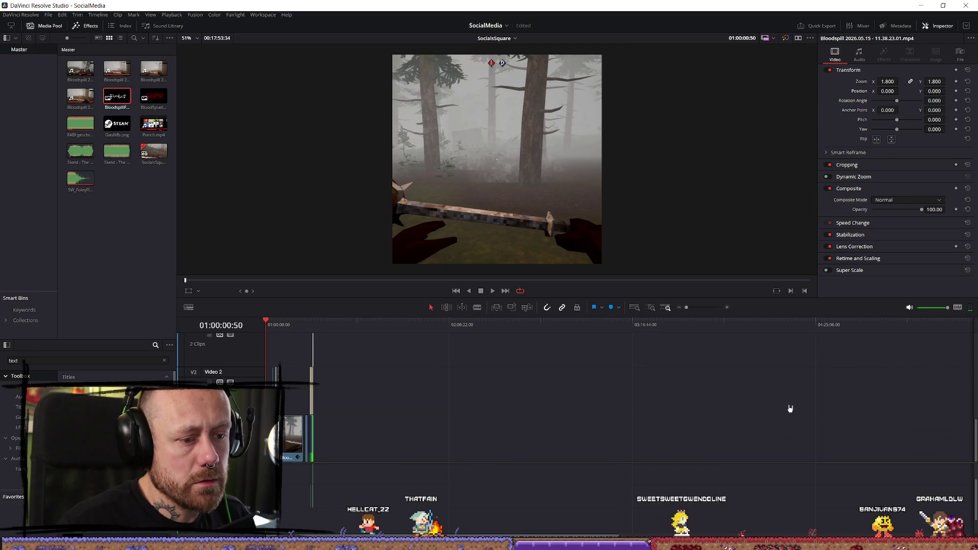
scroll(812, 408, up, 3)
click(660, 324)
scroll(809, 397, up, 10)
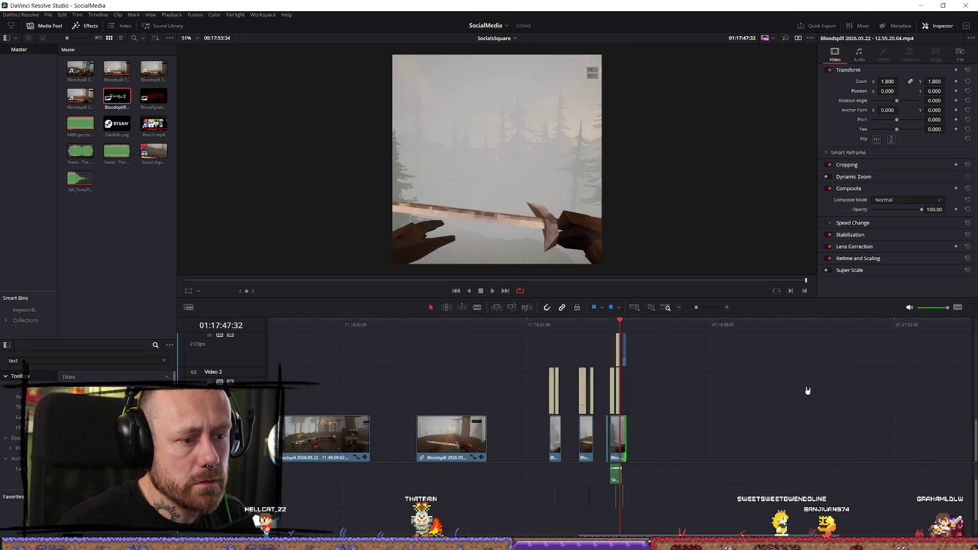
scroll(873, 429, down, 2)
click(726, 324)
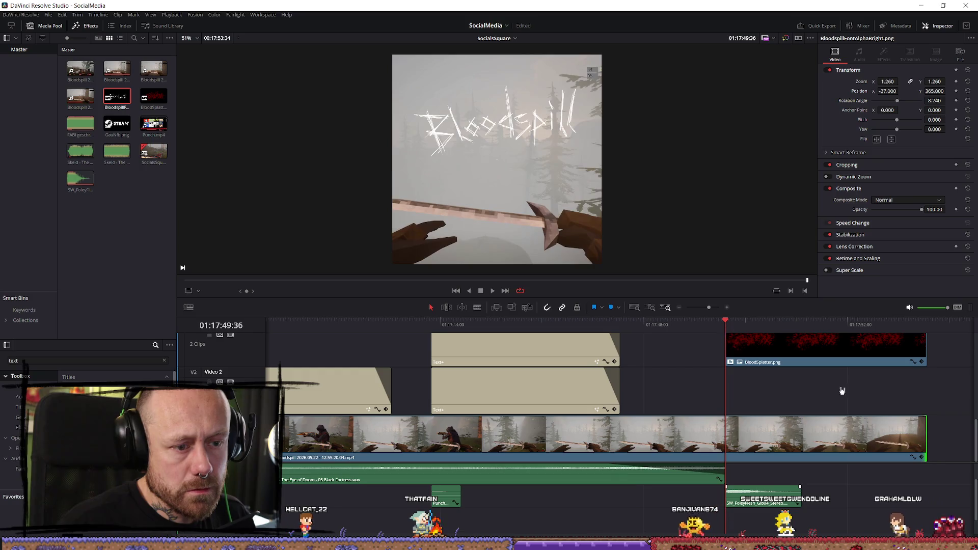
drag(925, 437, 724, 437)
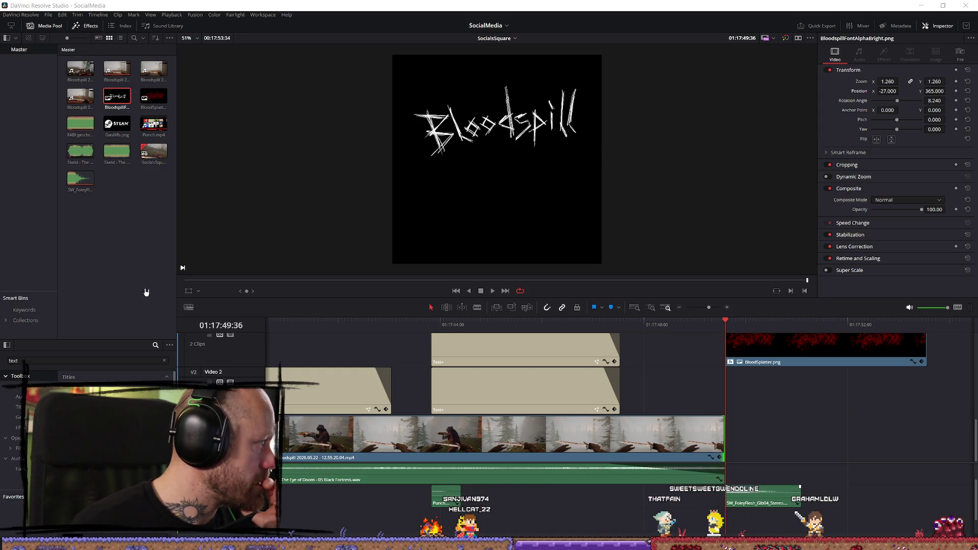
Step: Switch the viewer to source mode and load the SW_Foley clip from the Media Pool
key(q)
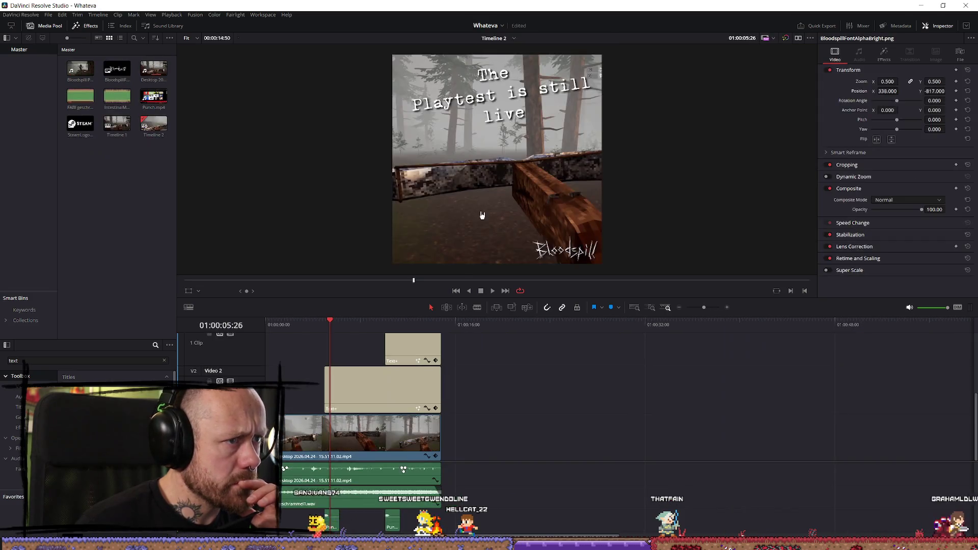
scroll(402, 407, up, 2)
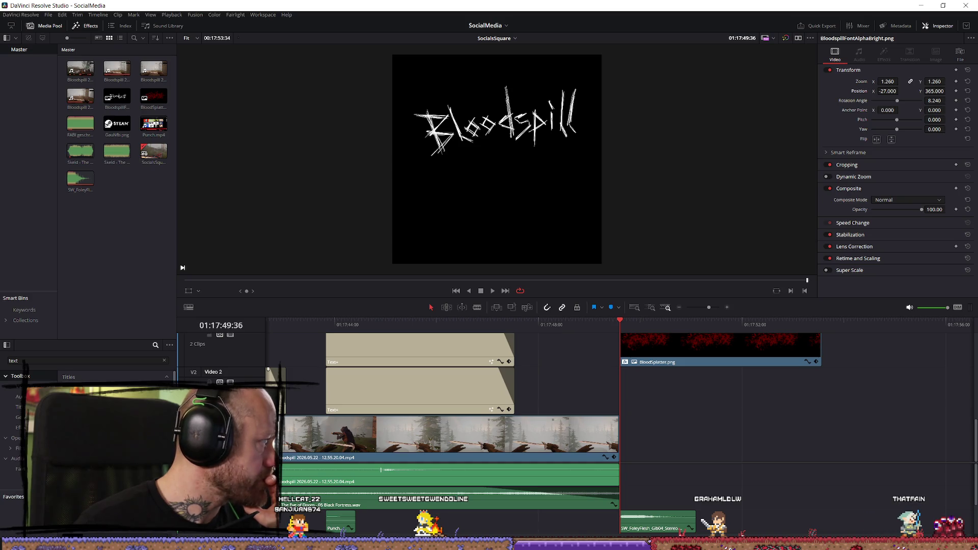
double_click(80, 179)
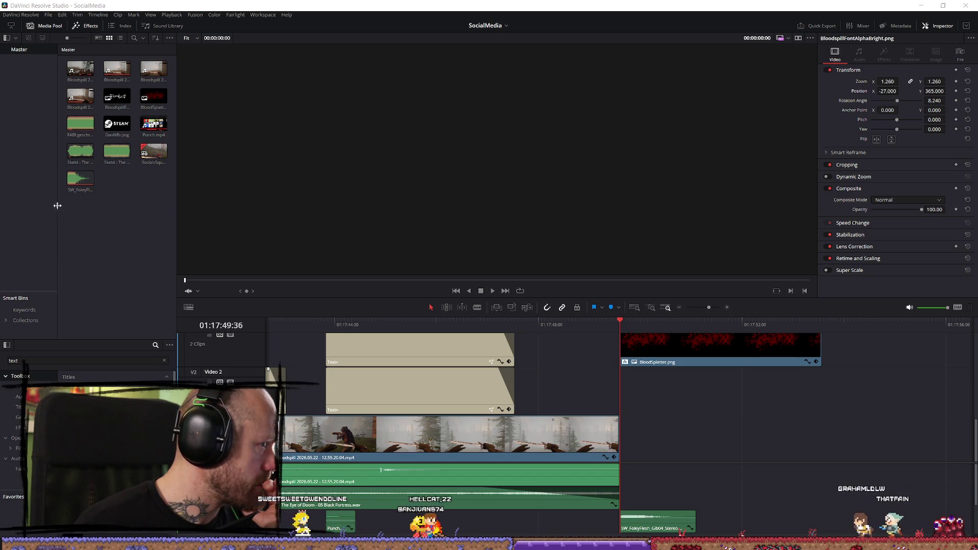
Step: Add Wishlist.mp4 after the main footage and play it back
click(112, 227)
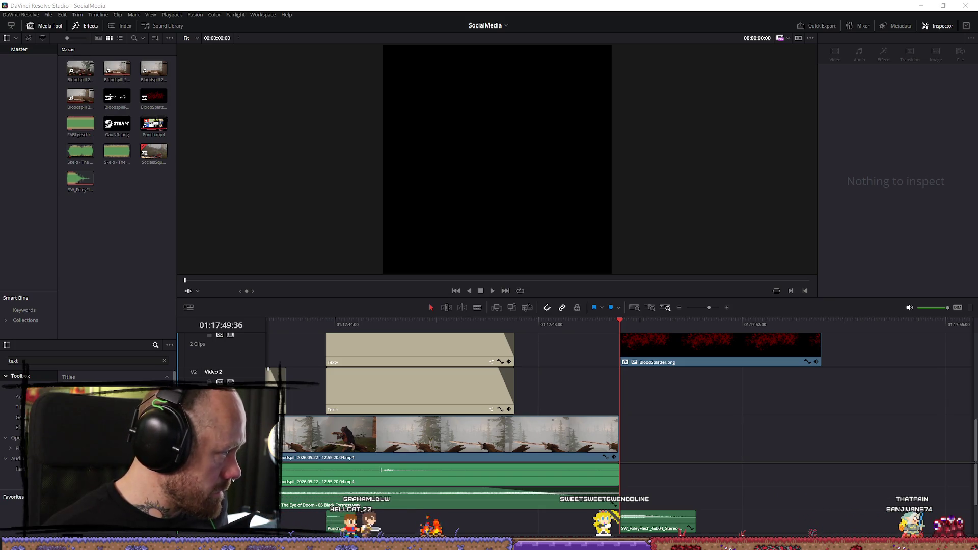
mouse_move(699, 469)
mouse_down()
mouse_move(713, 435)
mouse_move(645, 438)
mouse_up()
click(652, 328)
key(space)
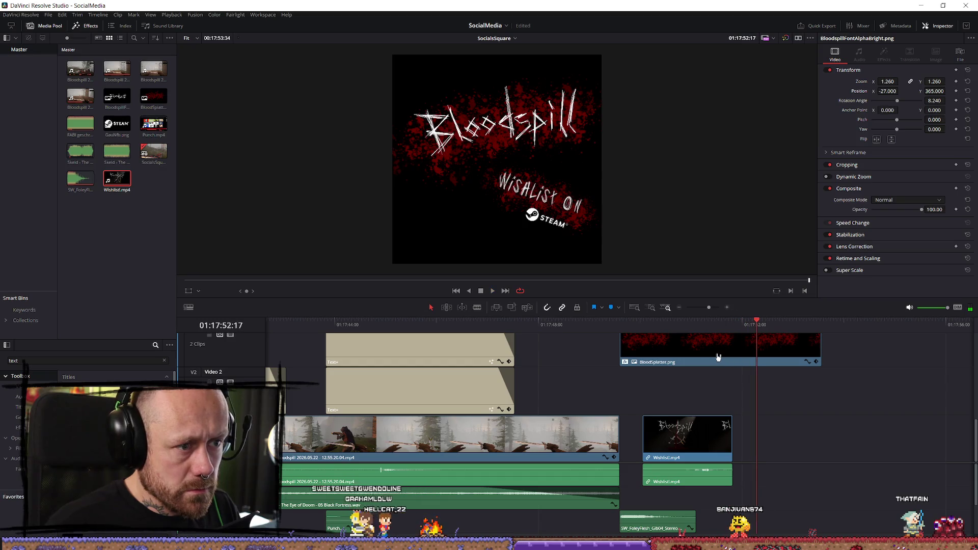
mouse_move(657, 326)
mouse_down()
mouse_move(640, 327)
mouse_move(678, 469)
mouse_up()
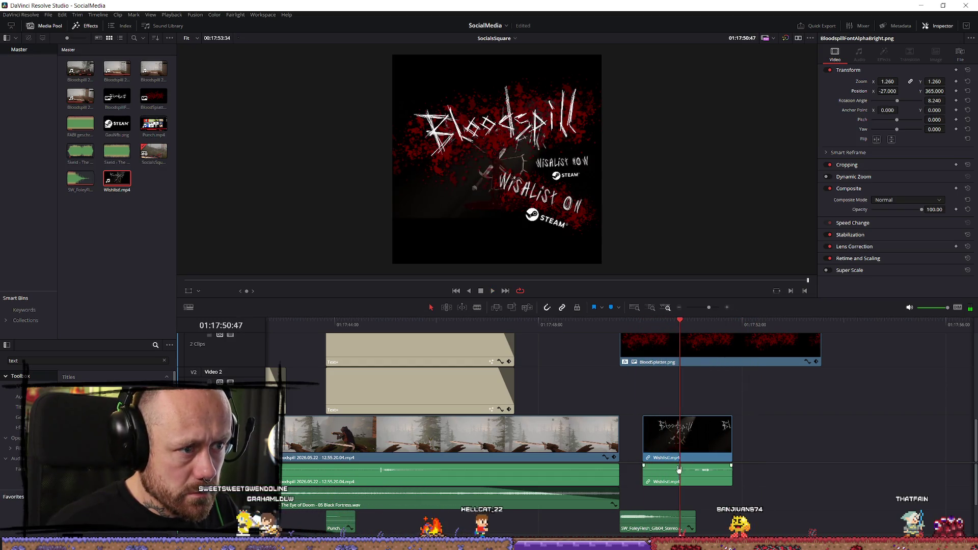
key(space)
key(space)
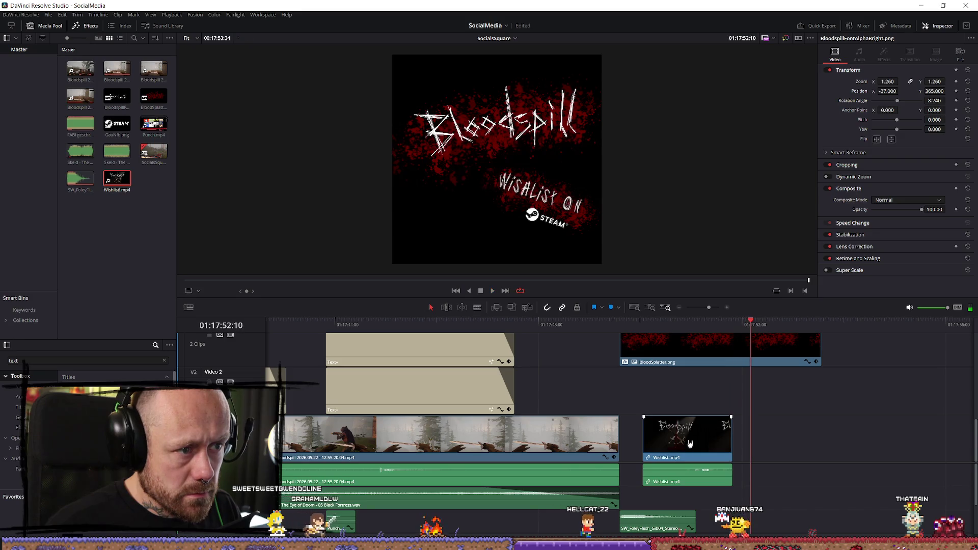
Step: Move Wishlist.mp4 later and enlarge it to 1.86 zoom, repositioning it within the square
drag(682, 438, 880, 438)
click(848, 325)
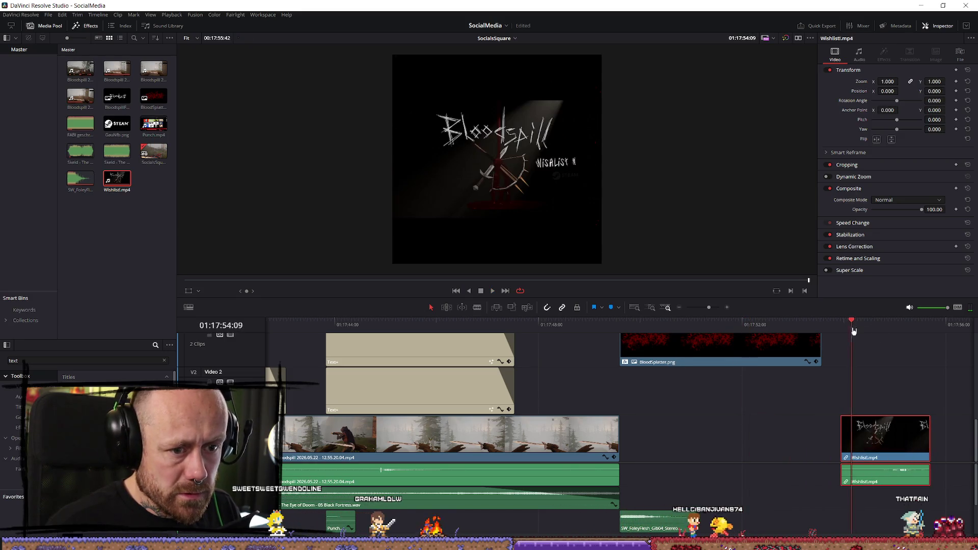
key(space)
key(space)
drag(887, 81, 900, 81)
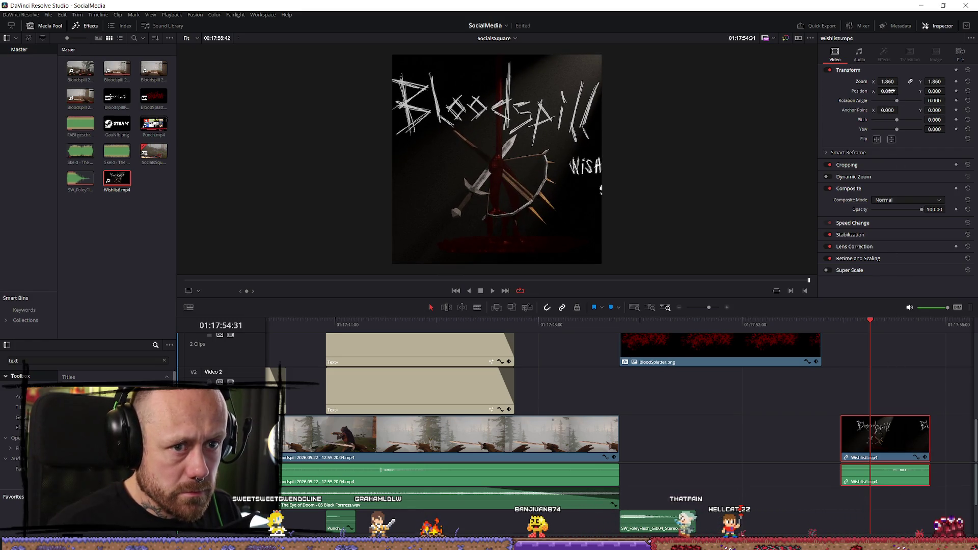
mouse_move(935, 95)
mouse_down()
mouse_move(897, 91)
mouse_move(906, 91)
mouse_up()
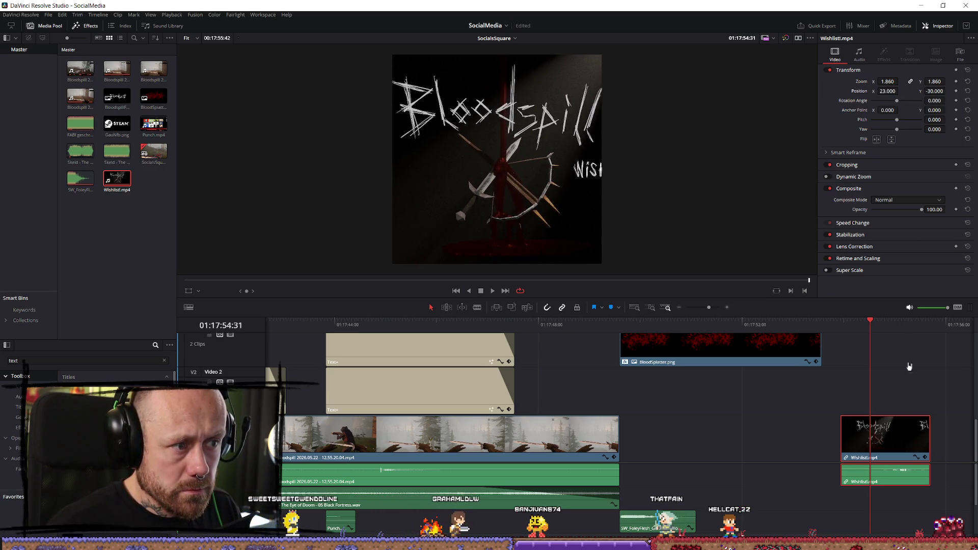
Step: Delete the Wishlist.mp4 clip from the timeline
key(Delete)
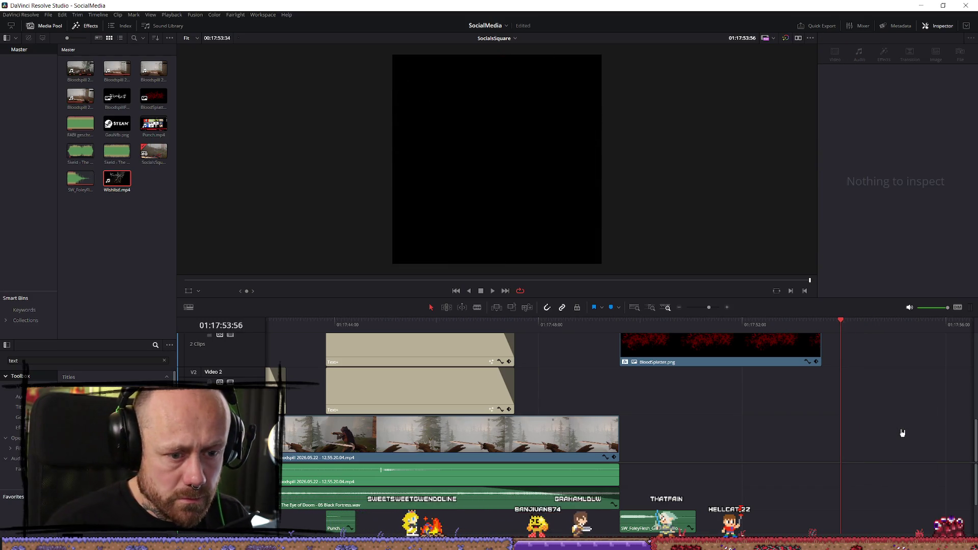
key(ctrl+z)
click(902, 415)
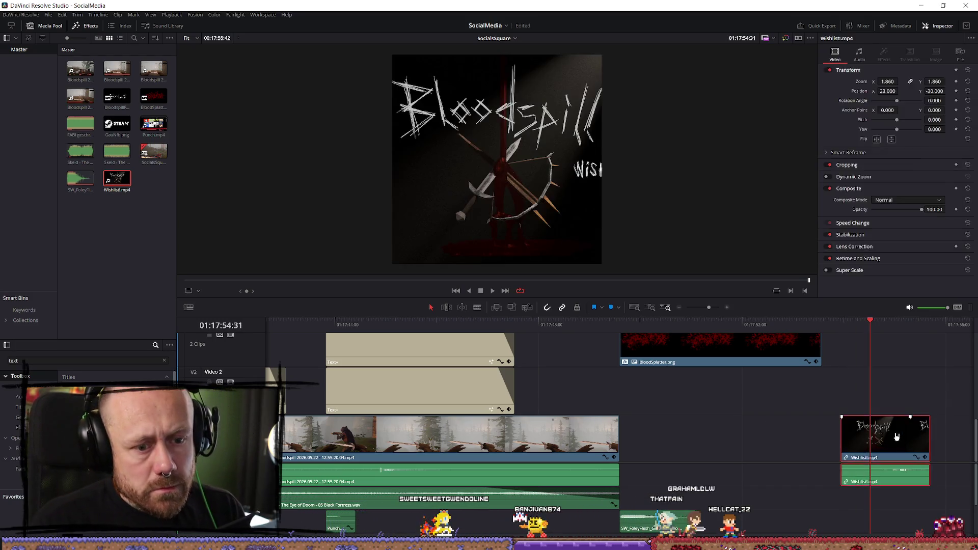
key(Delete)
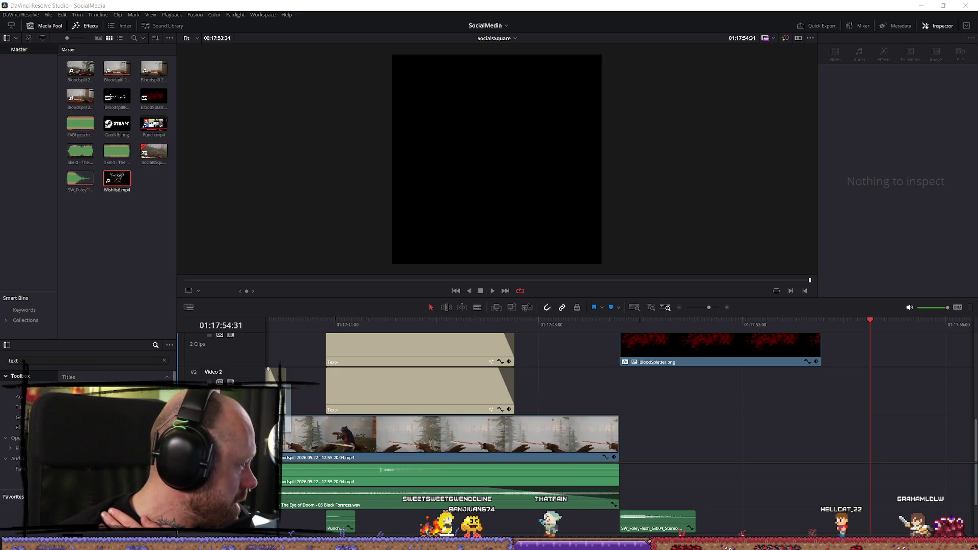
Step: Import BloodspillIntroRender6.mp4 onto the timeline after the gameplay clip and preview it
drag(977, 441, 695, 441)
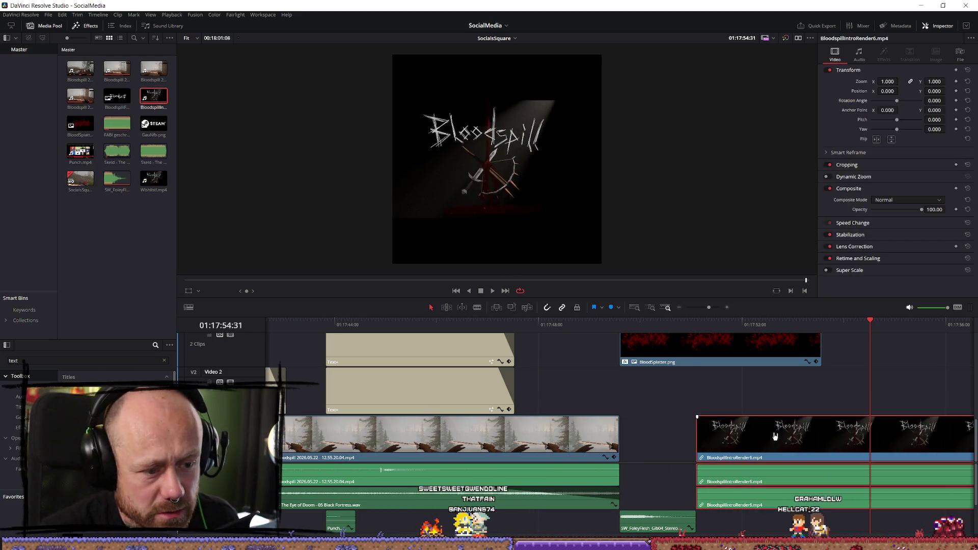
drag(798, 441, 727, 441)
key(Up)
key(space)
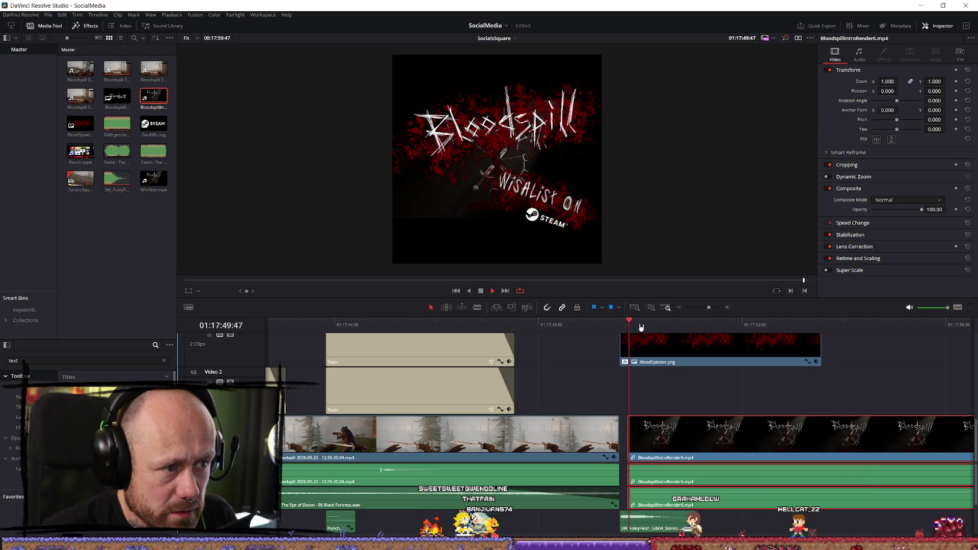
key(space)
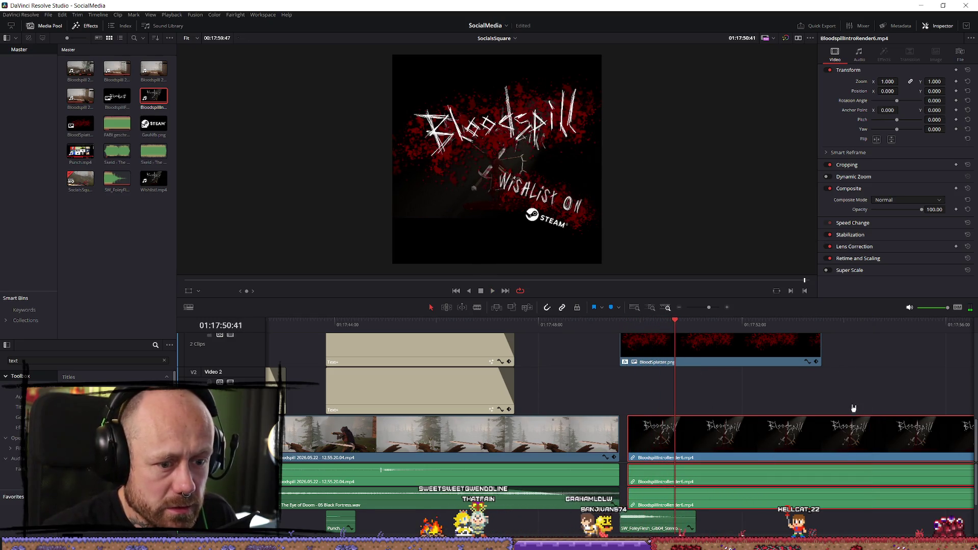
mouse_move(855, 428)
mouse_down()
mouse_move(934, 452)
mouse_move(912, 450)
mouse_up()
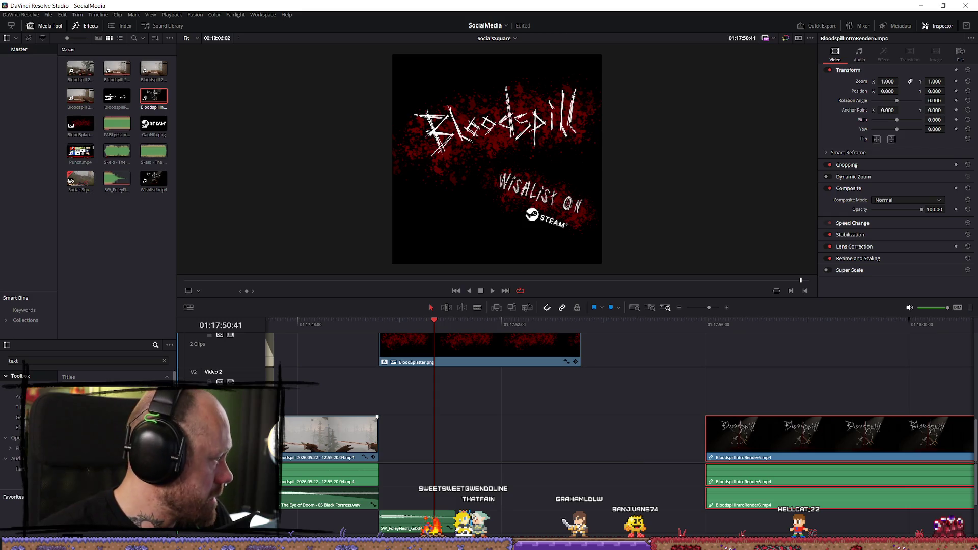
click(722, 323)
drag(862, 473, 808, 474)
Step: Enlarge the intro render to 1.8 zoom and shift it to Position X 35
mouse_move(888, 81)
mouse_down()
mouse_move(900, 81)
mouse_move(888, 82)
mouse_up()
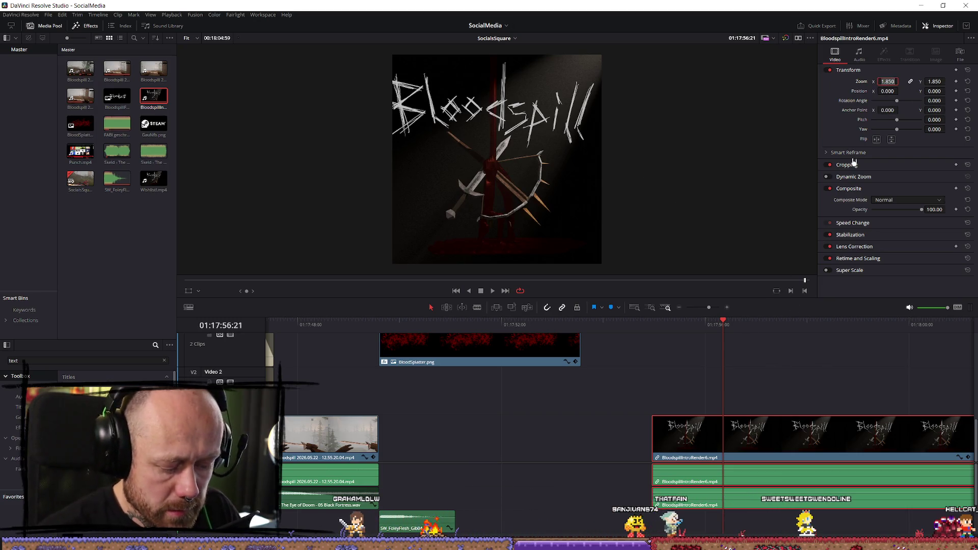
text(.8)
key(Return)
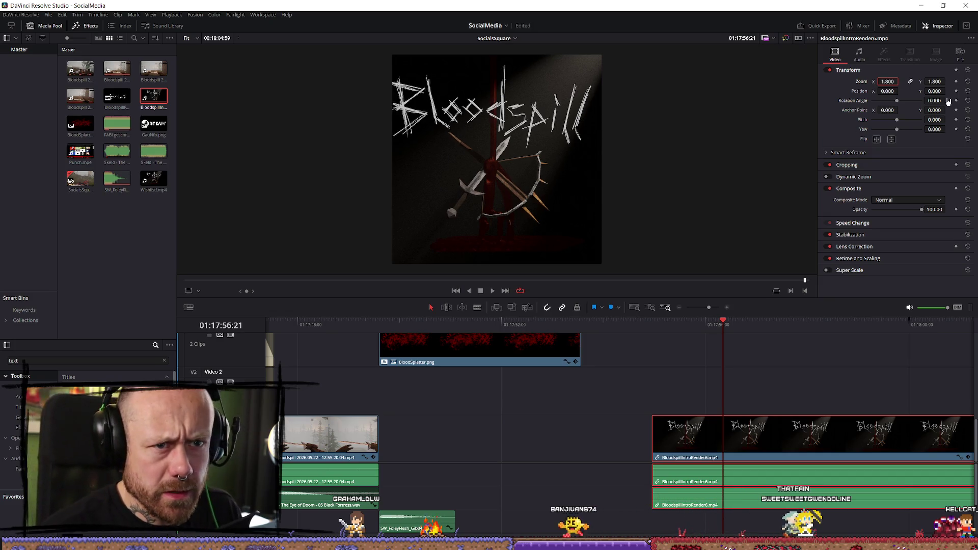
drag(933, 91, 947, 91)
drag(887, 91, 901, 90)
key(space)
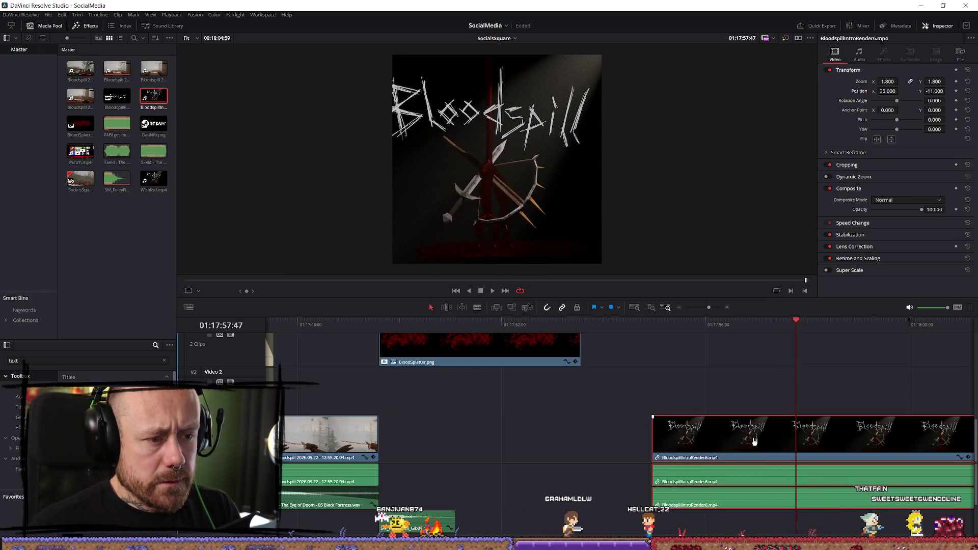
Step: Delete the intro render and replay the end card
key(Delete)
key(ctrl+z)
key(space)
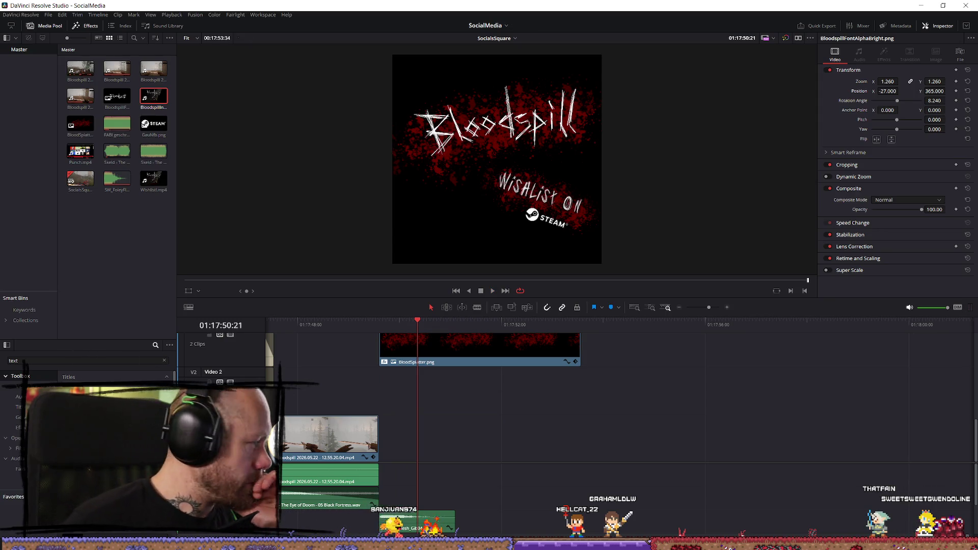
Step: Add BloodSpillSocialMediaWishlistBackground.png on V1, zoomed to 2.49 at position 15, -36
drag(417, 321, 379, 323)
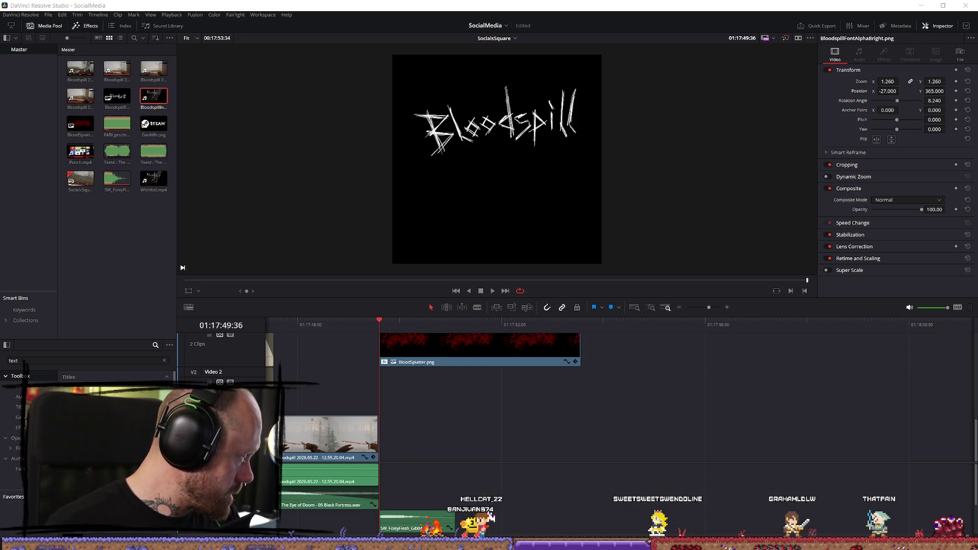
mouse_move(285, 403)
mouse_down()
mouse_move(359, 406)
mouse_move(462, 453)
mouse_move(390, 449)
mouse_up()
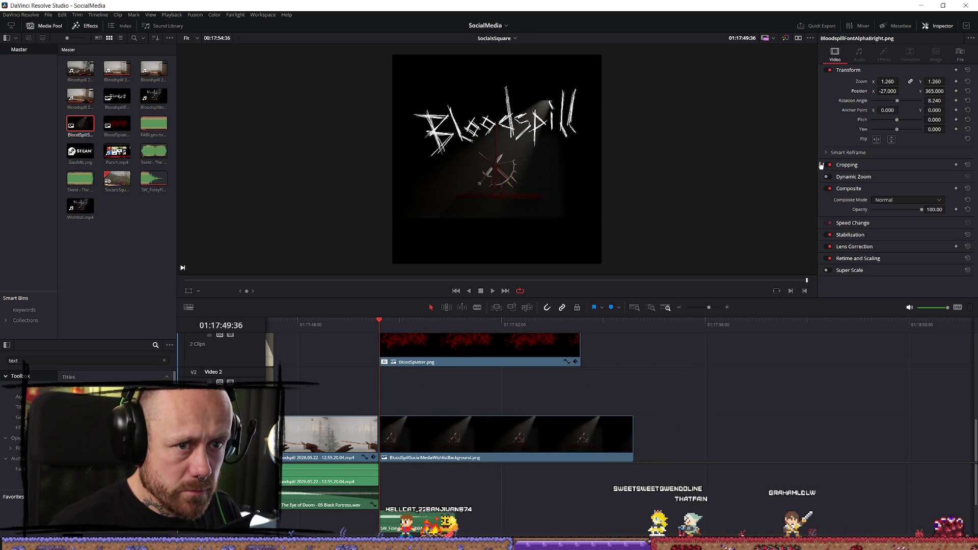
mouse_move(887, 81)
mouse_down()
mouse_move(908, 81)
mouse_move(900, 92)
mouse_up()
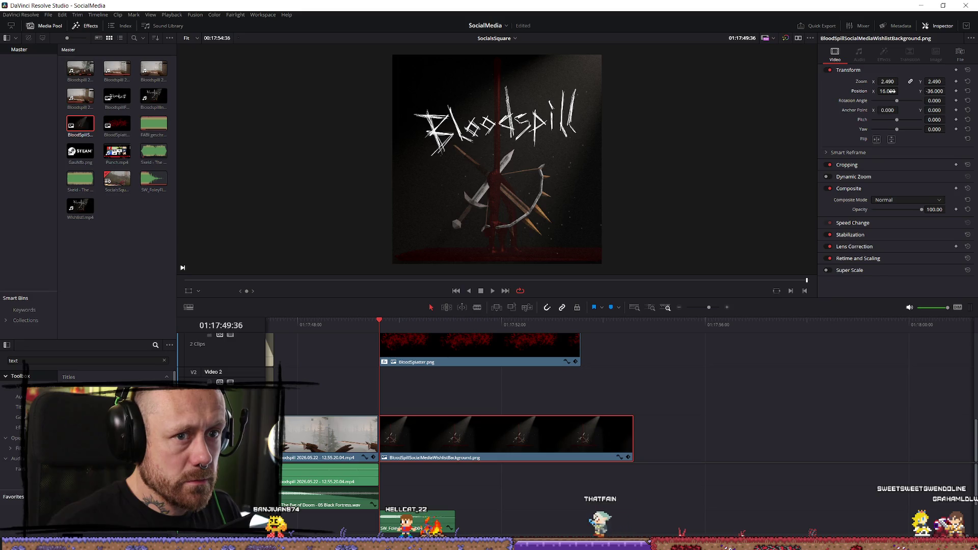
Step: Play back the end card with its new background
key(space)
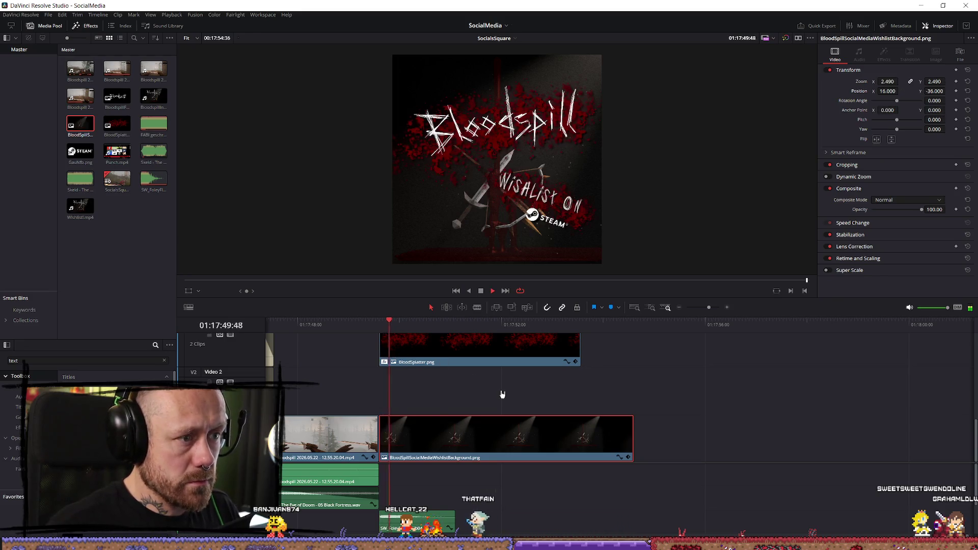
scroll(651, 393, up, 5)
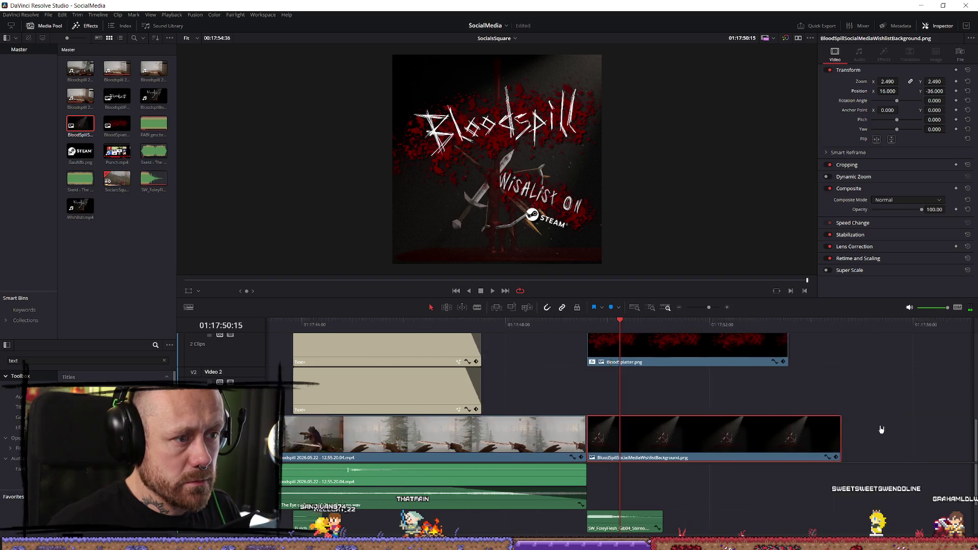
scroll(791, 423, down, 2)
scroll(713, 395, up, 3)
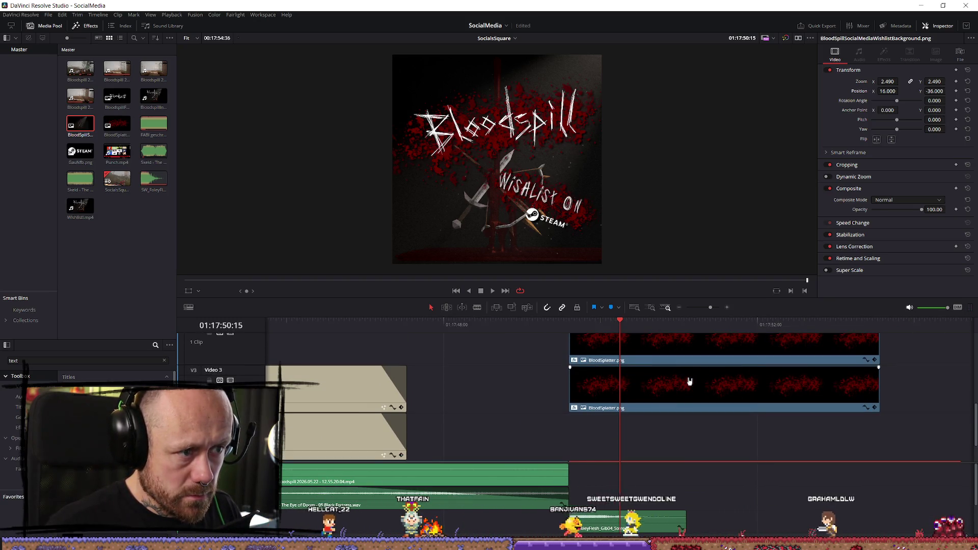
scroll(698, 382, down, 2)
scroll(734, 387, up, 1)
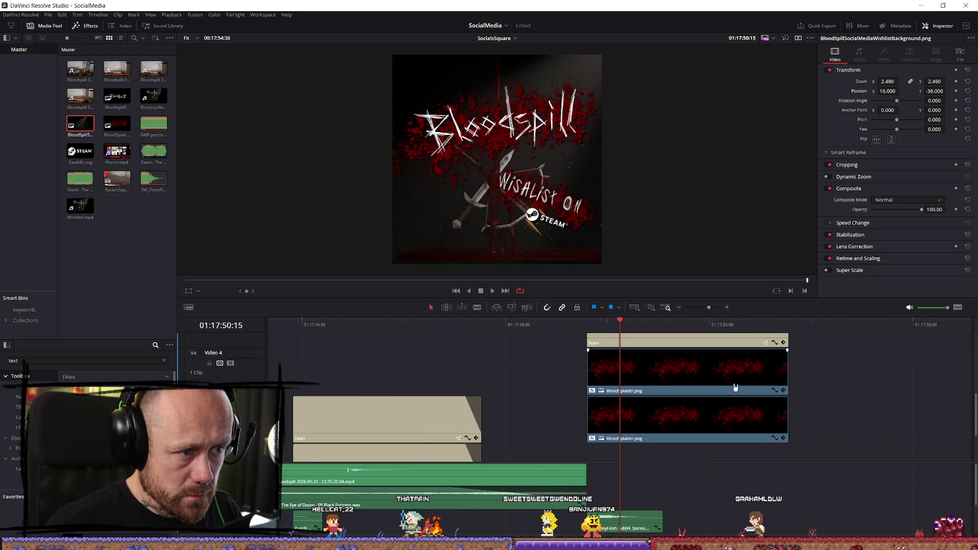
scroll(685, 371, up, 1)
Step: Inspect the Text+ title and the GauNfb.png Steam logo clip, and view the splatter's Zoom X animation curve
click(682, 382)
scroll(685, 387, up, 1)
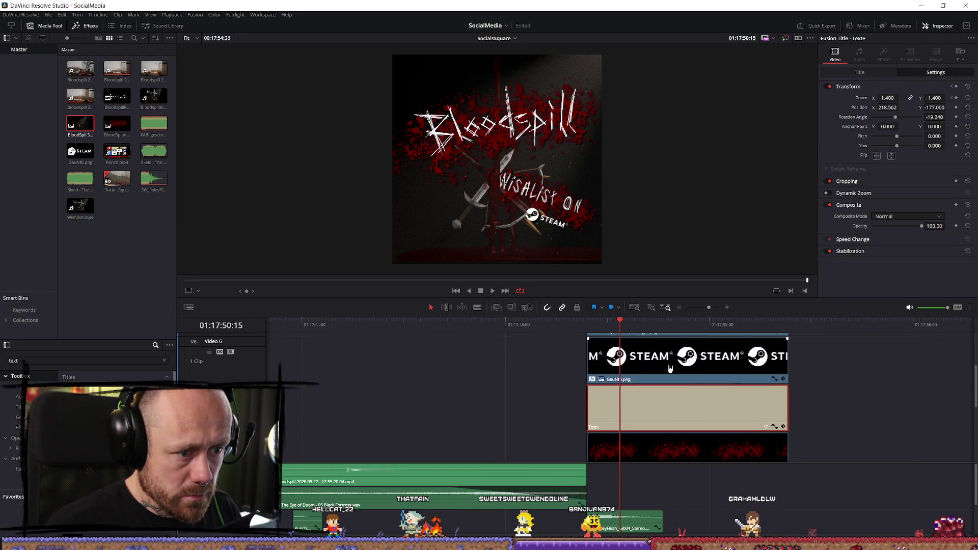
click(685, 388)
scroll(686, 388, up, 1)
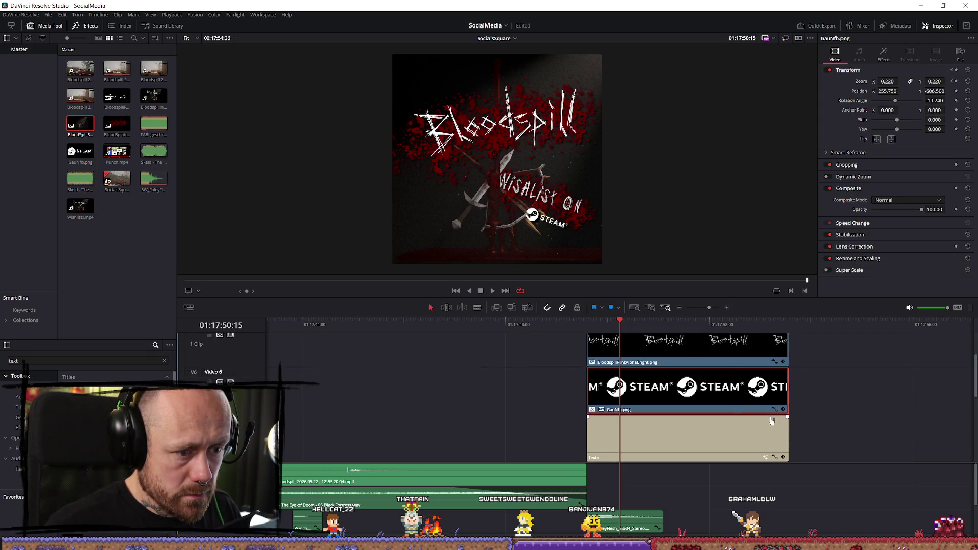
scroll(779, 435, down, 1)
scroll(778, 432, down, 1)
click(776, 420)
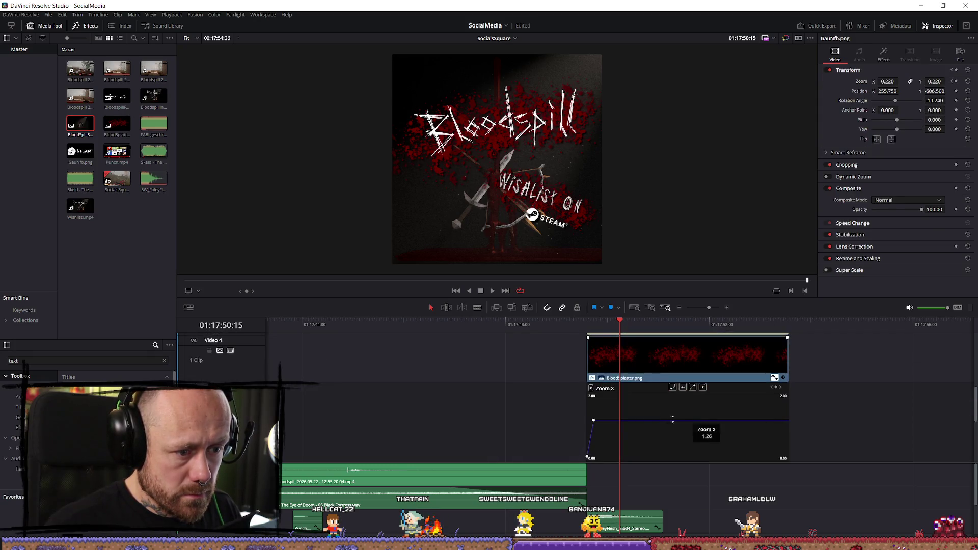
scroll(613, 365, up, 4)
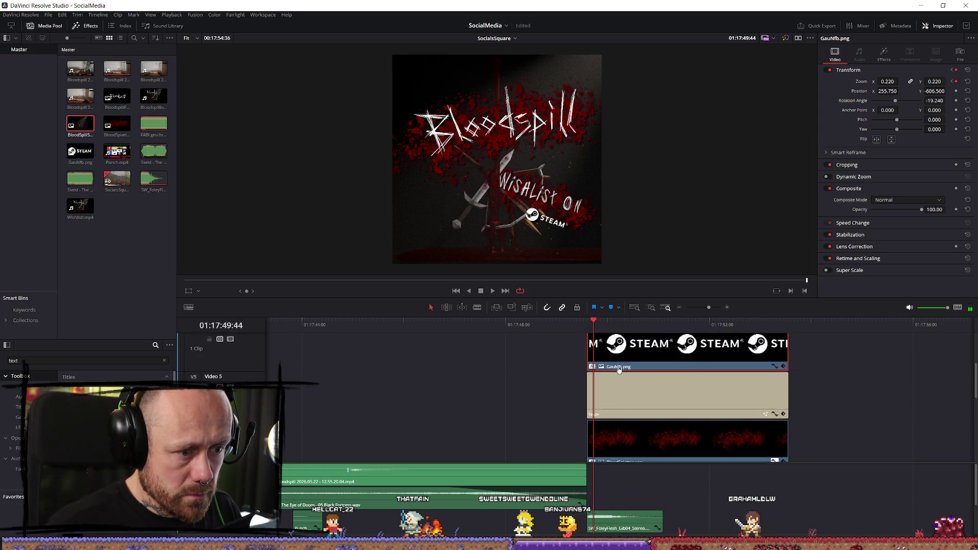
Step: Keyframe the BloodspillFontAlphaBright.png title's zoom at 0 before it appears, so it grows to 1.26
click(626, 407)
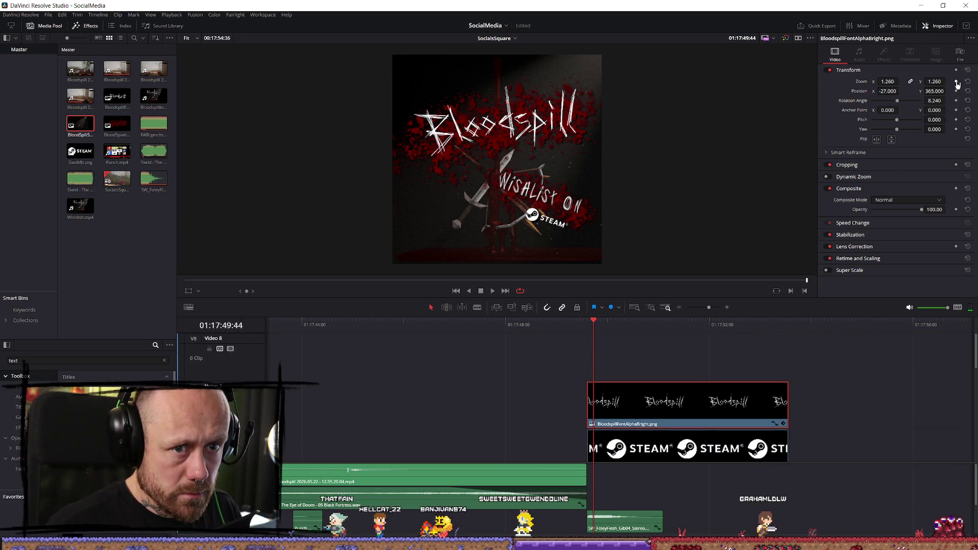
click(589, 322)
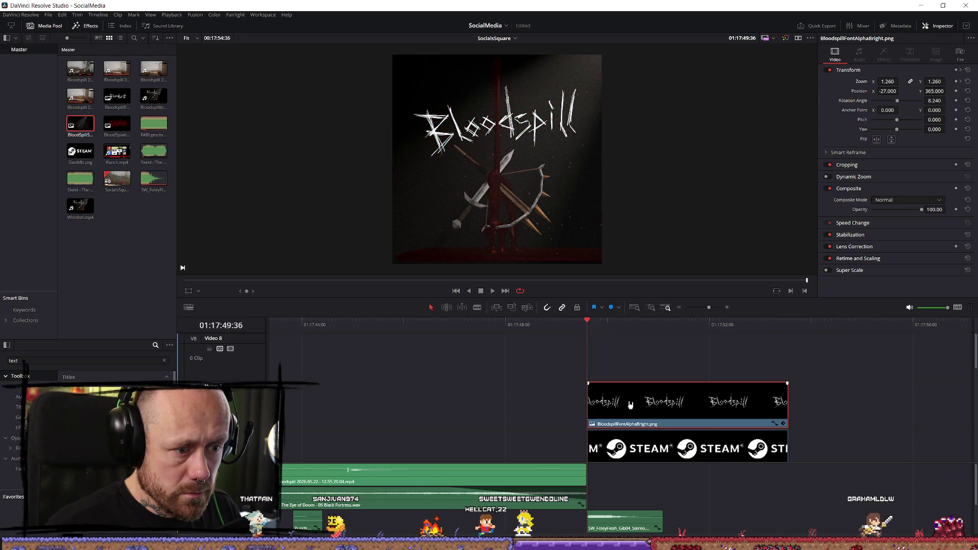
double_click(887, 81)
text(0)
key(Return)
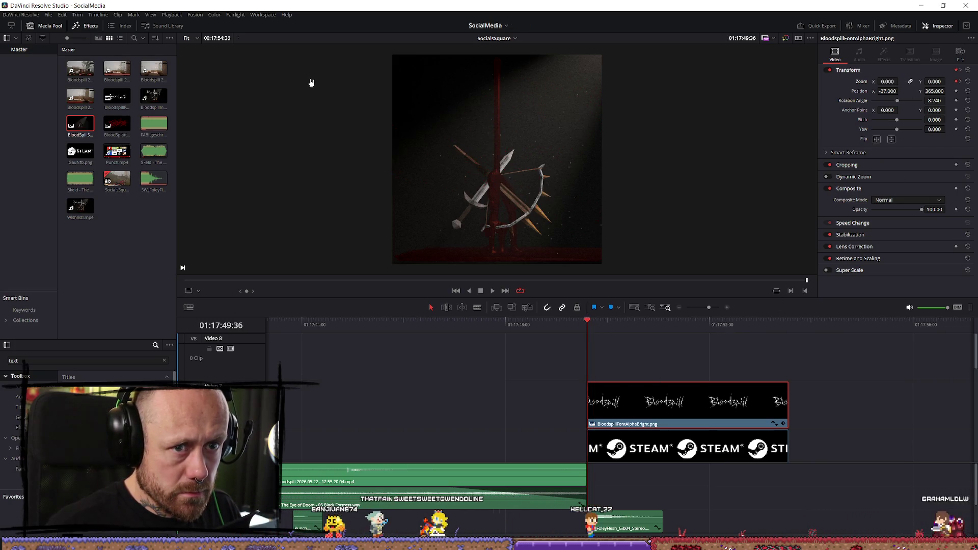
Step: Play back the title's zoom-in animation on the end card
key(space)
key(shift+Left)
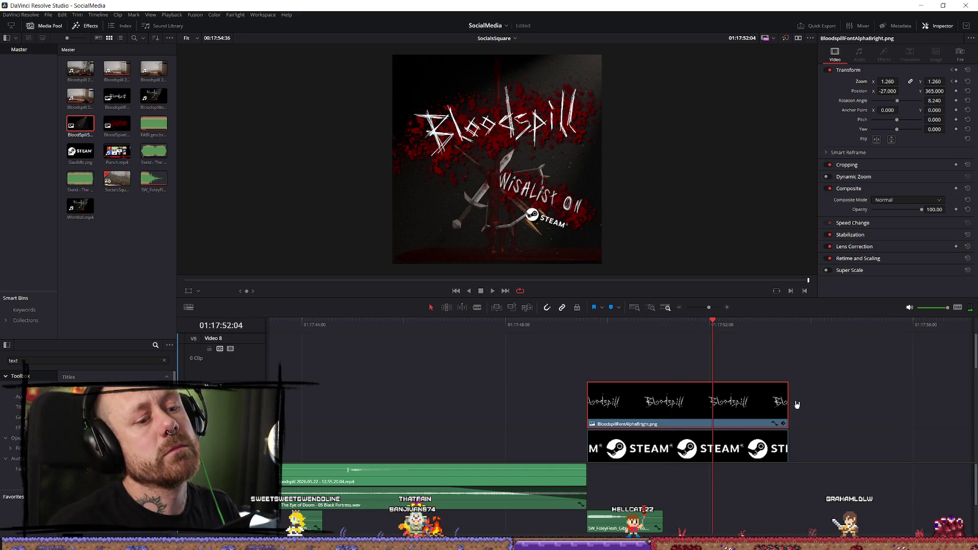
scroll(623, 400, down, 5)
scroll(689, 436, up, 2)
scroll(631, 405, down, 2)
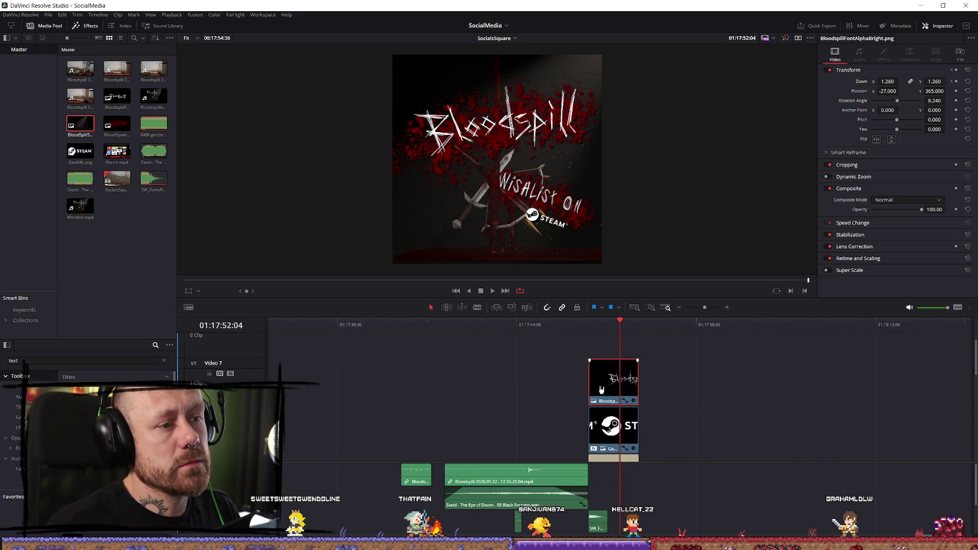
scroll(631, 405, up, 4)
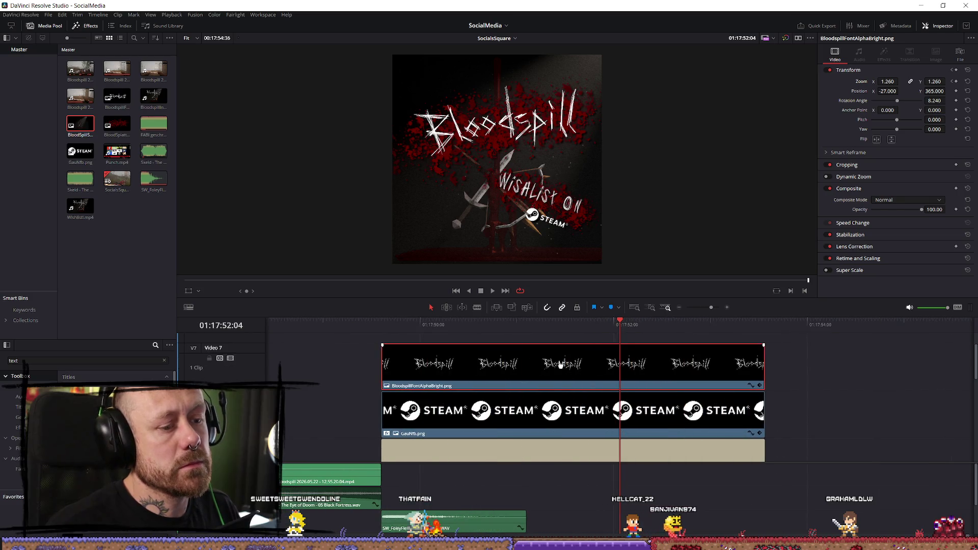
key(slash)
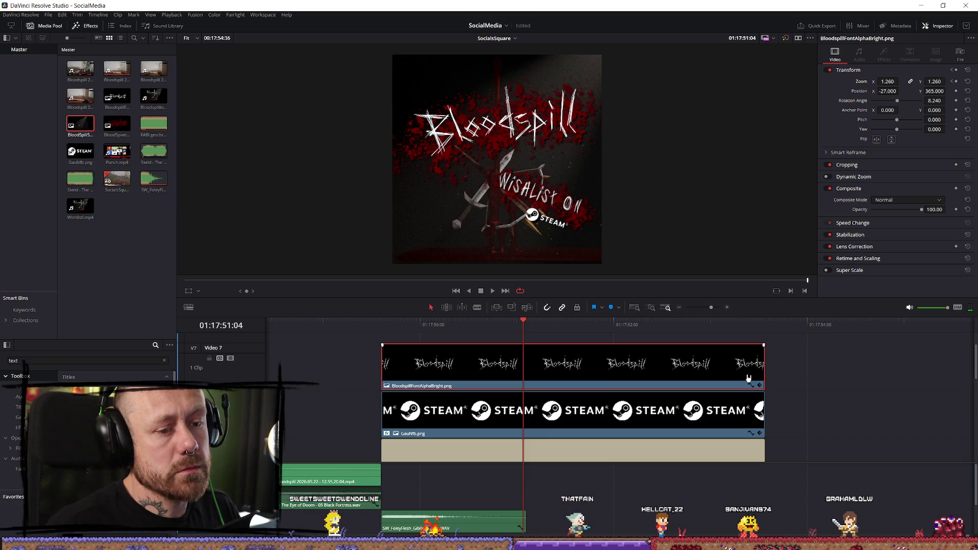
Step: Trim the blood splatter, foley and wishlist background clips to end together at 01:17:51:04
click(816, 366)
mouse_move(816, 367)
mouse_down()
mouse_move(739, 437)
mouse_move(764, 509)
mouse_move(815, 447)
mouse_up()
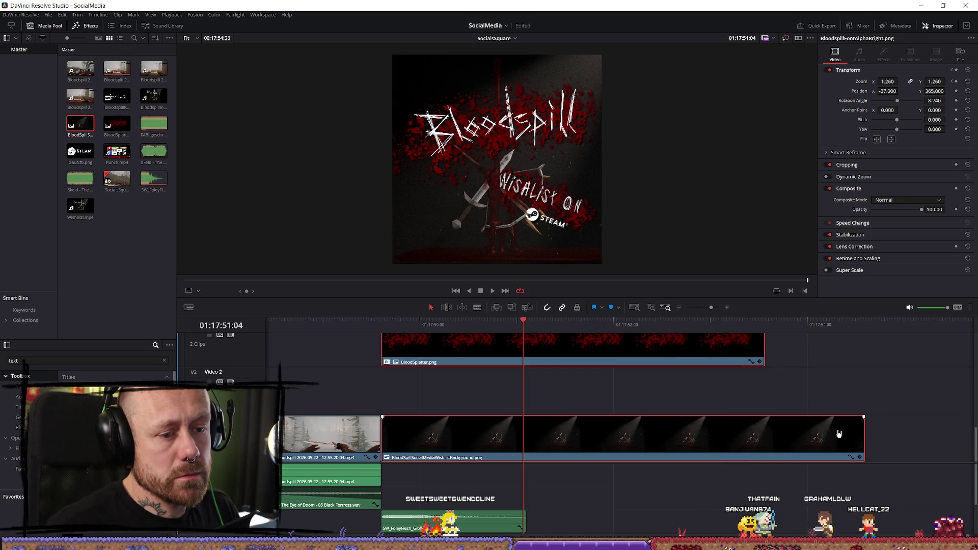
drag(760, 346, 515, 352)
click(623, 434)
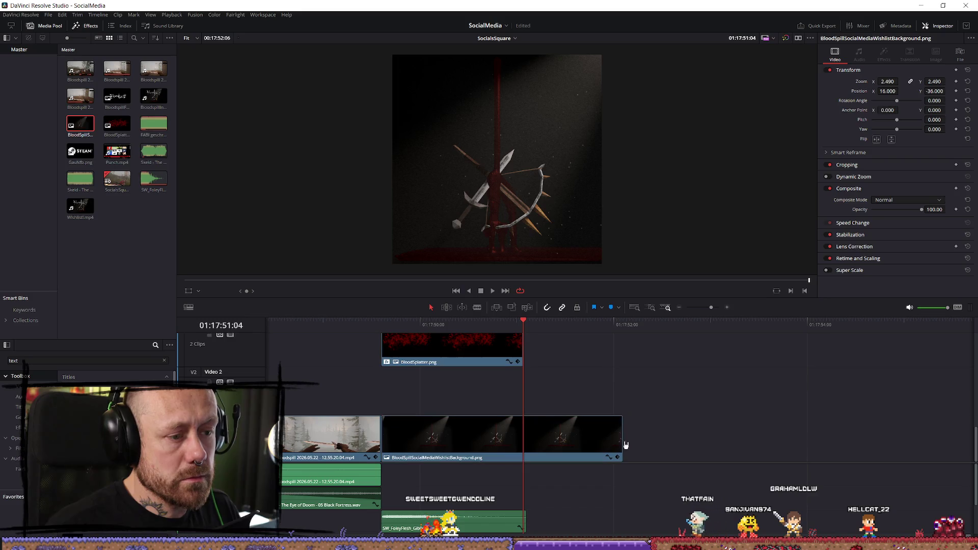
drag(619, 440, 523, 439)
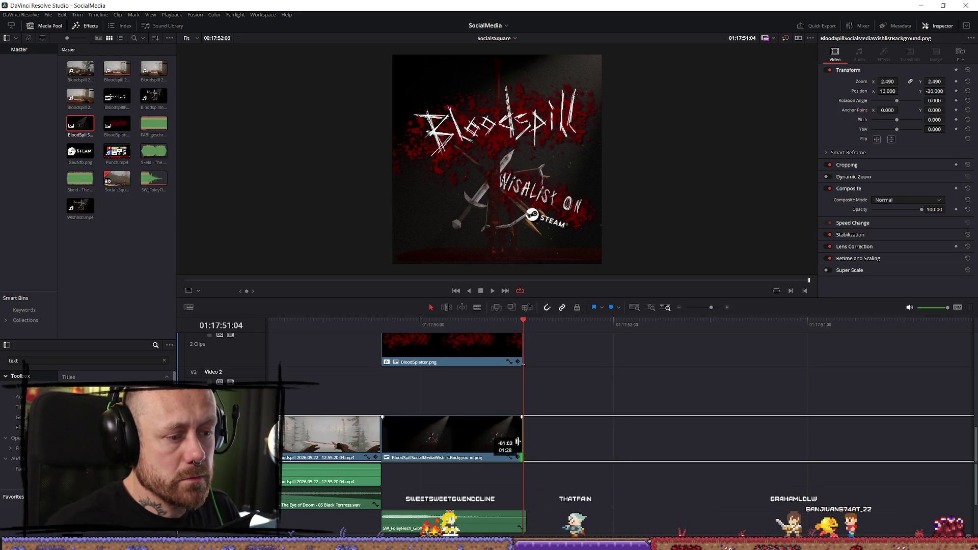
click(528, 386)
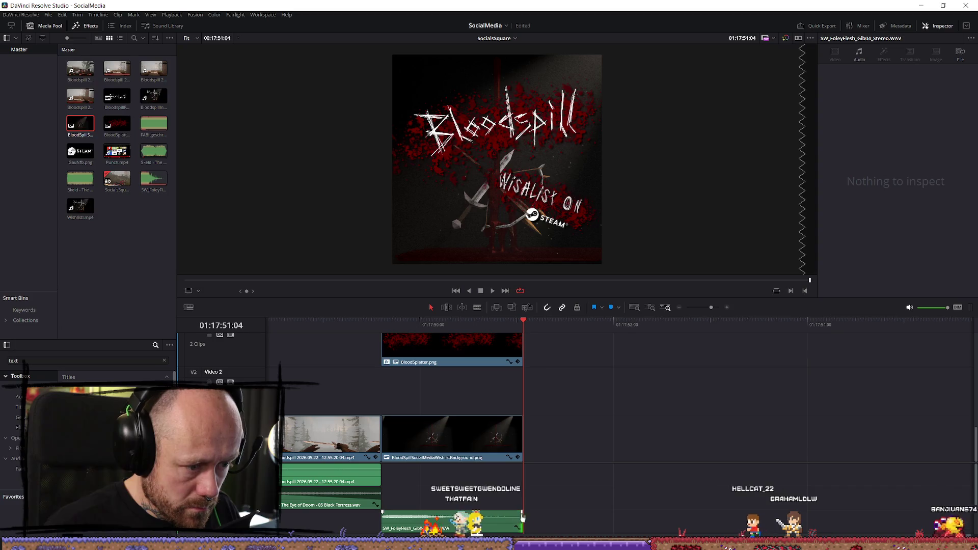
Step: Play back the trimmed end card from its start
key(Up)
key(space)
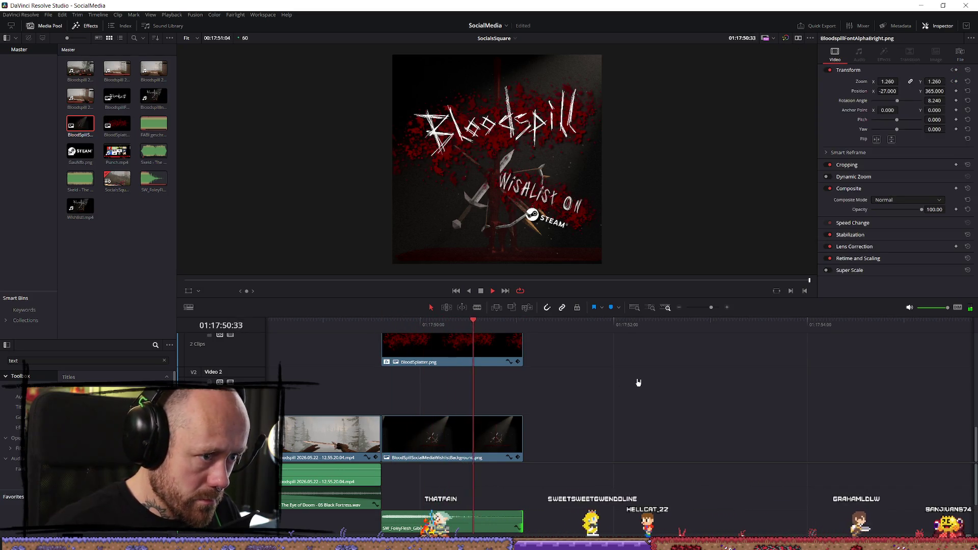
key(Home)
Step: Review the final section, from the POV title through to the end card
scroll(642, 366, down, 10)
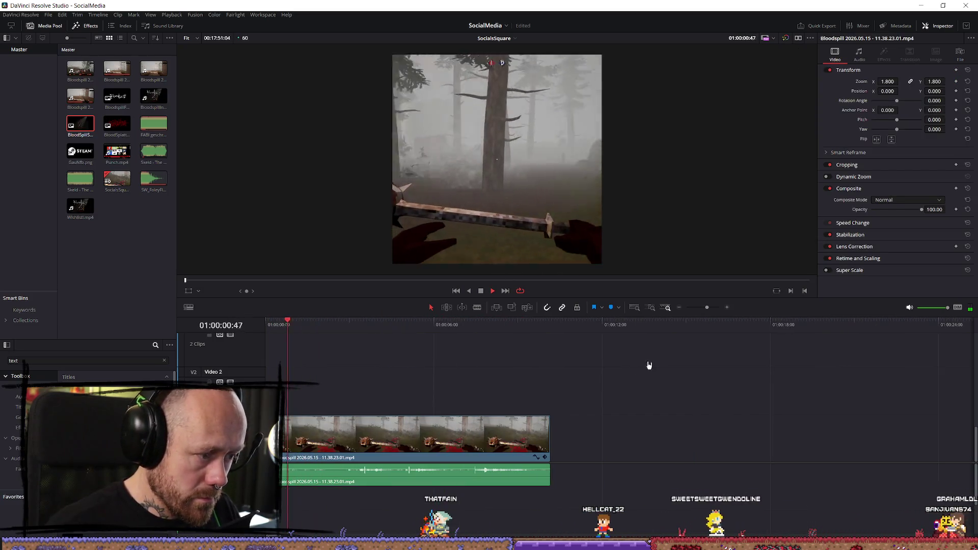
key(End)
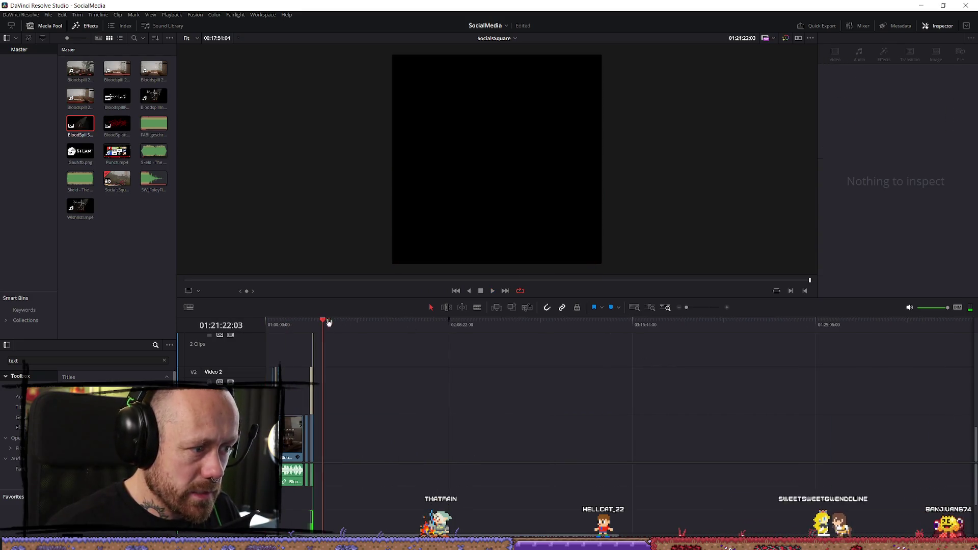
click(315, 317)
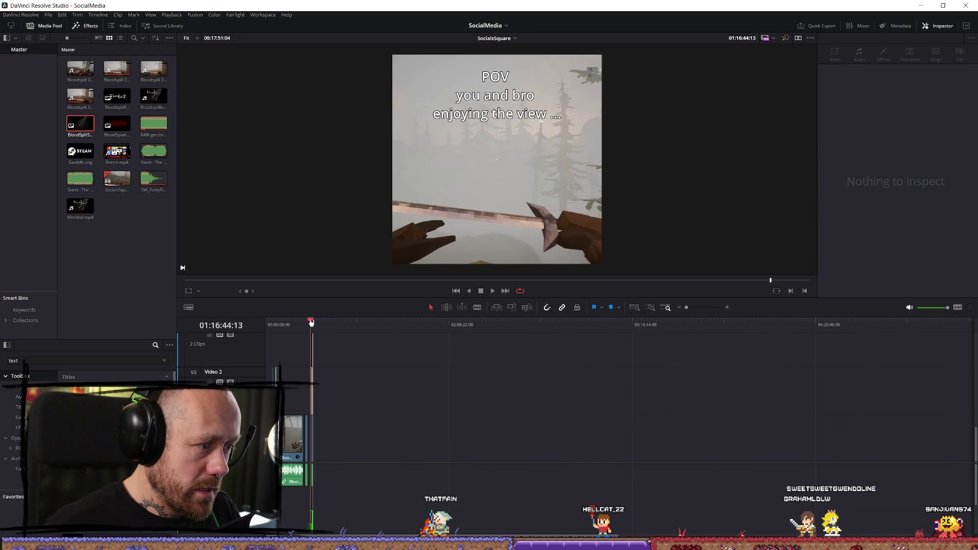
scroll(684, 426, up, 10)
click(741, 323)
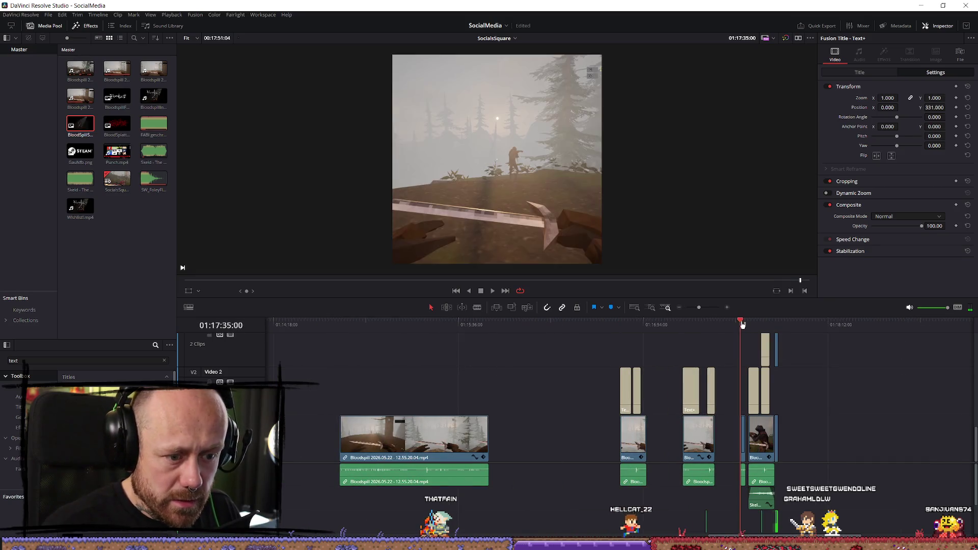
key(space)
scroll(907, 393, up, 5)
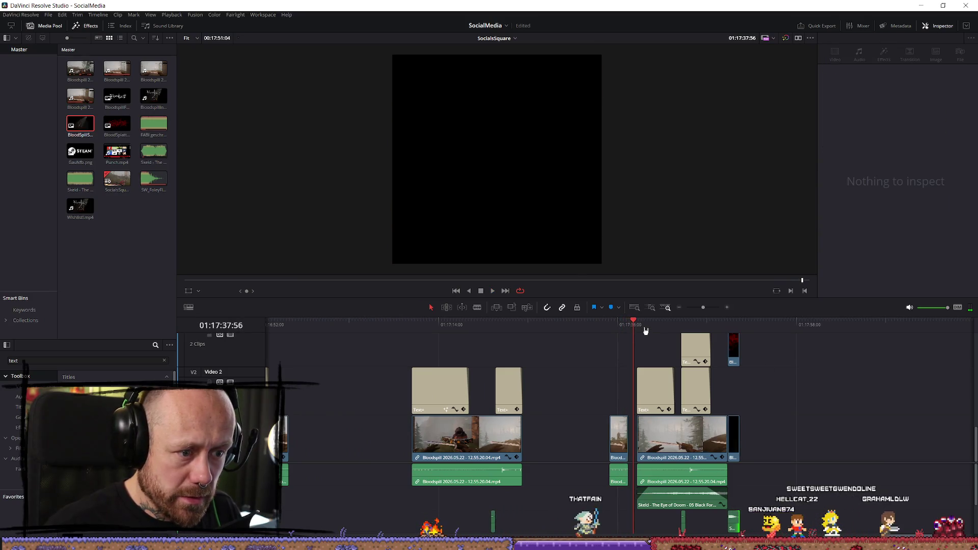
click(638, 324)
drag(639, 327, 741, 330)
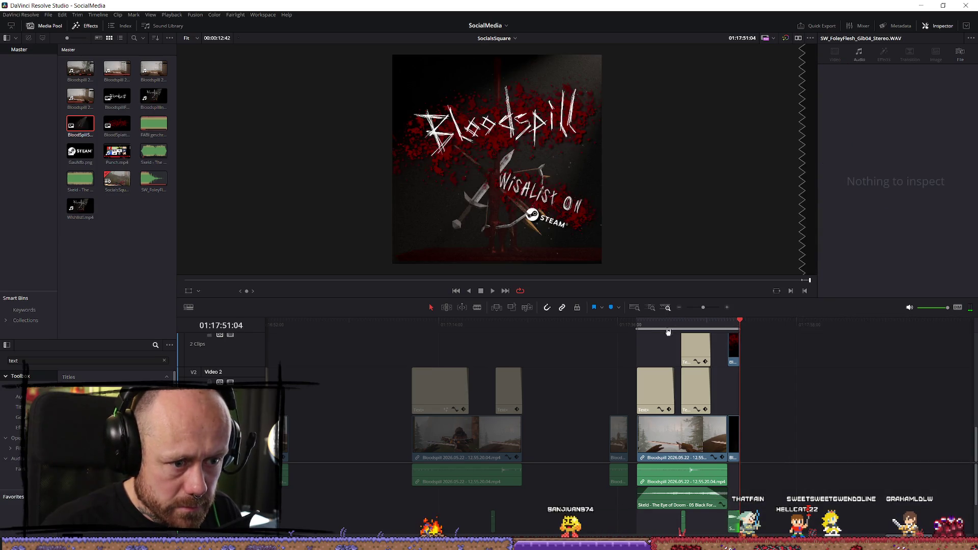
key(space)
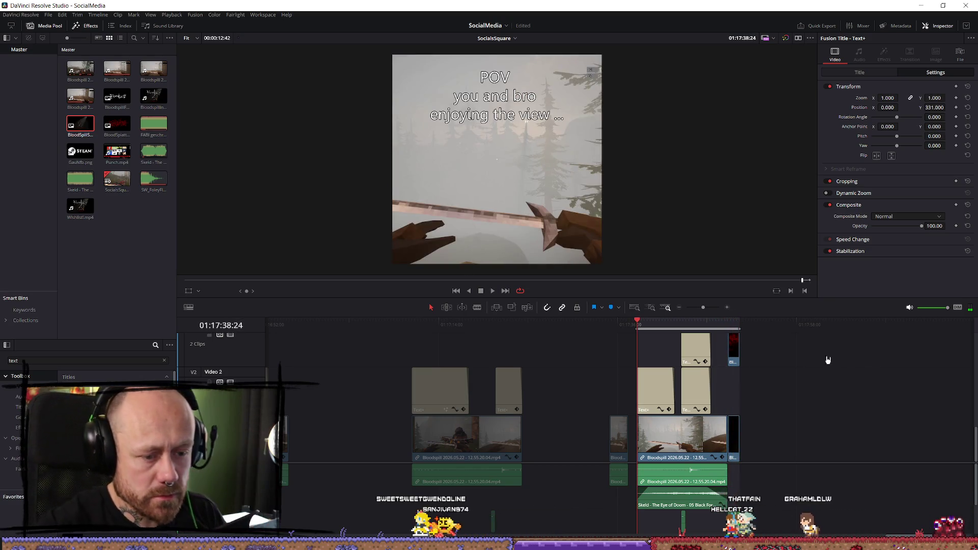
Step: Extend the Skeld music clip's end slightly and replay the ending
scroll(815, 452, up, 3)
scroll(858, 498, down, 2)
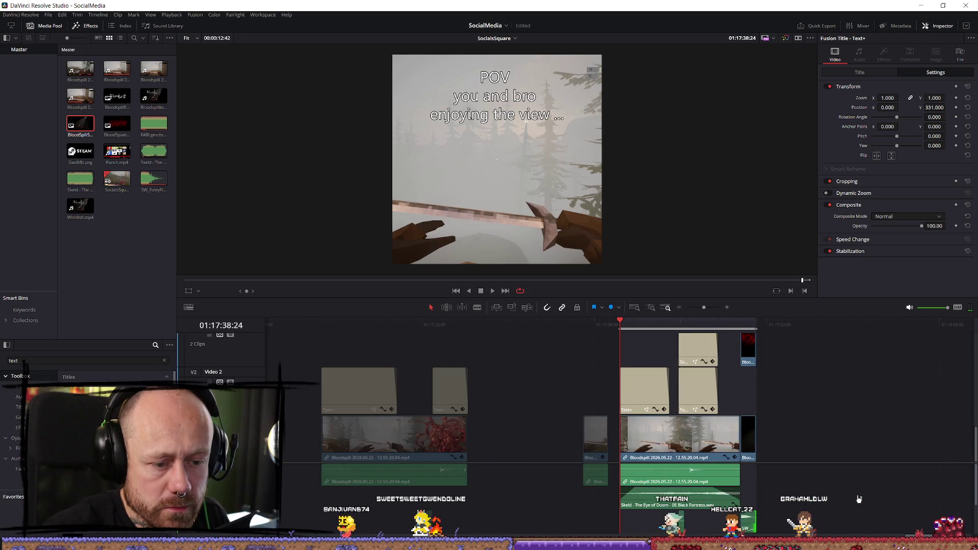
click(748, 526)
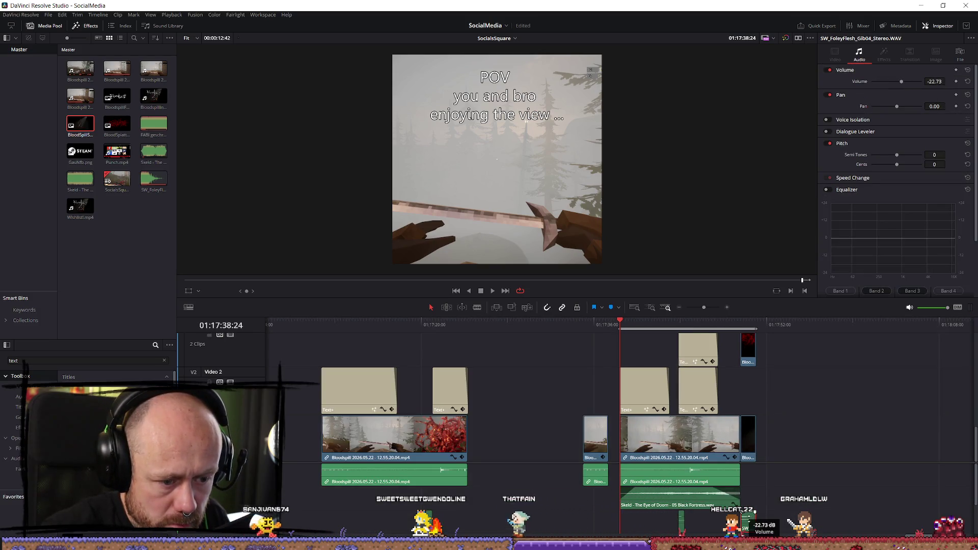
click(725, 329)
key(space)
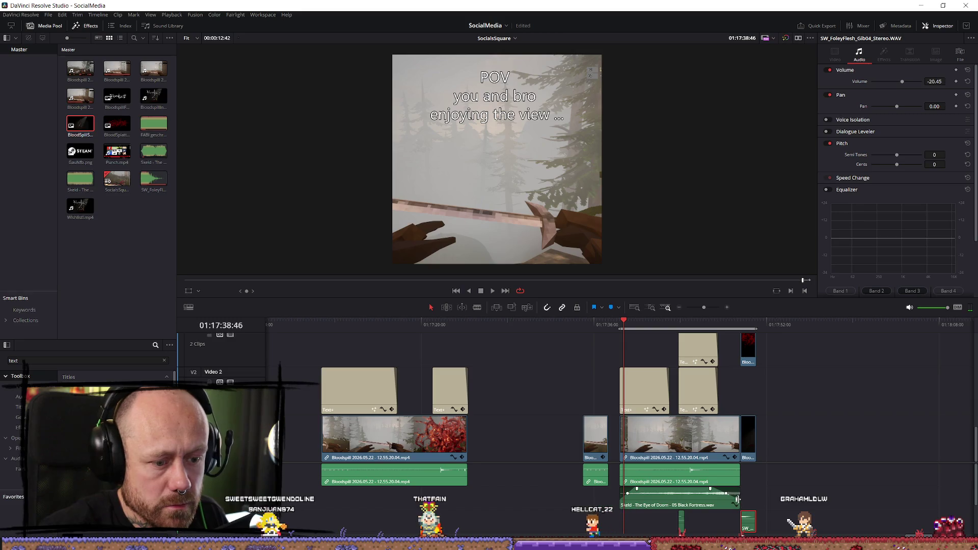
drag(736, 499, 748, 500)
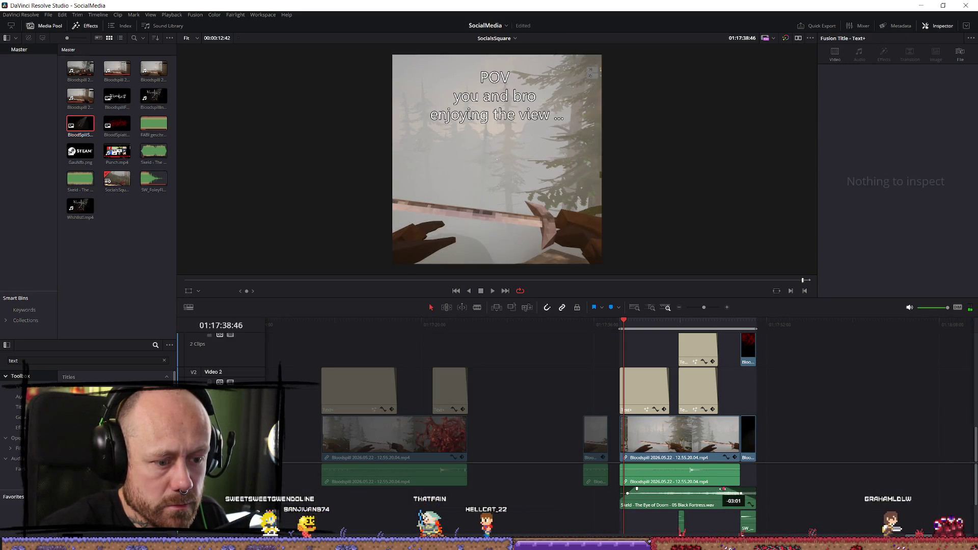
key(space)
click(860, 388)
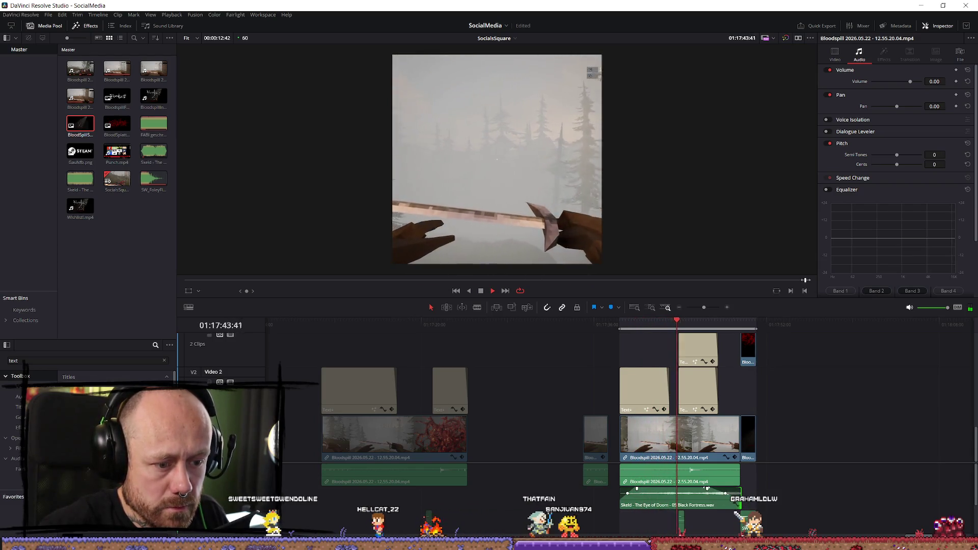
Step: Replay the ending, then preview the edit full screen in the Cinema Viewer
click(762, 505)
key(space)
alt+scroll(762, 506, up, 3)
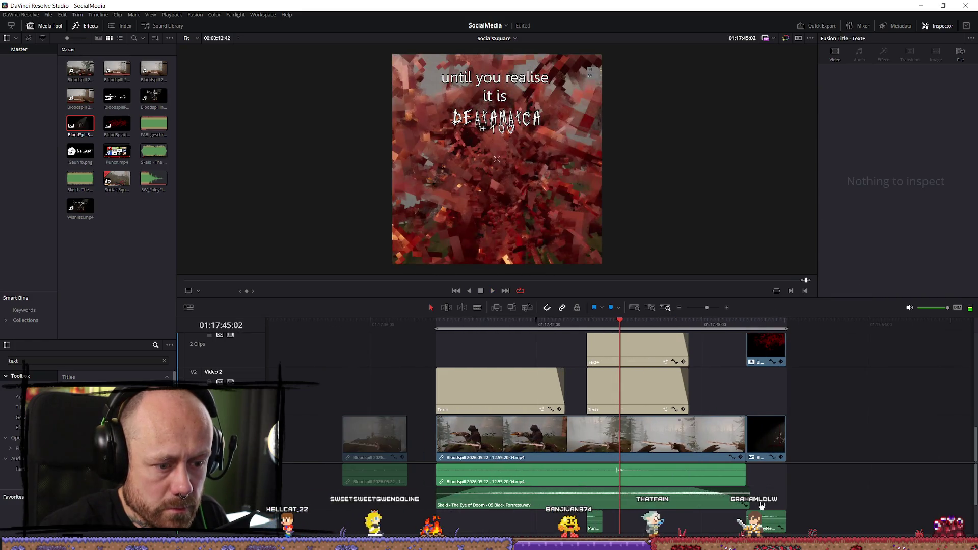
key(space)
scroll(843, 465, down, 3)
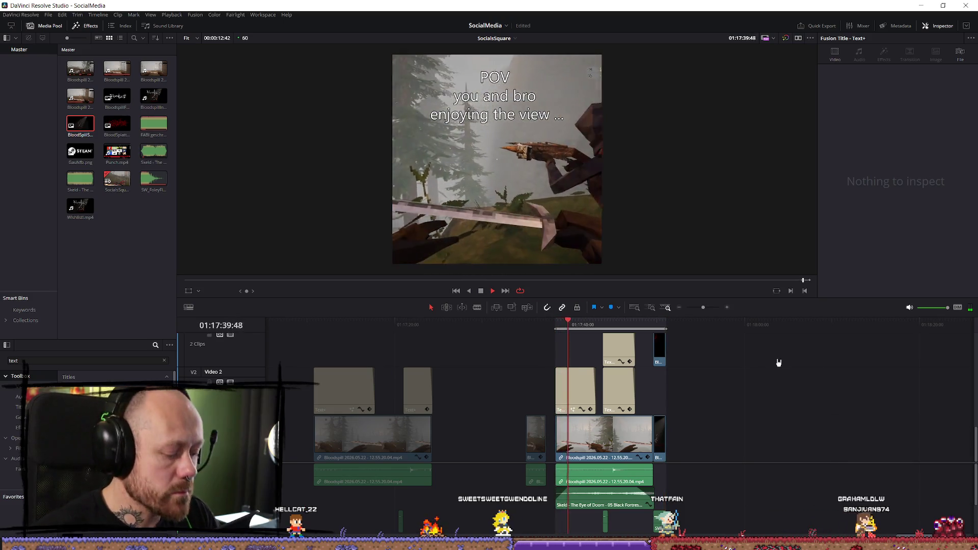
key(ctrl+f)
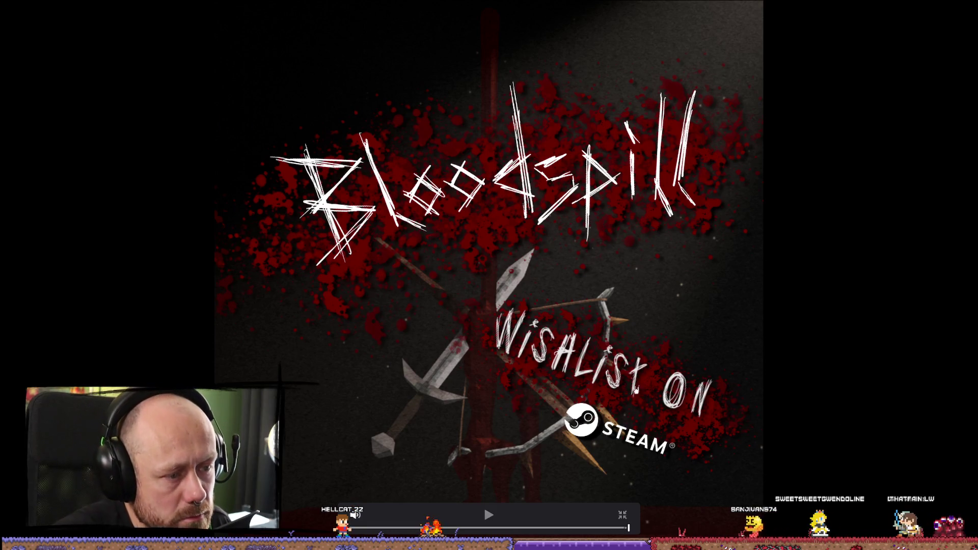
Step: Select the 'Wishlist on' Text+ clip and bring its Transform Zoom from 1.4 to 1.0
click(630, 514)
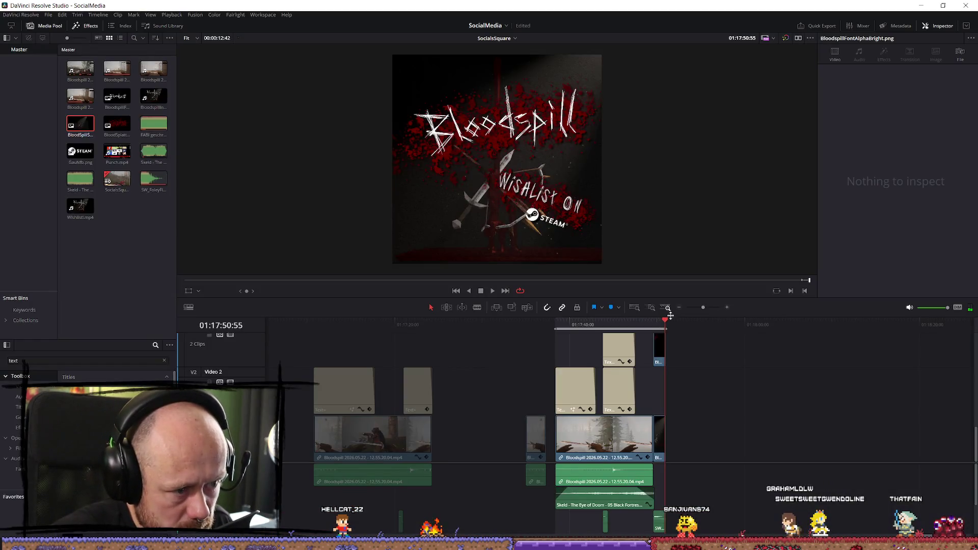
scroll(798, 396, up, 3)
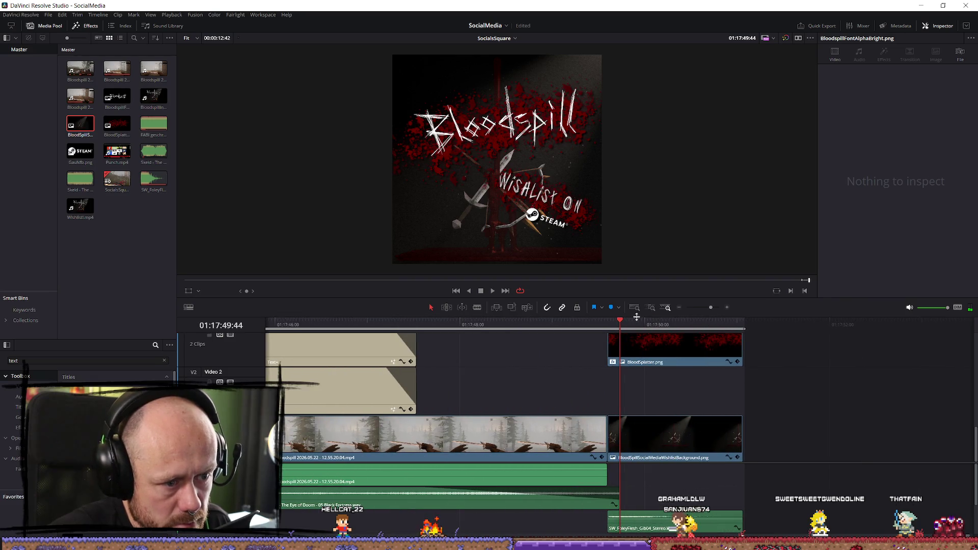
click(696, 460)
scroll(666, 380, up, 3)
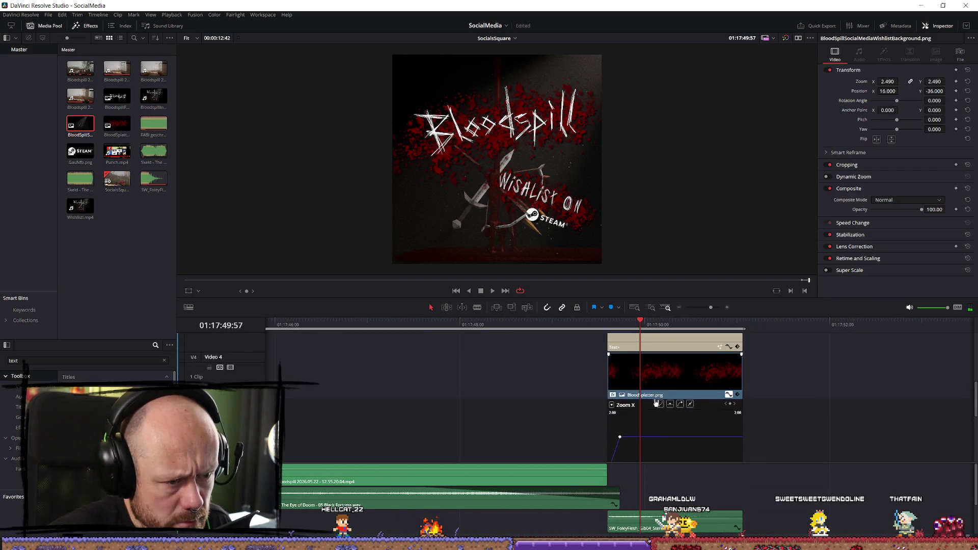
click(666, 380)
scroll(743, 376, up, 2)
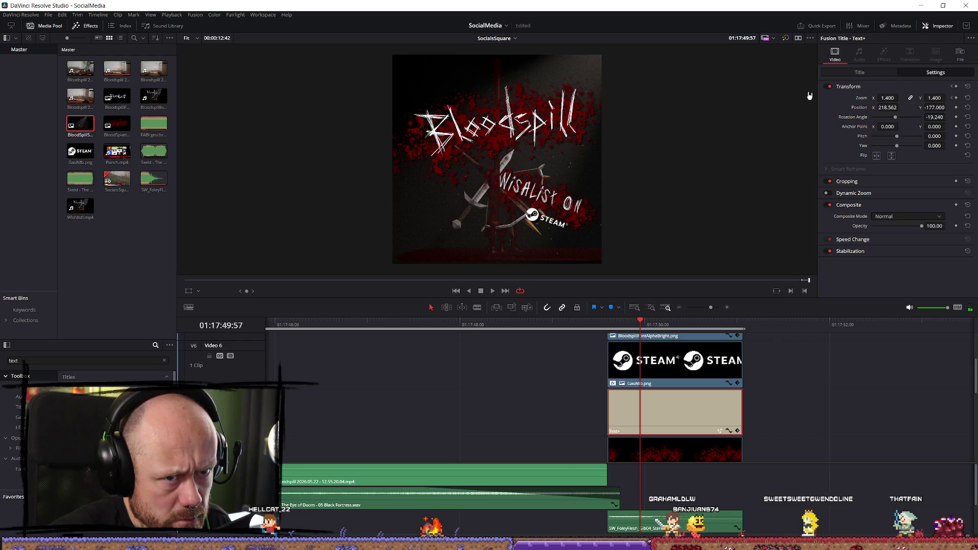
click(859, 72)
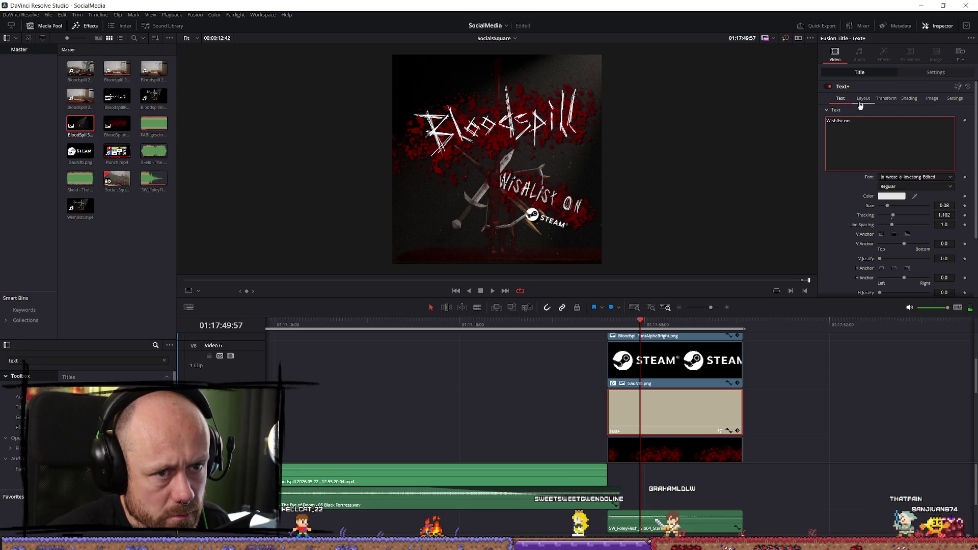
click(919, 73)
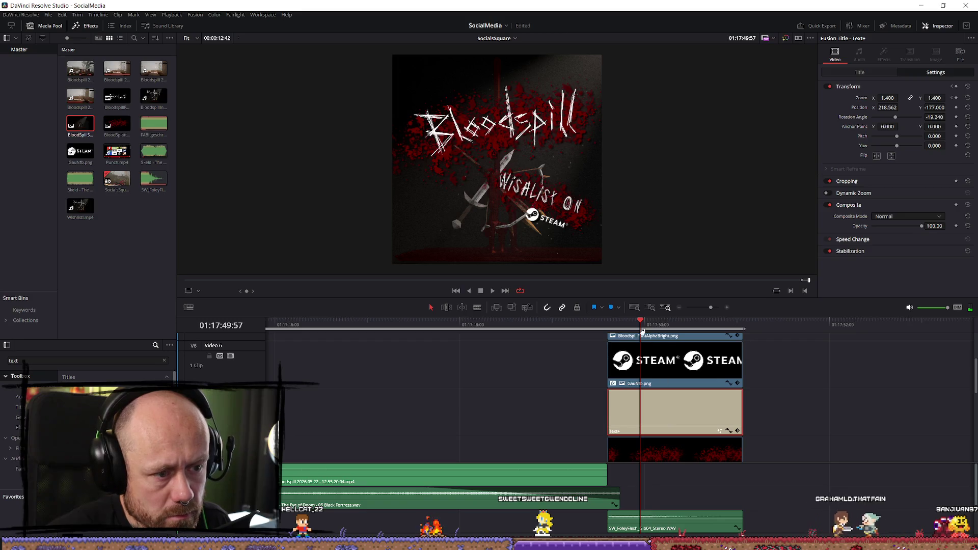
Step: Check the smaller 'Wishlist on' text on the end card in full-screen preview
drag(642, 324, 632, 328)
scroll(816, 414, up, 2)
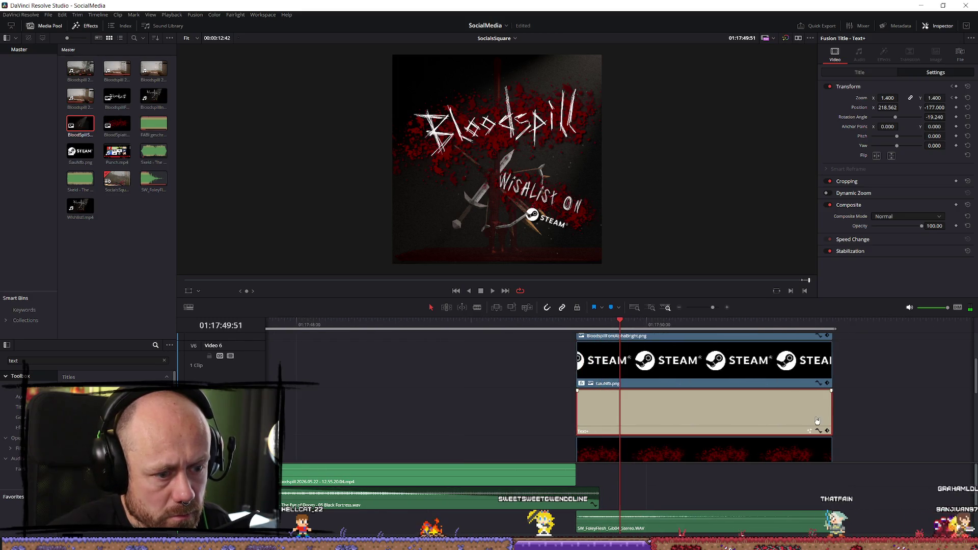
click(868, 75)
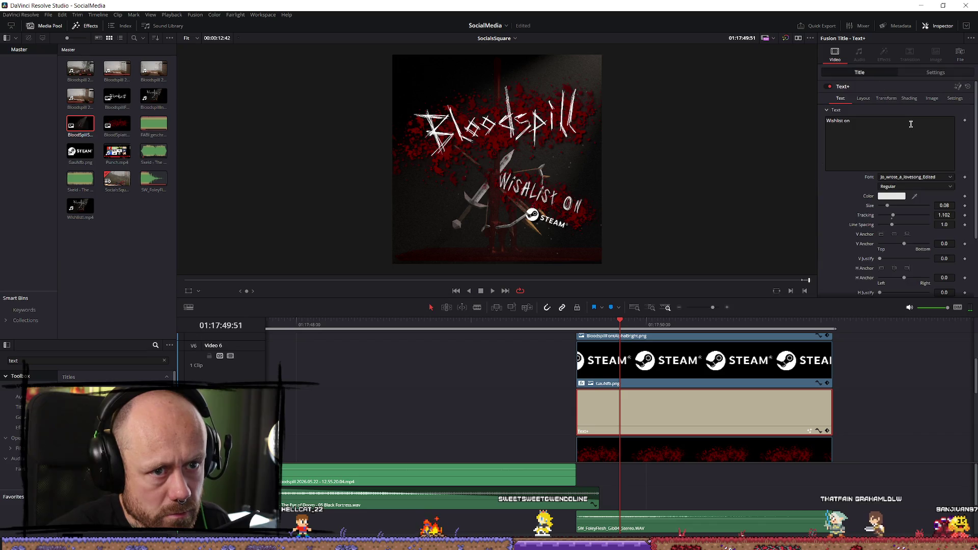
click(926, 73)
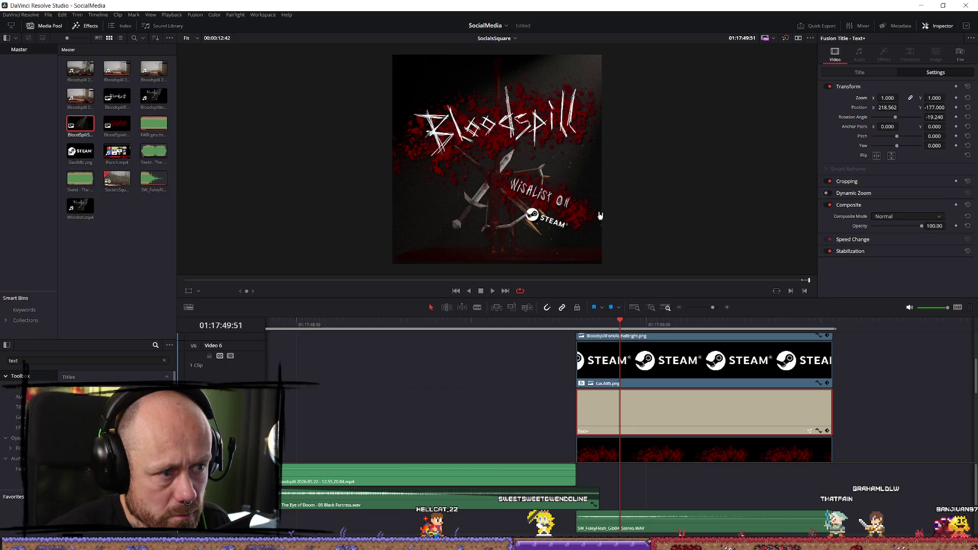
key(ctrl+f)
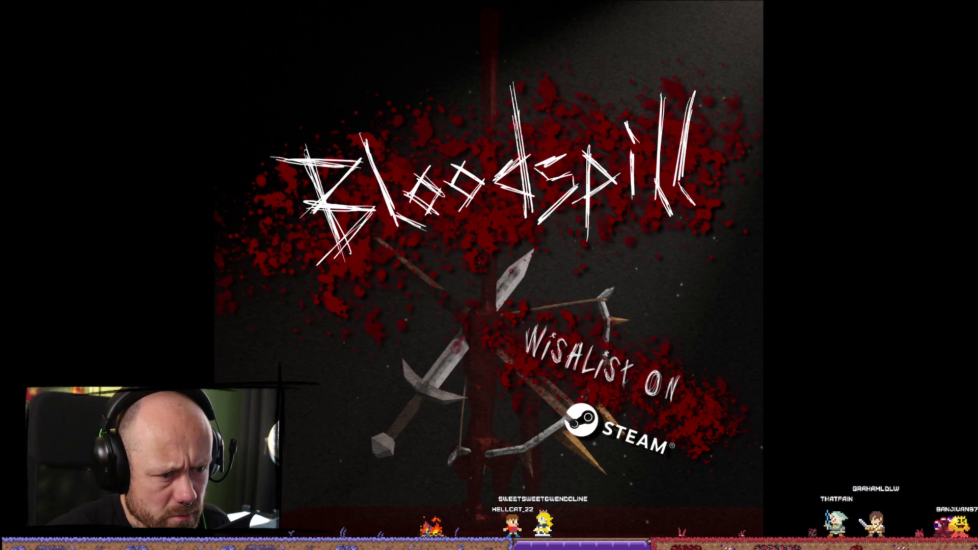
key(Escape)
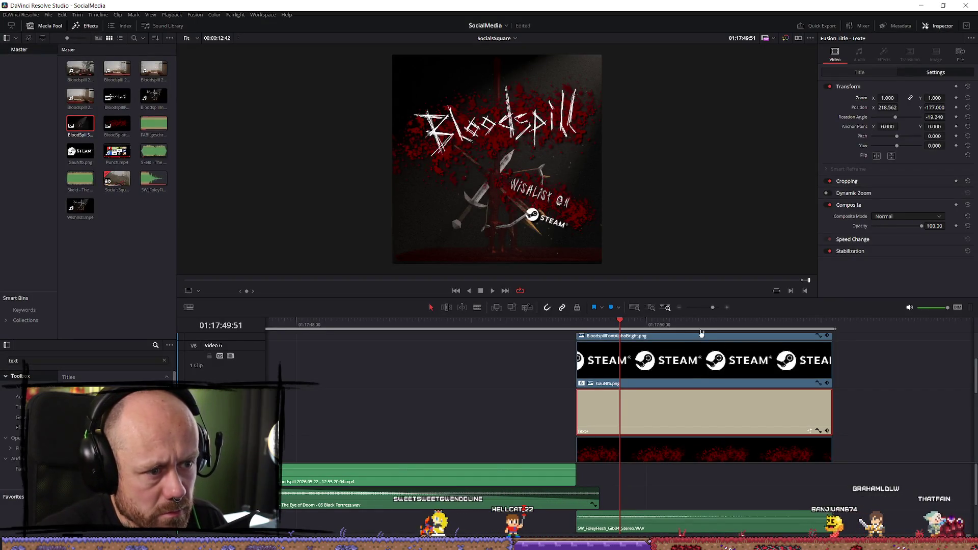
click(576, 321)
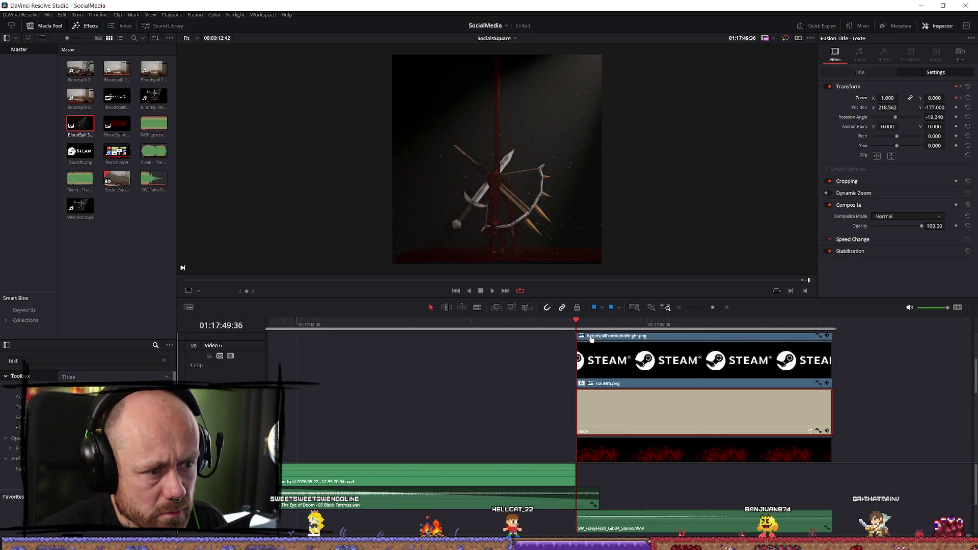
key(space)
click(562, 325)
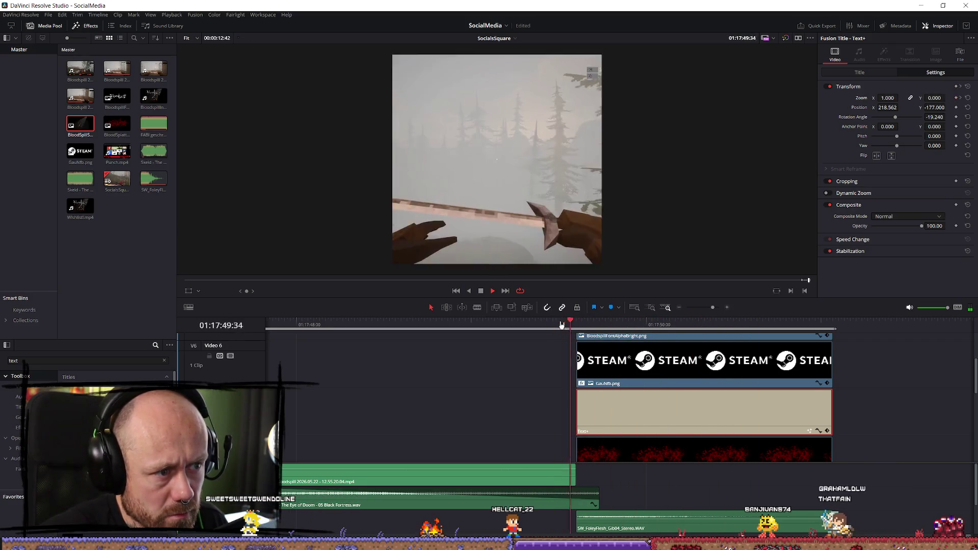
click(548, 328)
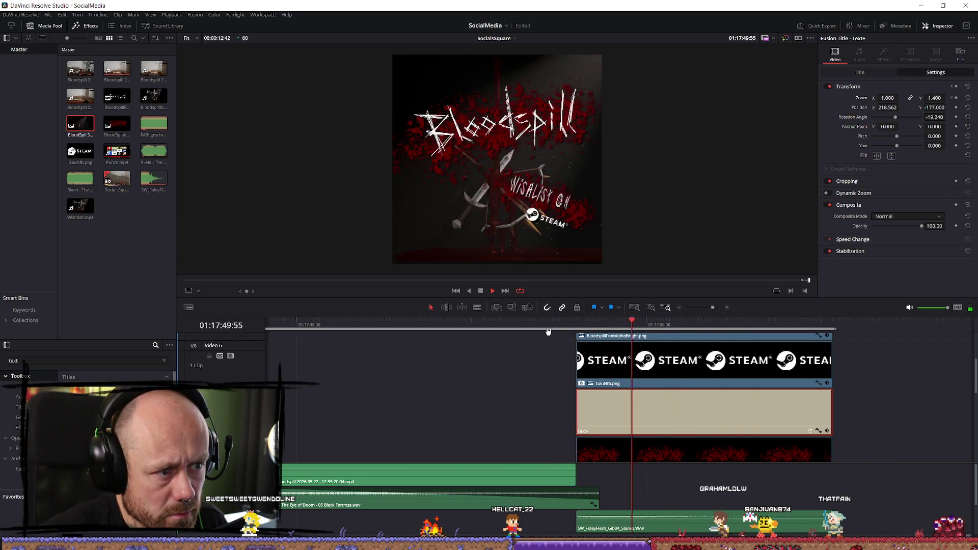
click(548, 329)
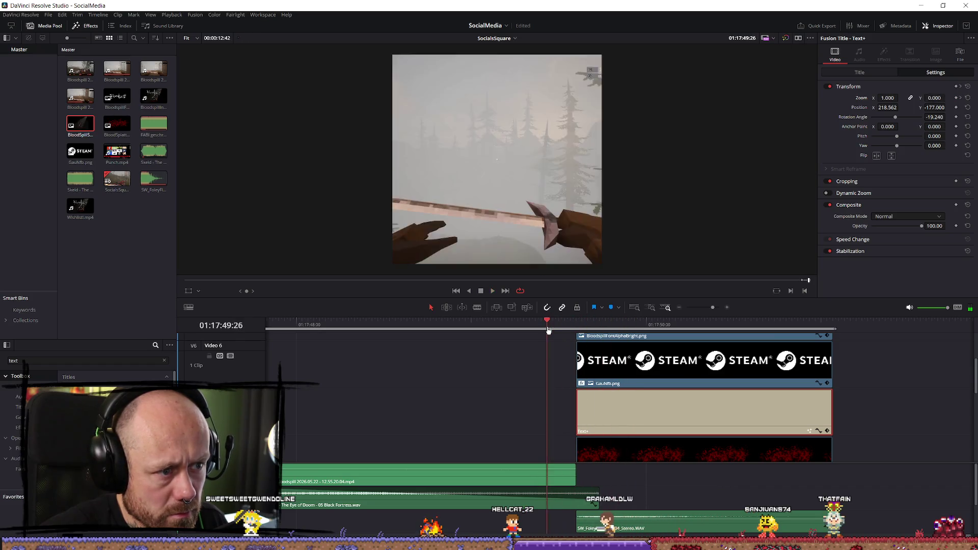
click(469, 329)
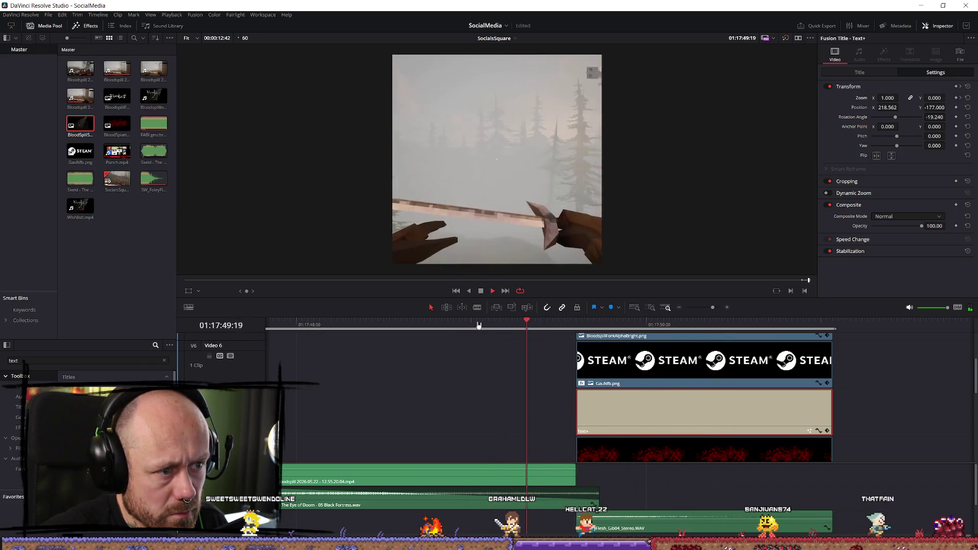
click(538, 328)
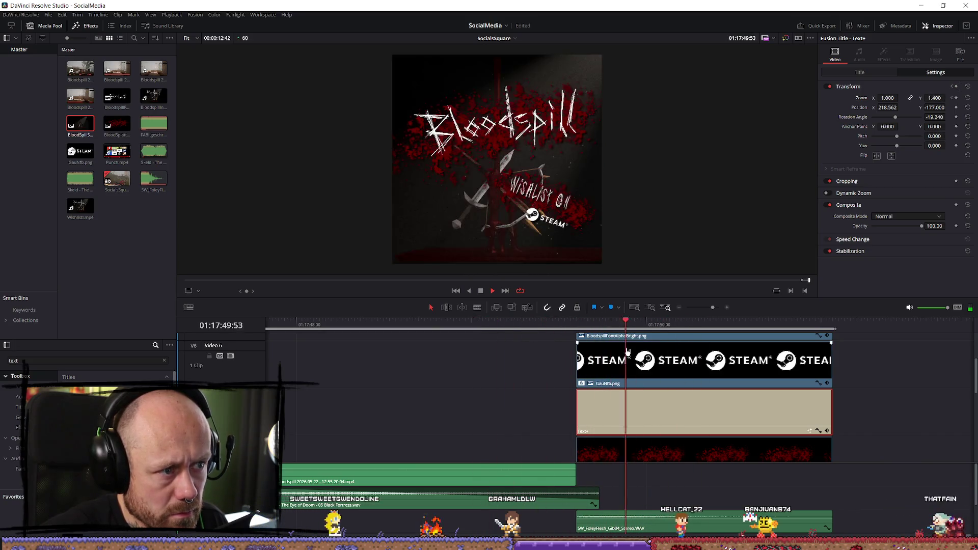
key(space)
scroll(649, 325, down, 10)
scroll(764, 376, up, 10)
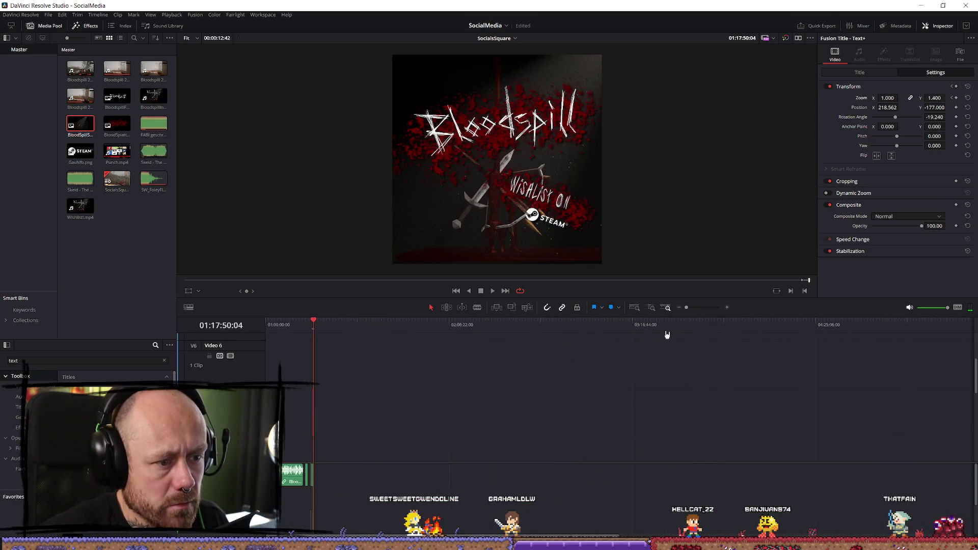
key(space)
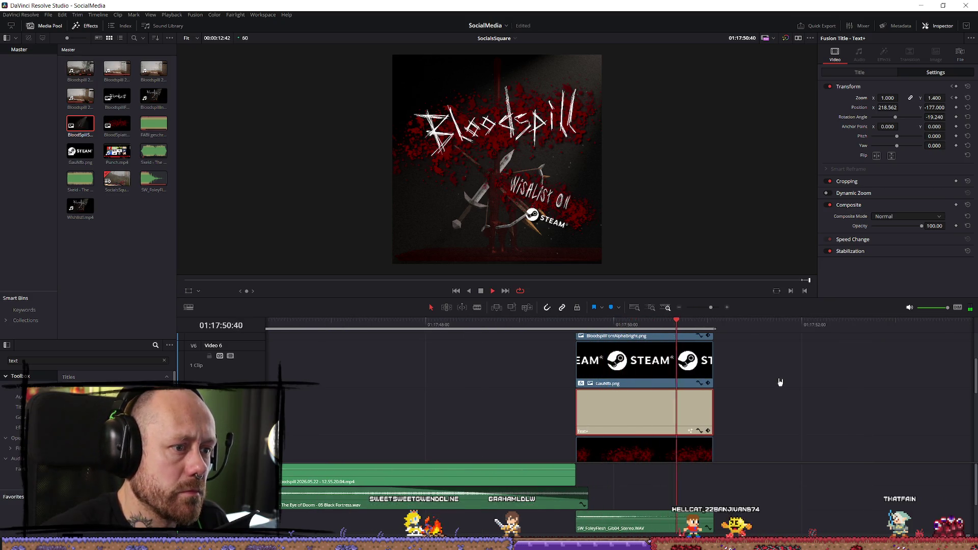
key(space)
scroll(802, 382, down, 5)
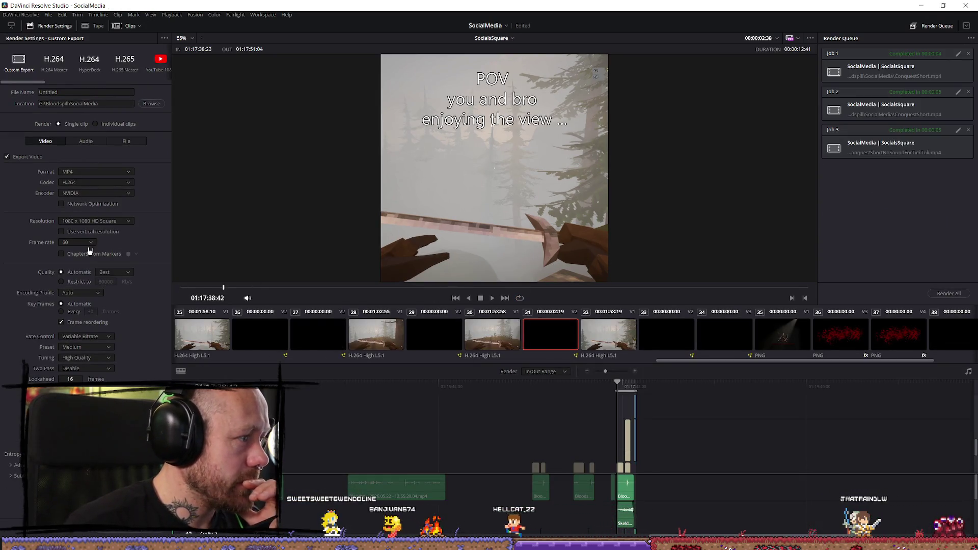
Step: Set the render output file name to POV in the Bloodspill SocialMedia folder
click(155, 103)
click(90, 308)
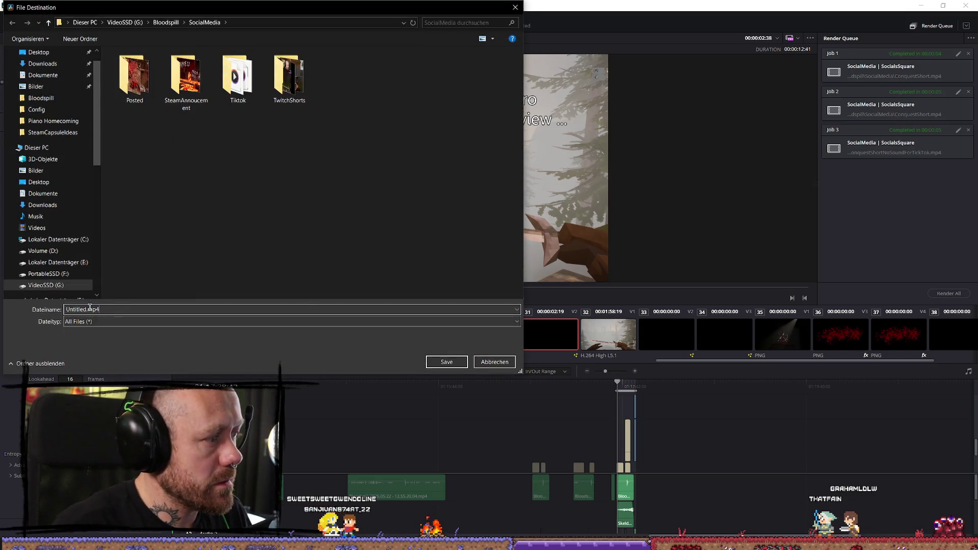
drag(88, 309, 11, 312)
text(POV)
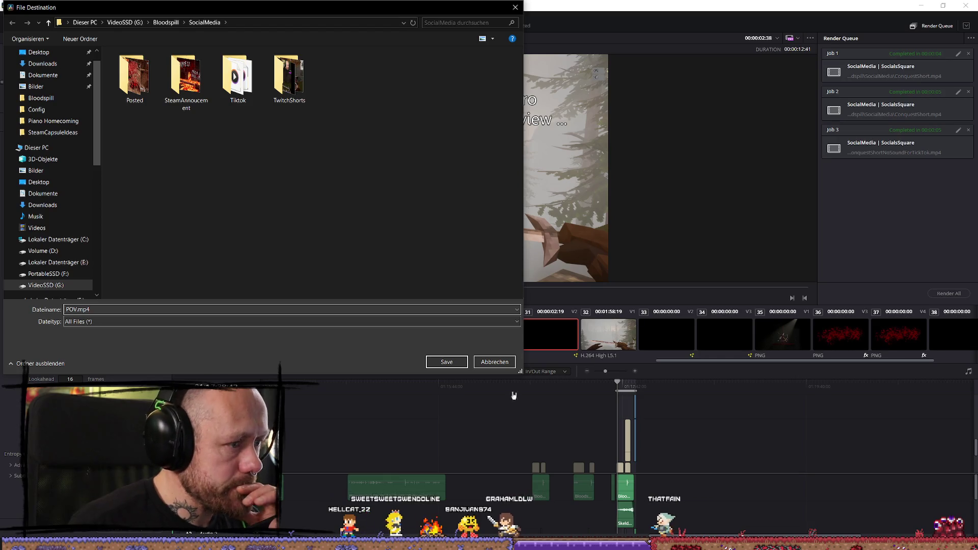
click(457, 365)
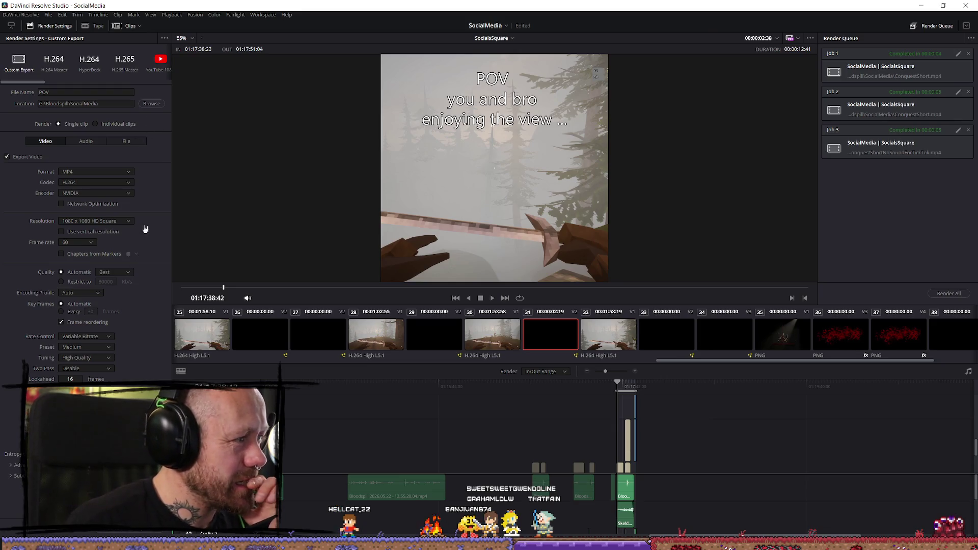
Step: Add the POV.mp4 job to the render queue and render it
click(127, 532)
click(135, 532)
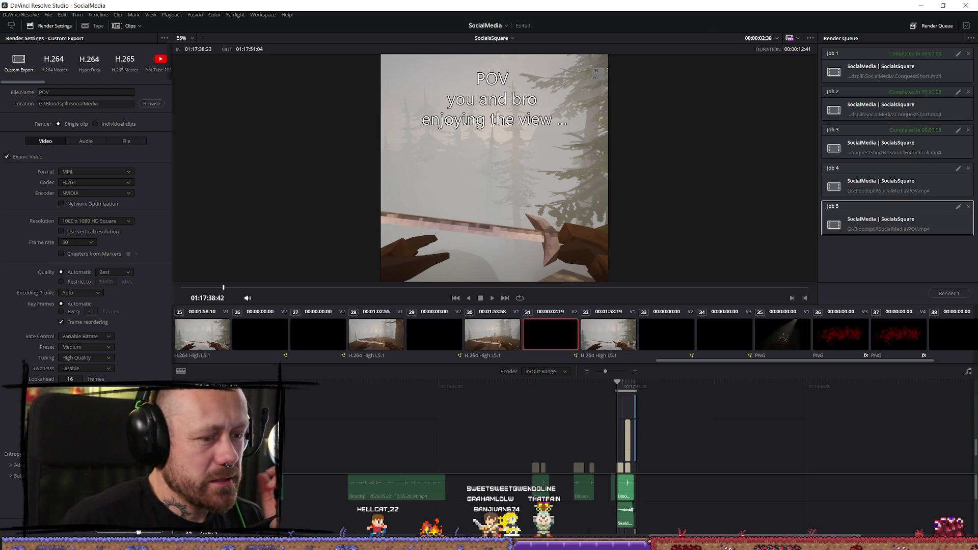
click(948, 294)
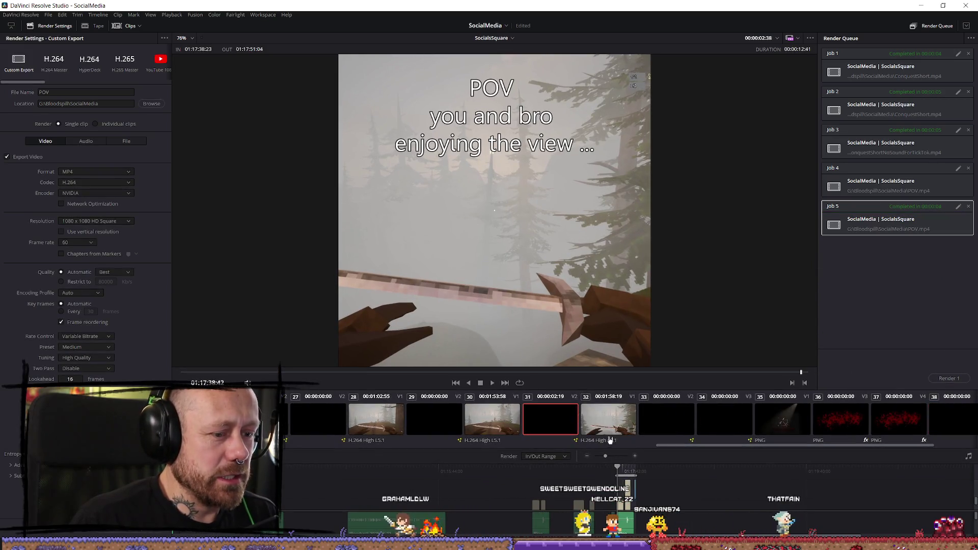
drag(599, 389, 599, 333)
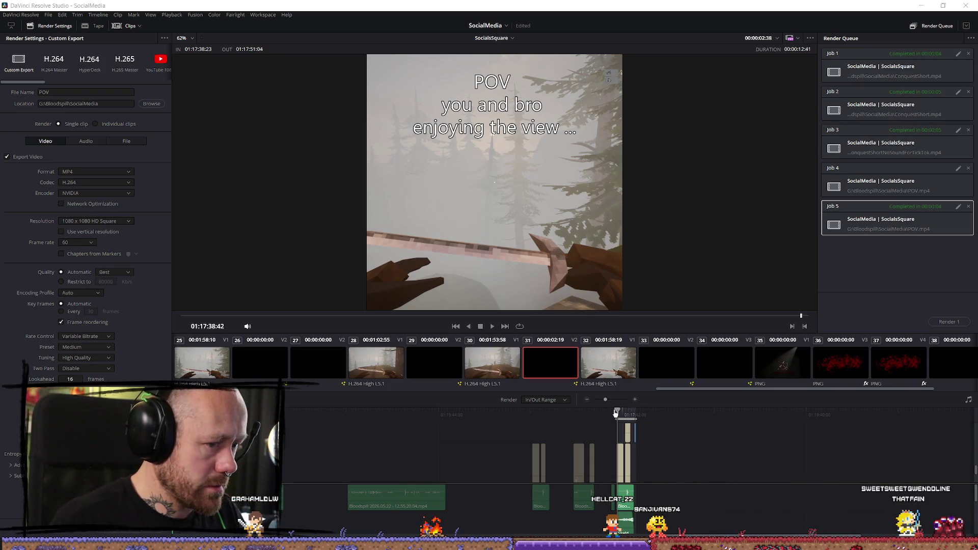
drag(615, 413, 618, 413)
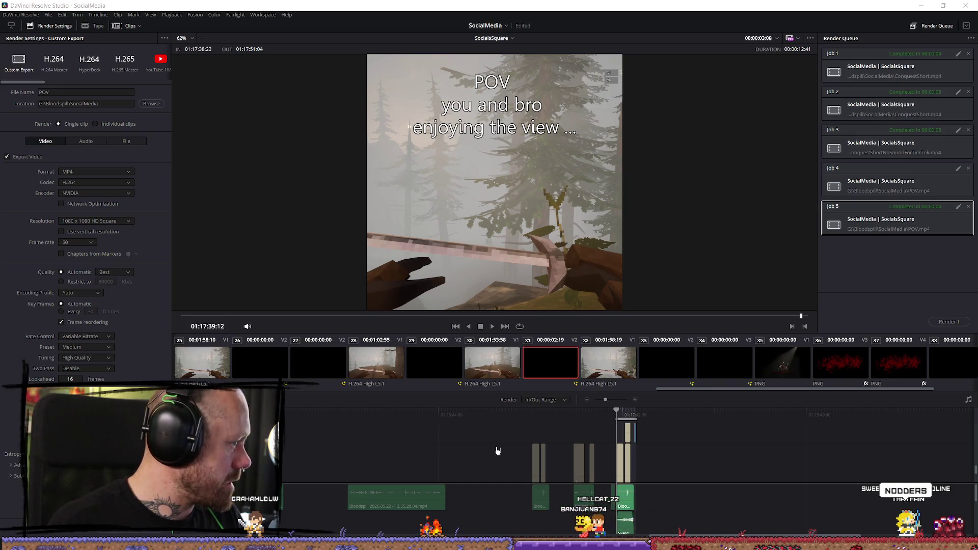
Step: Play the timeline back from the POV title frame
click(612, 415)
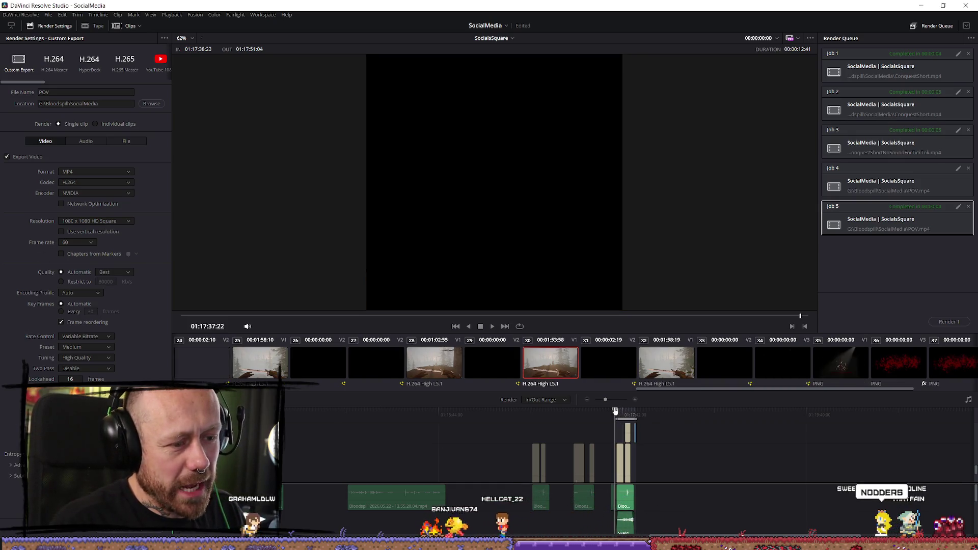
key(space)
click(616, 415)
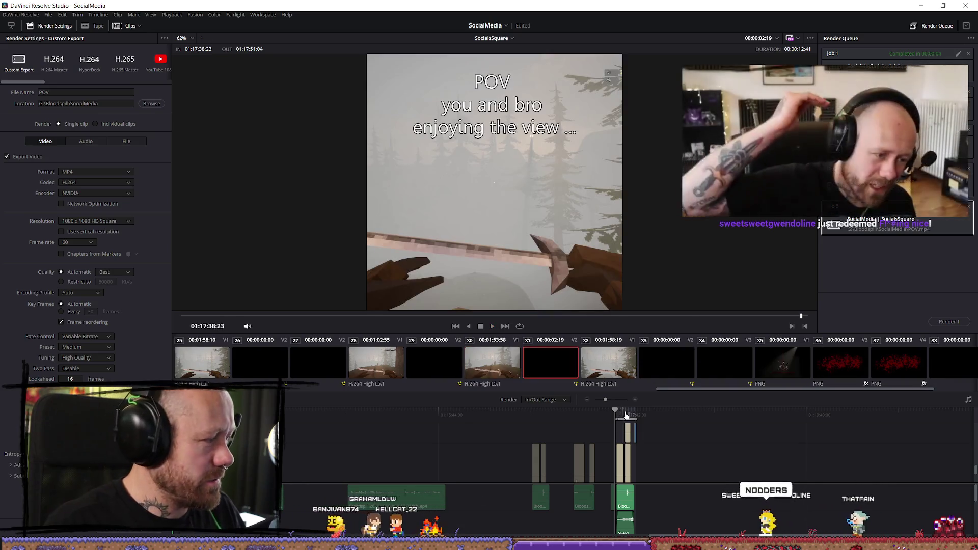
key(space)
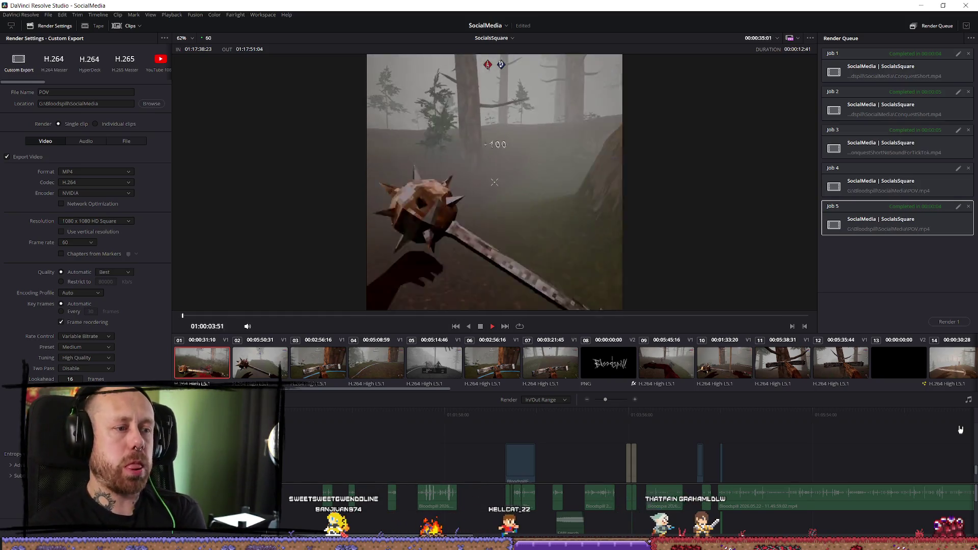
key(space)
Step: Review the end card and timeline start, then return to the POV title shot
scroll(715, 466, down, 3)
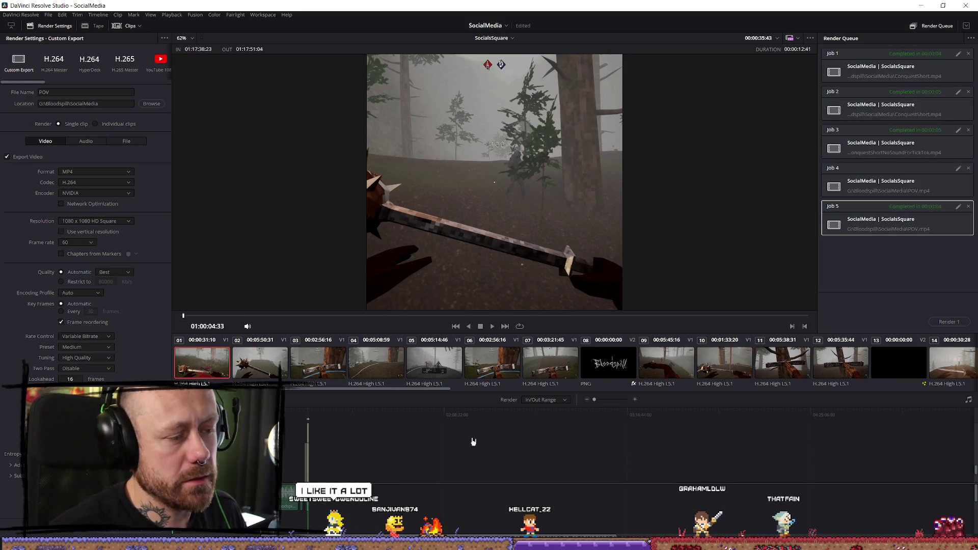
scroll(482, 432, up, 3)
scroll(490, 432, down, 1)
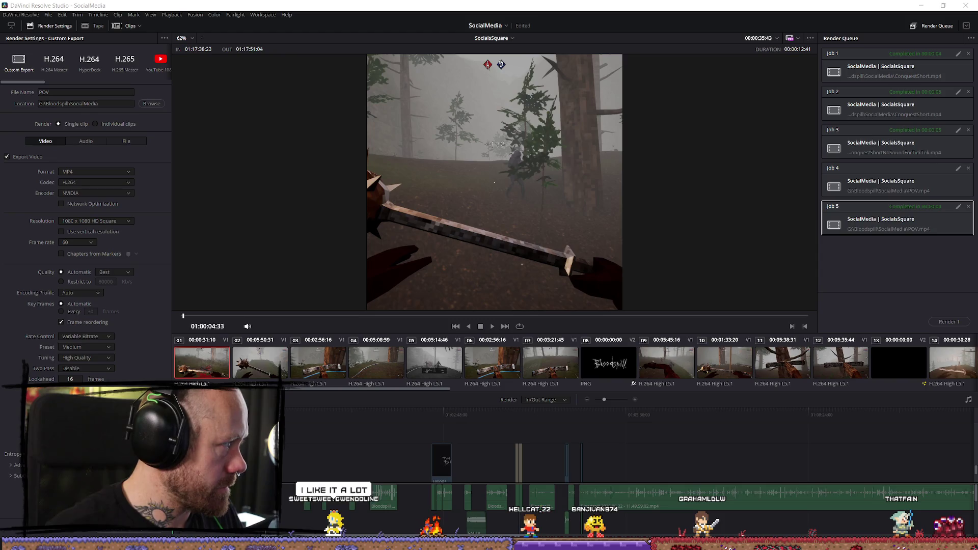
scroll(779, 471, down, 3)
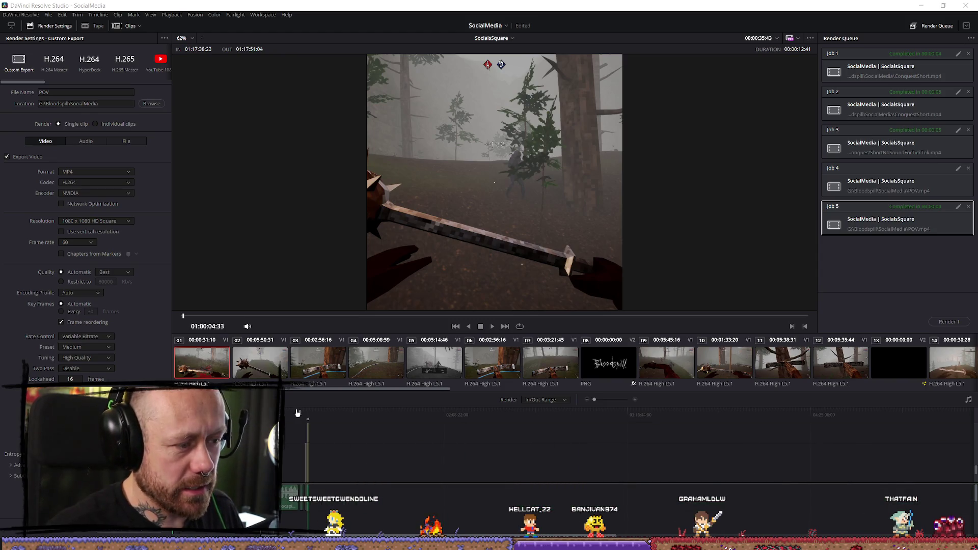
key(End)
scroll(651, 461, up, 3)
scroll(644, 445, down, 1)
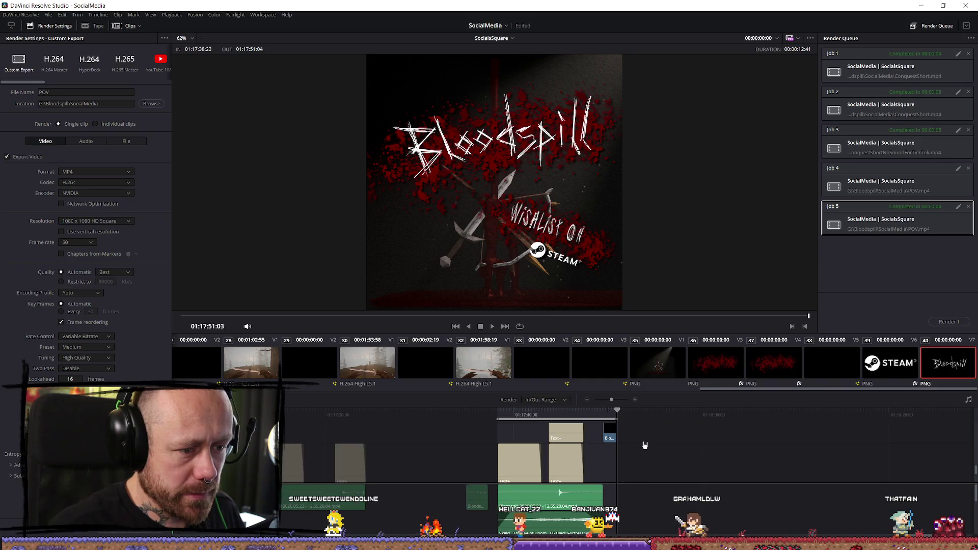
scroll(639, 438, up, 1)
key(Home)
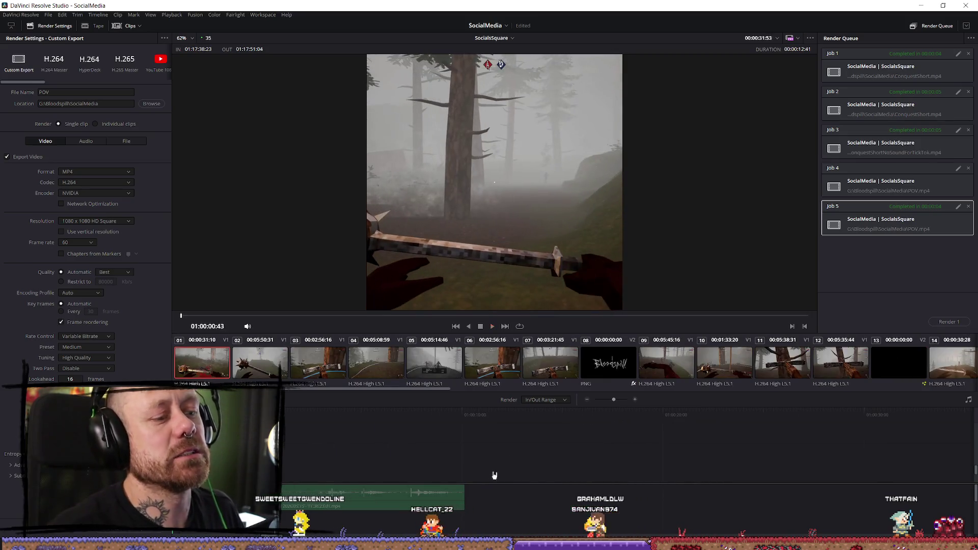
scroll(689, 467, down, 5)
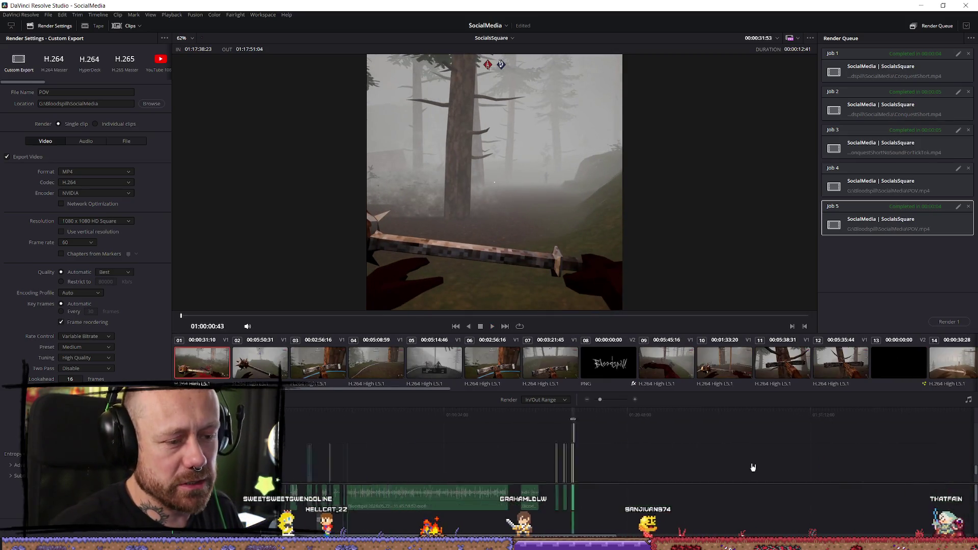
drag(307, 417, 351, 418)
scroll(933, 434, up, 3)
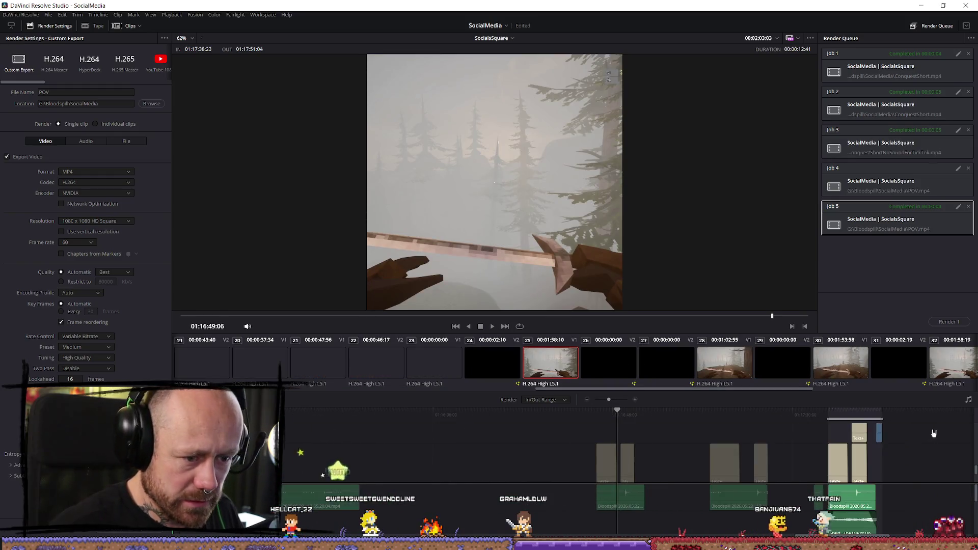
click(837, 412)
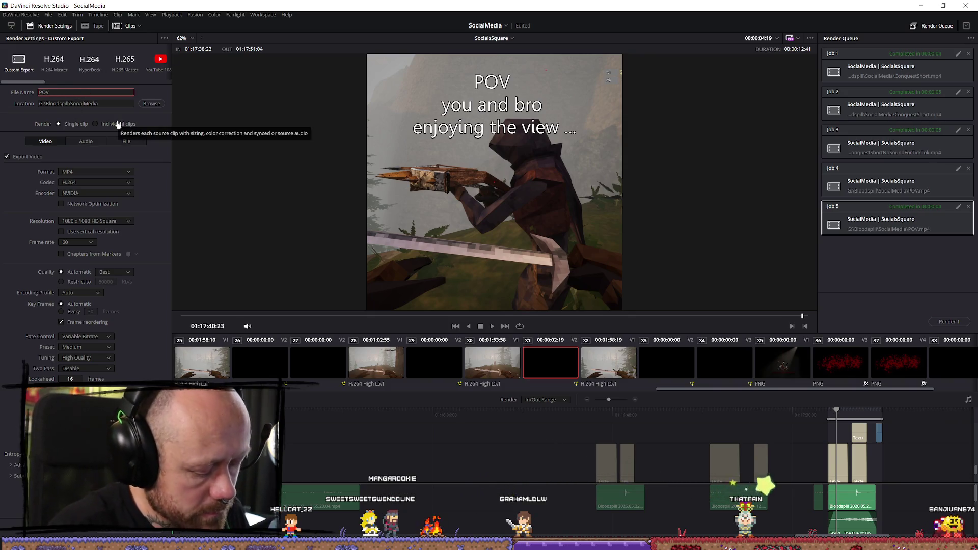
Step: Rename the output to POVYouAndBro and render it as Job 6
text(ouAndBro)
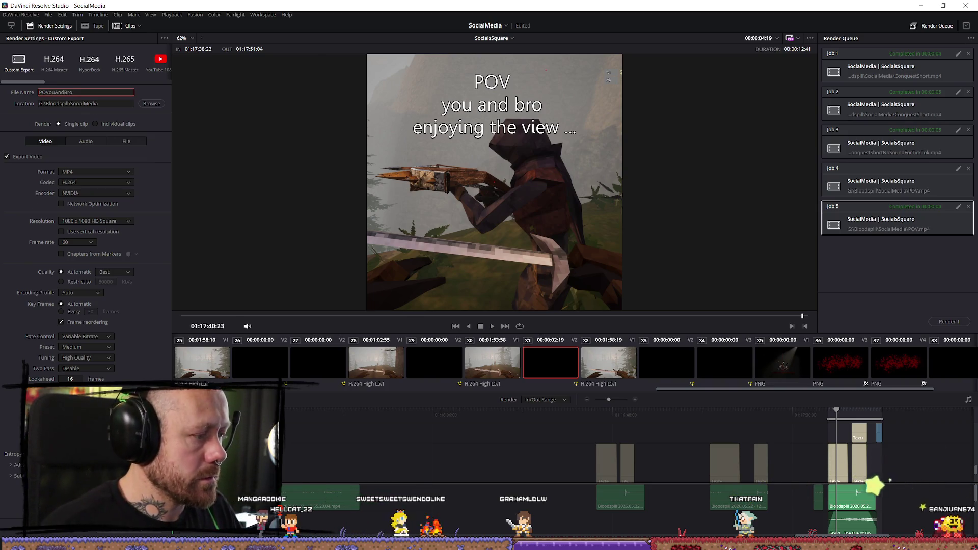
click(87, 539)
click(956, 323)
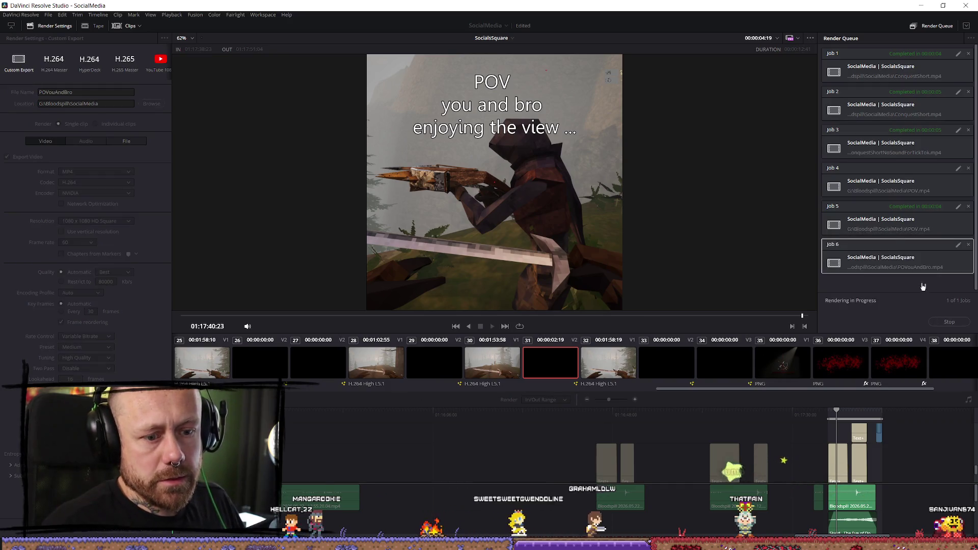
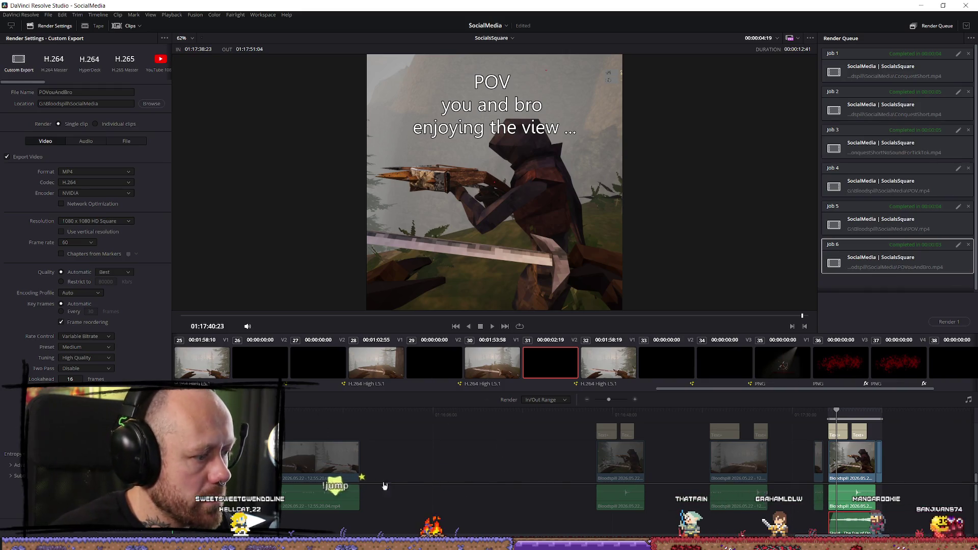
Step: Review the POV clip's render range, from its start through the DEATHMATCH title frame
scroll(202, 533, down, 2)
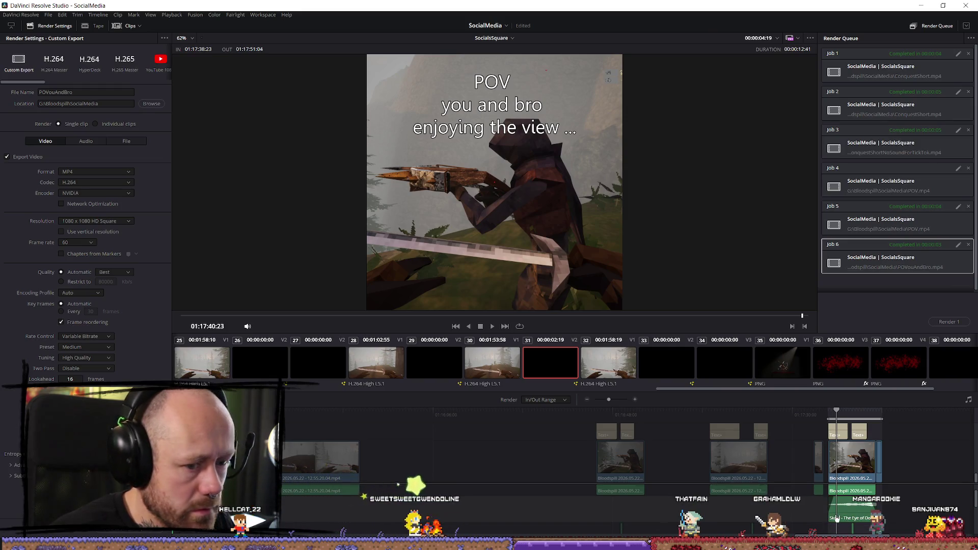
click(865, 409)
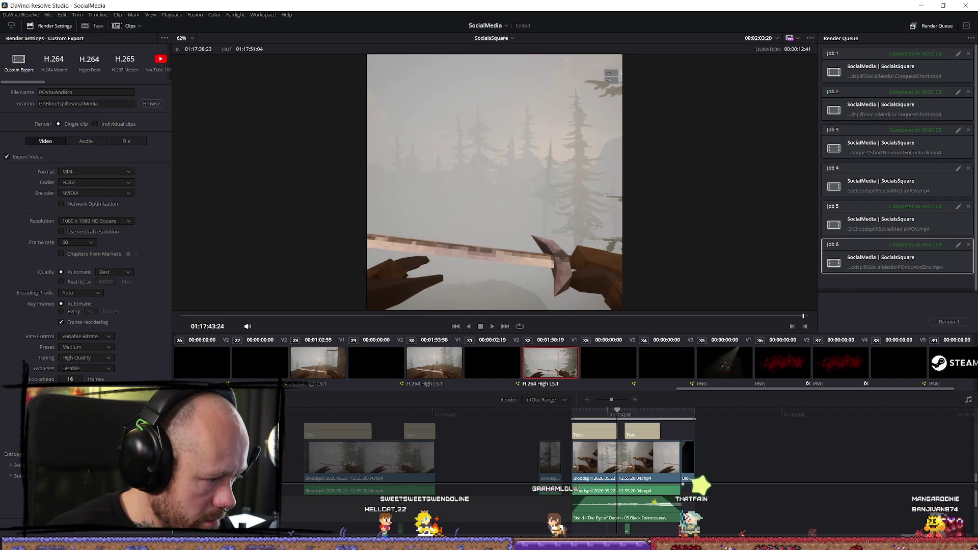
scroll(626, 506, up, 2)
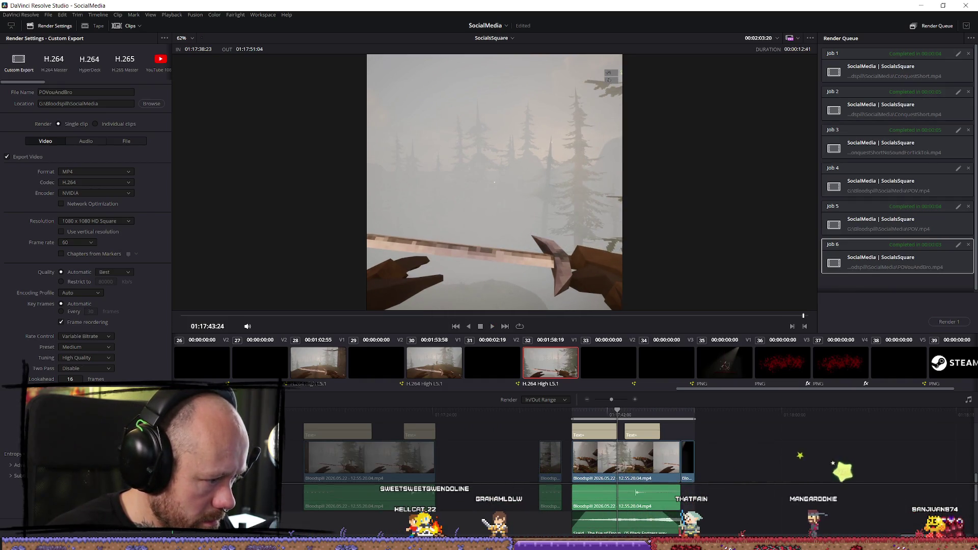
scroll(621, 520, down, 3)
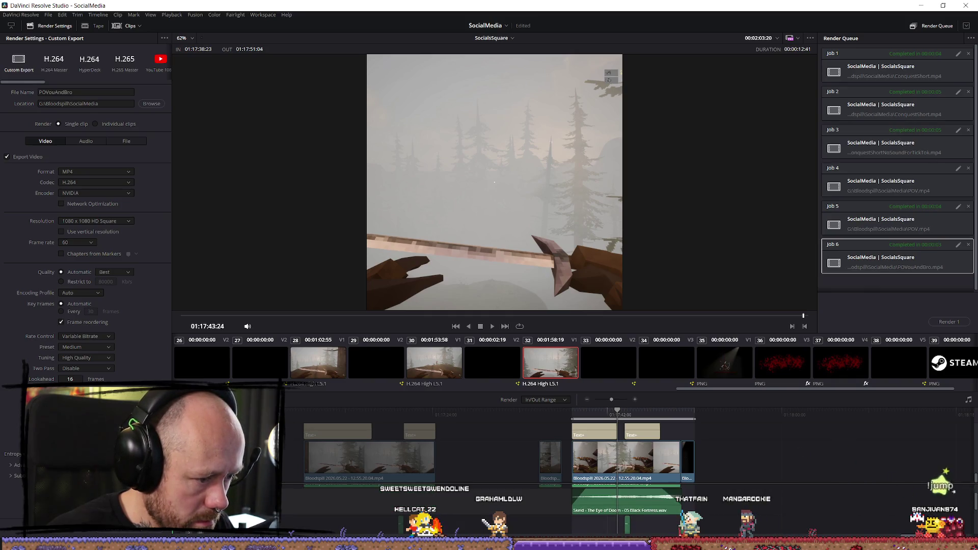
key(shift+4)
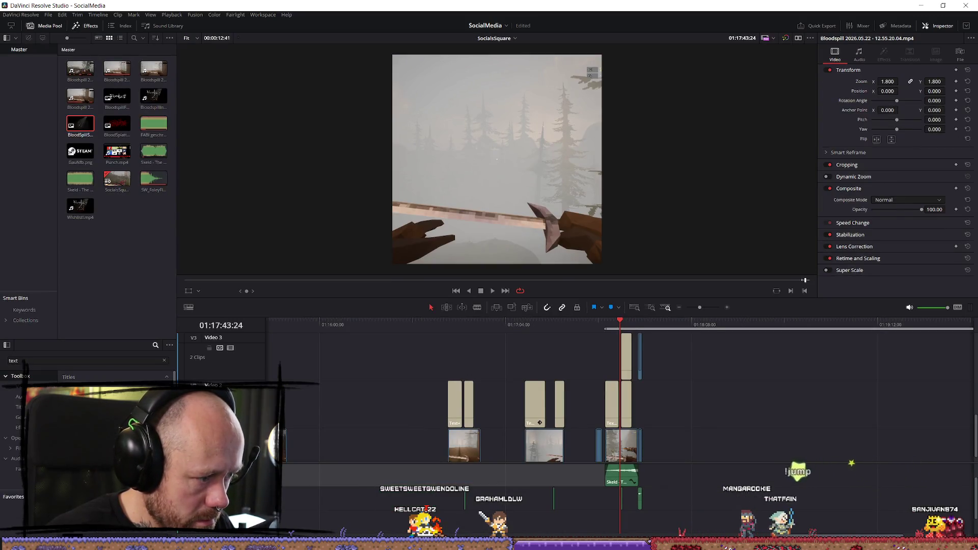
key(shift+8)
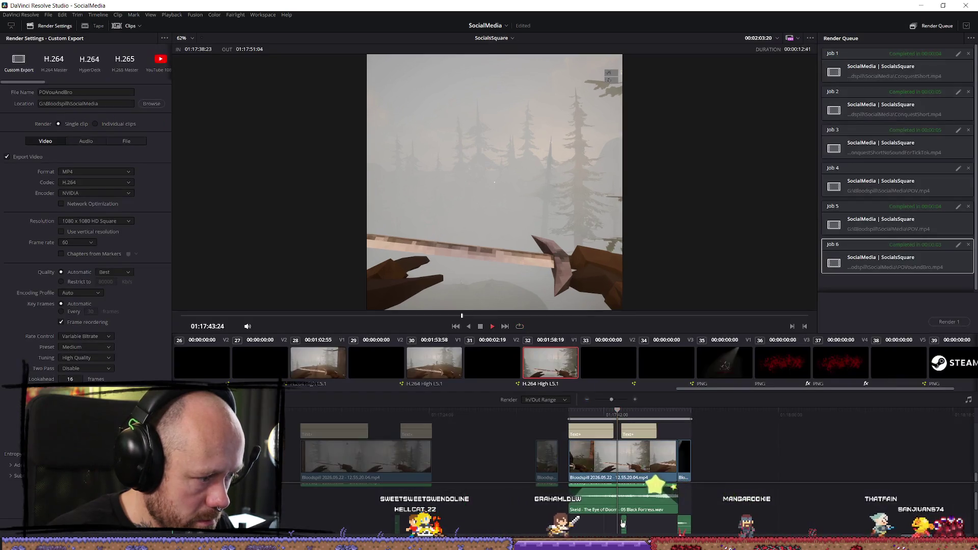
key(shift+i)
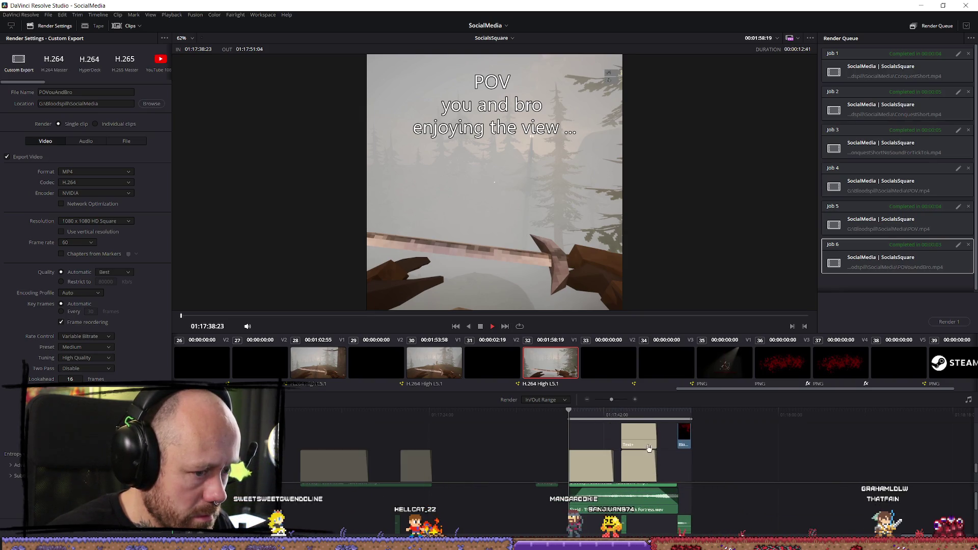
click(626, 414)
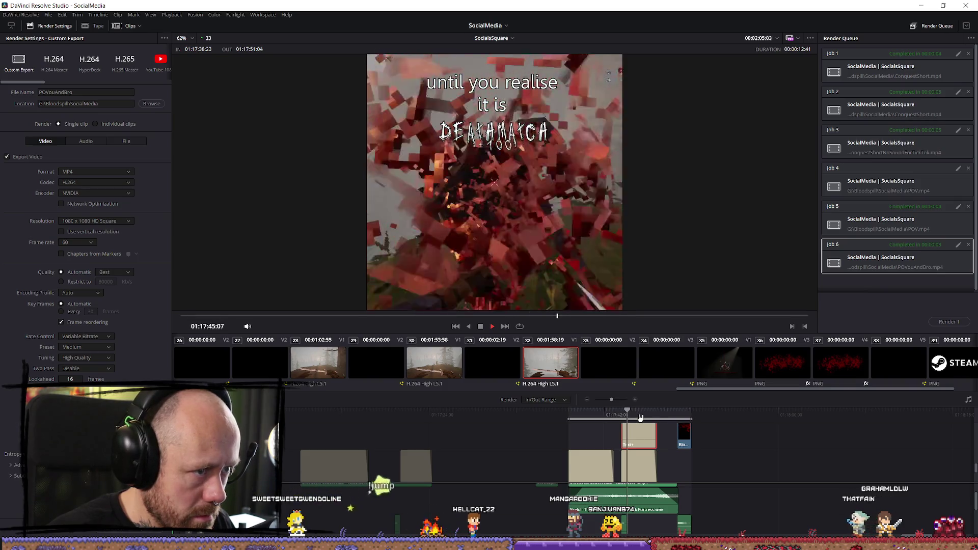
click(588, 414)
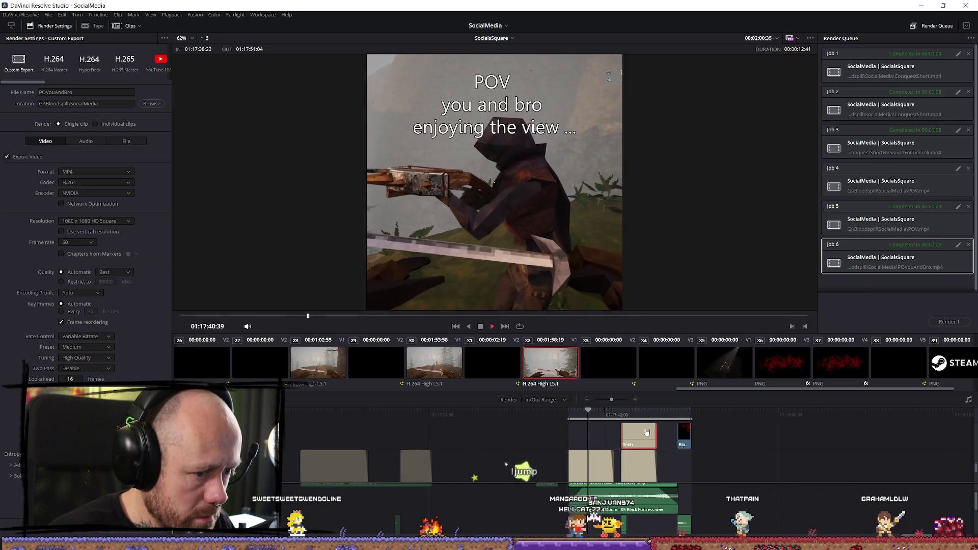
click(570, 413)
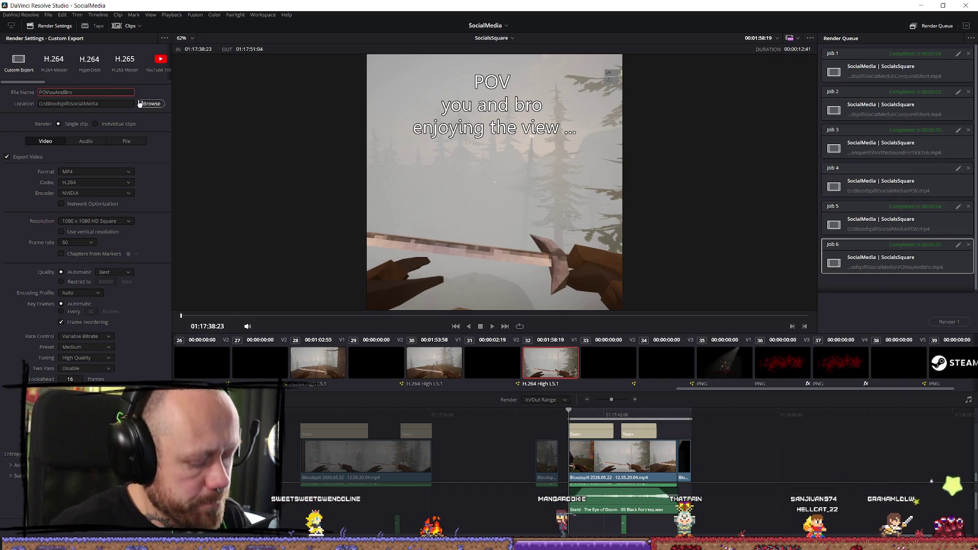
Step: Render POVYouAndBroNoAudio.mp4 as the seventh job, then go back to the Edit page
text(NopAudio)
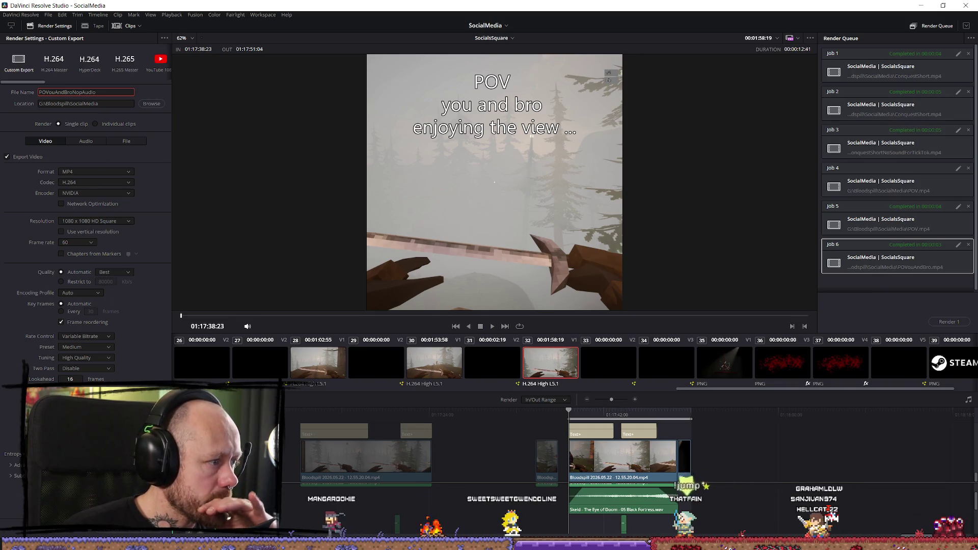
click(135, 529)
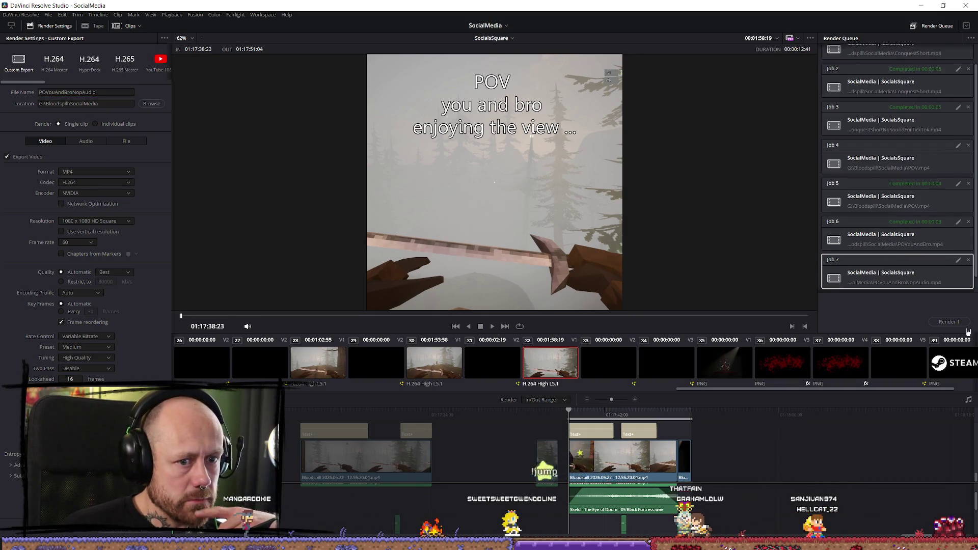
click(948, 322)
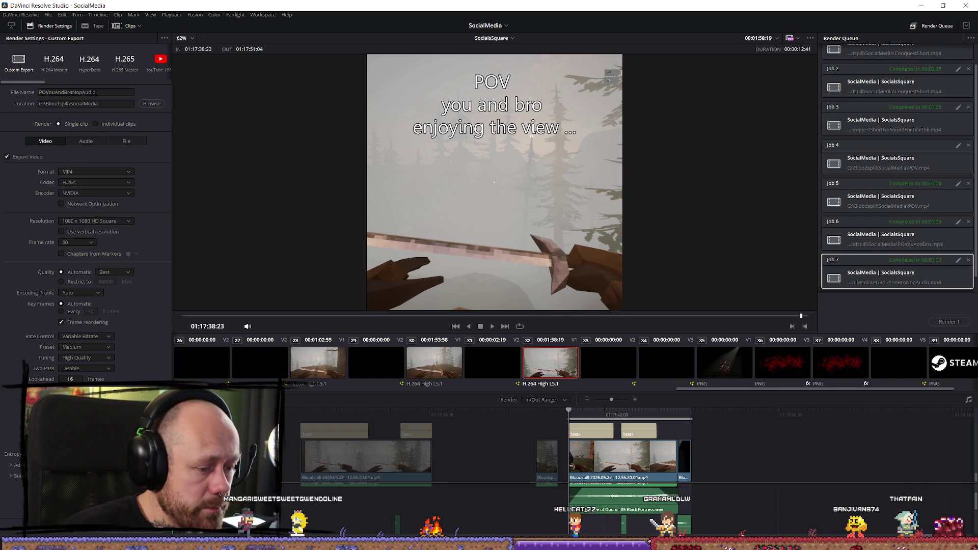
key(shift+4)
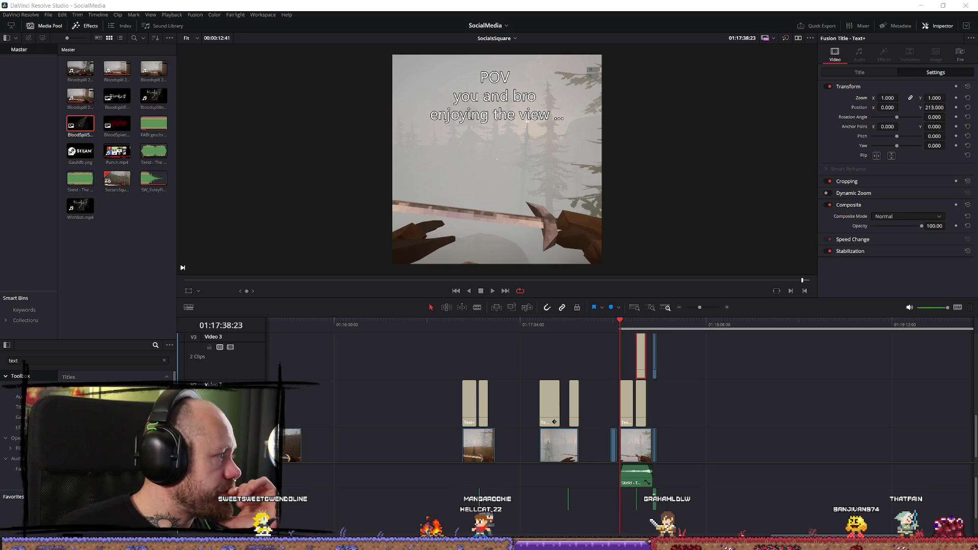
Step: Create timeline 916 at custom 1080x1920, 24 fps, with mismatched footage scaled full frame with crop
click(166, 206)
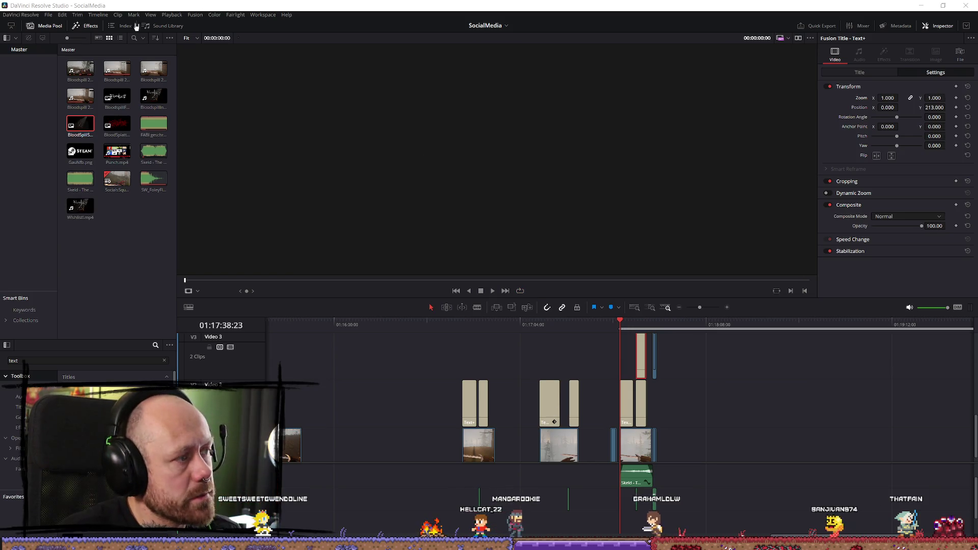
click(48, 14)
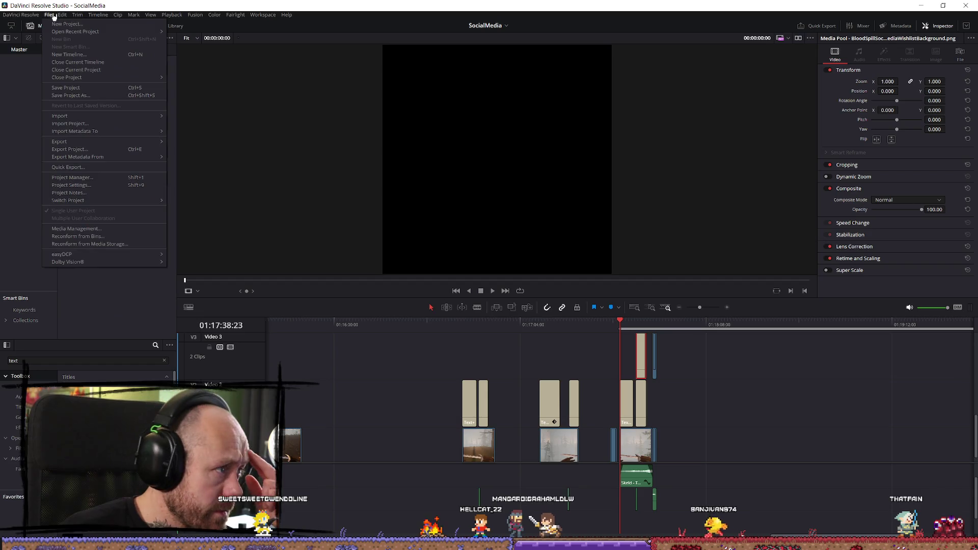
click(69, 54)
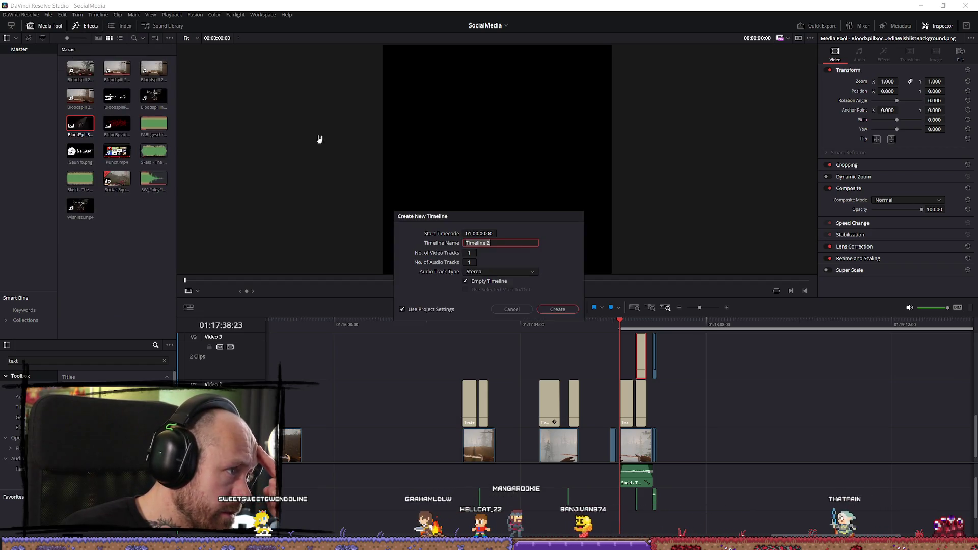
click(413, 309)
text(916)
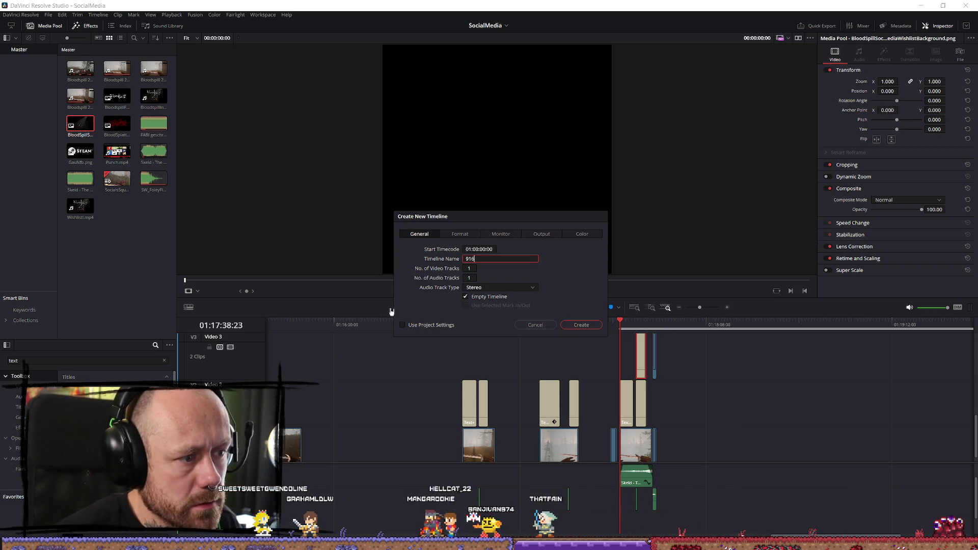
click(459, 234)
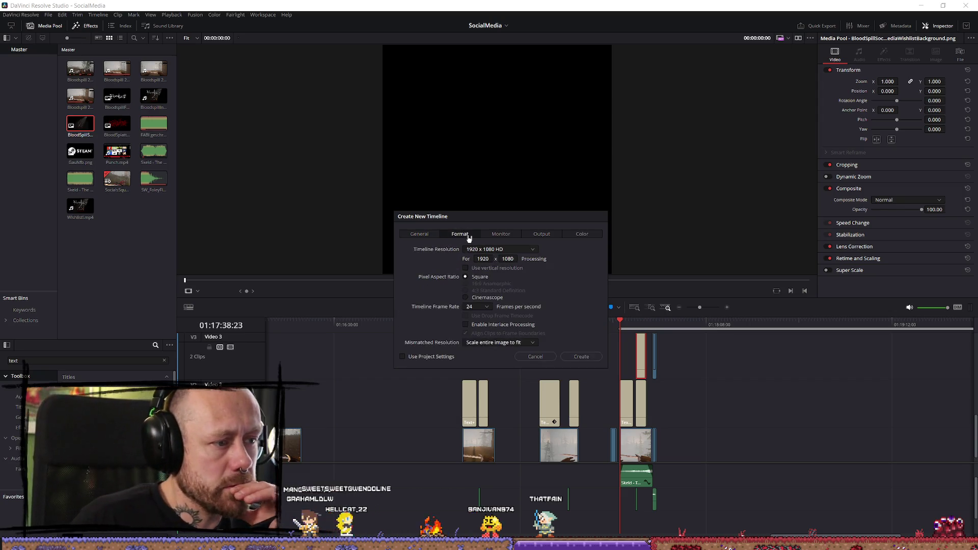
click(524, 250)
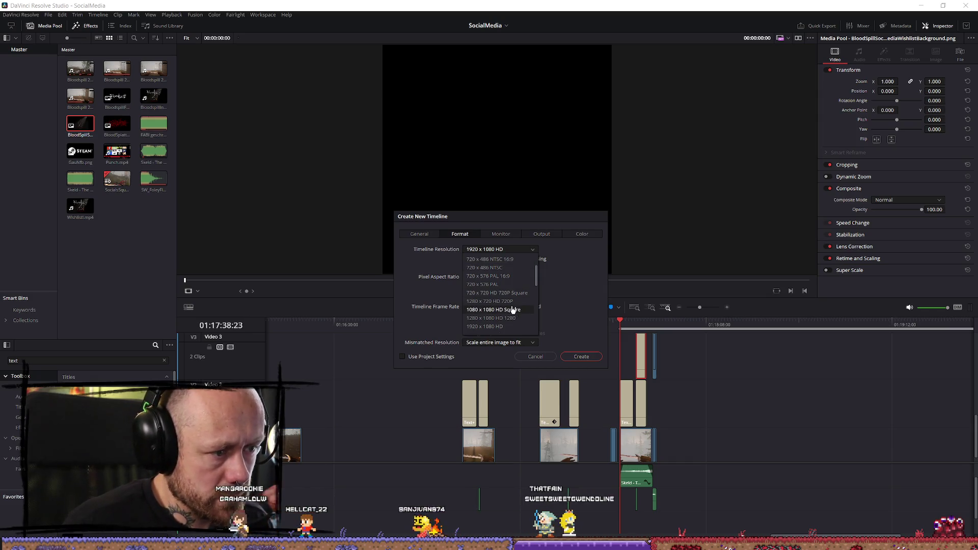
scroll(512, 309, down, 2)
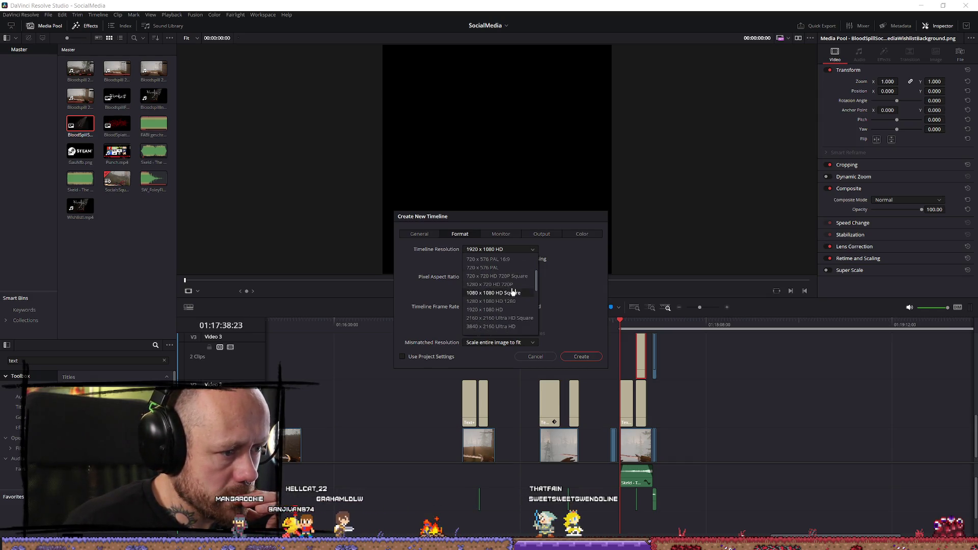
scroll(512, 291, down, 10)
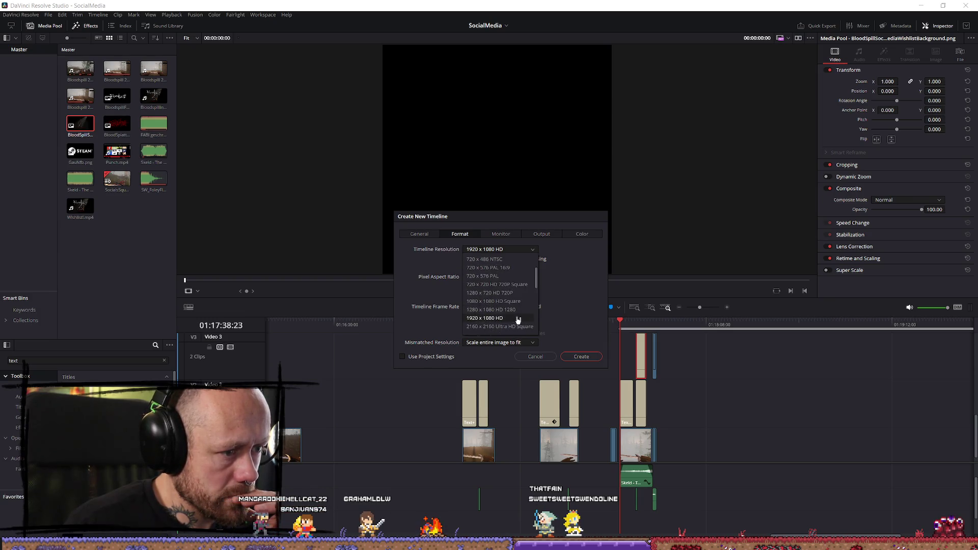
scroll(518, 315, up, 4)
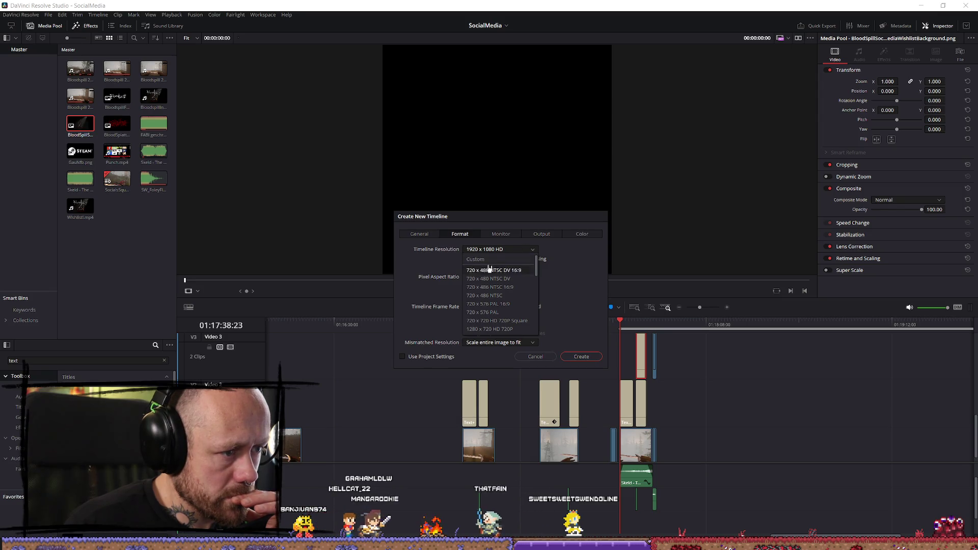
click(487, 258)
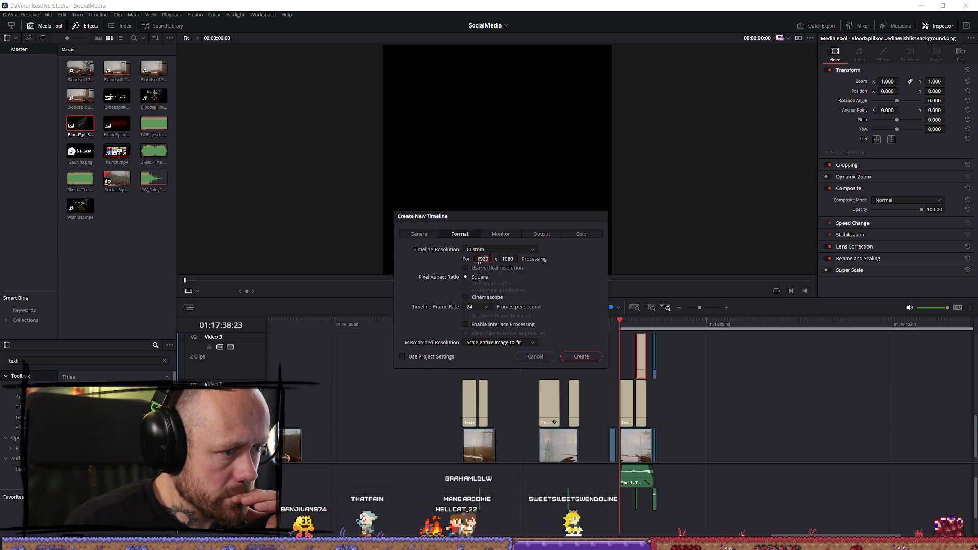
drag(488, 259, 464, 263)
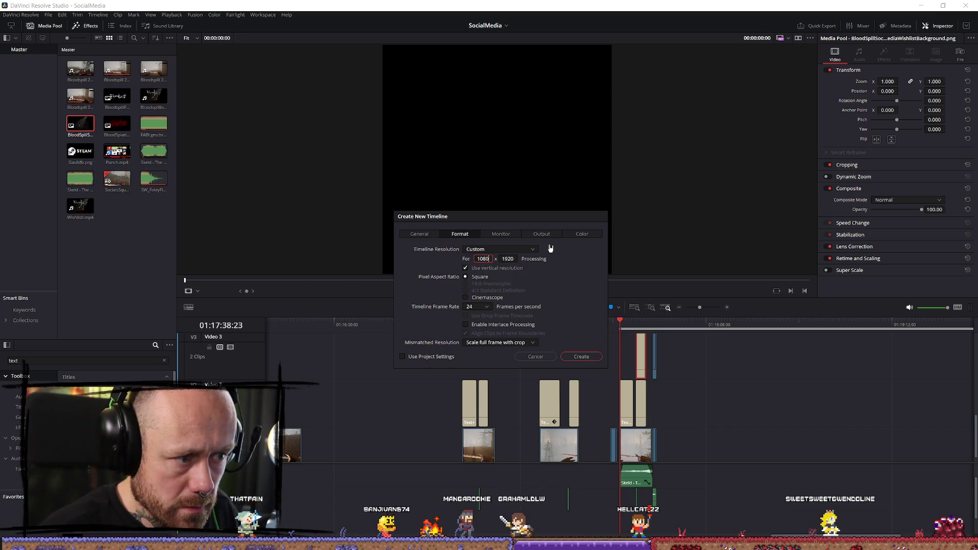
click(585, 356)
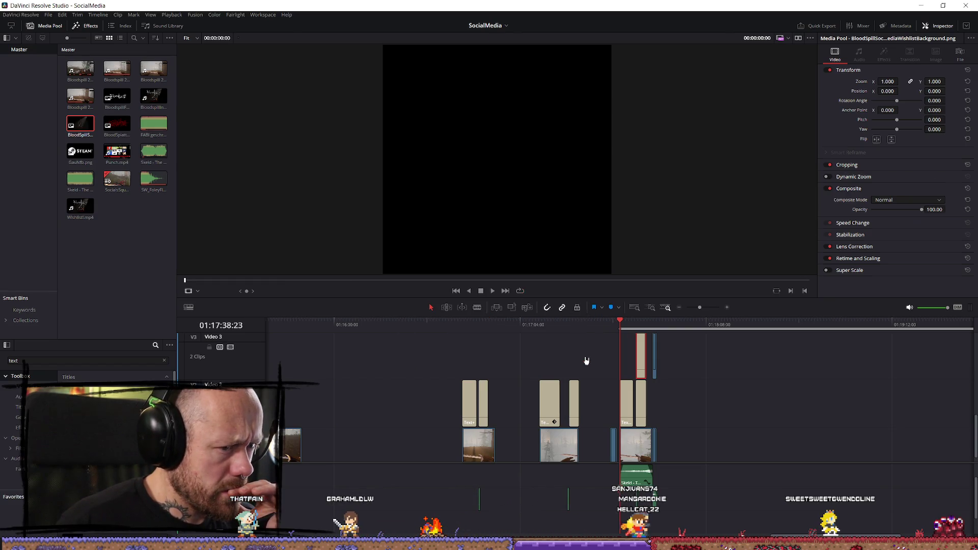
Step: Fit and enlarge the viewer, and turn on stacked timeline tabs
scroll(535, 152, down, 3)
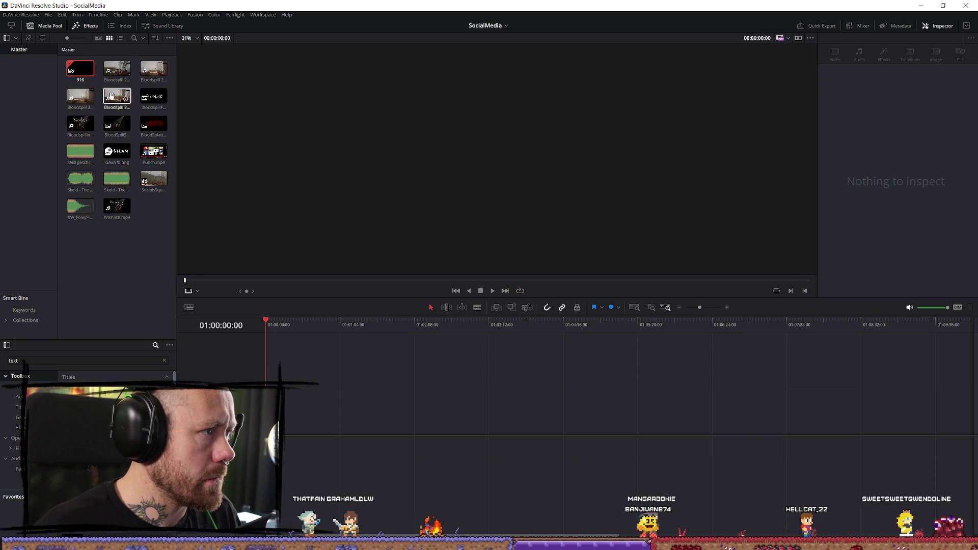
key(shift+z)
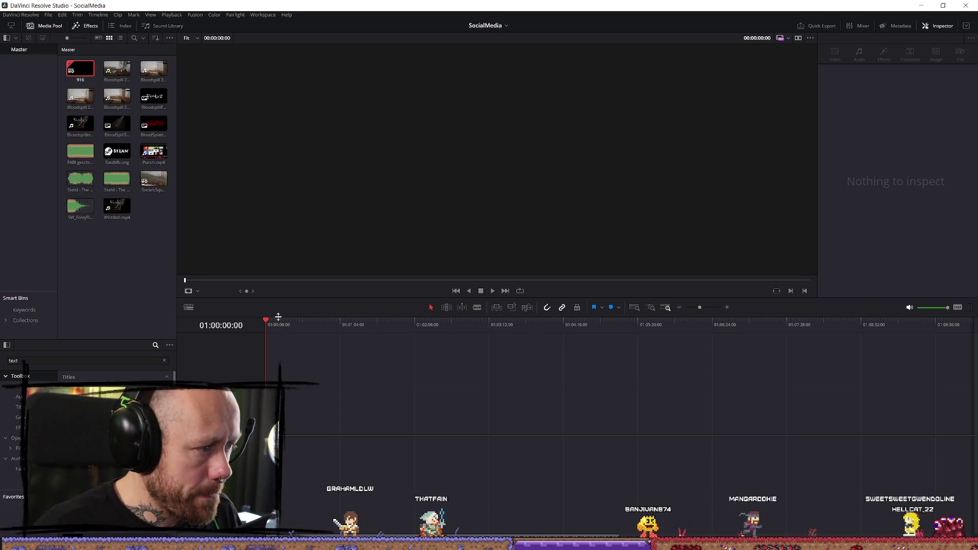
drag(278, 316, 242, 341)
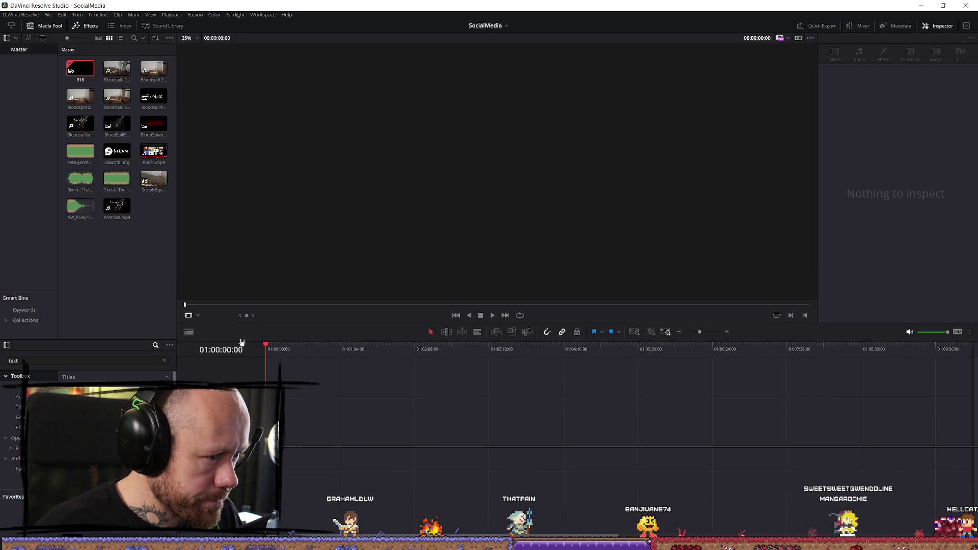
click(188, 333)
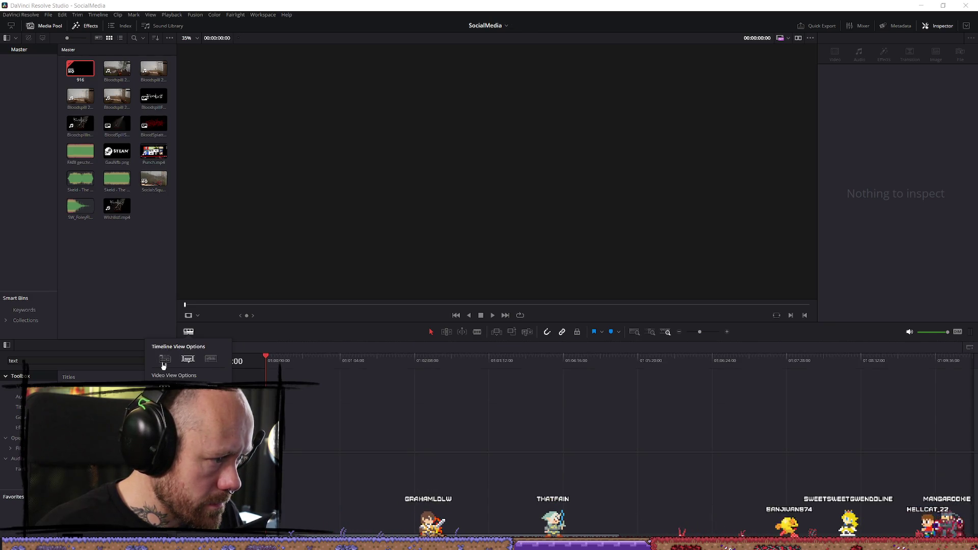
click(164, 359)
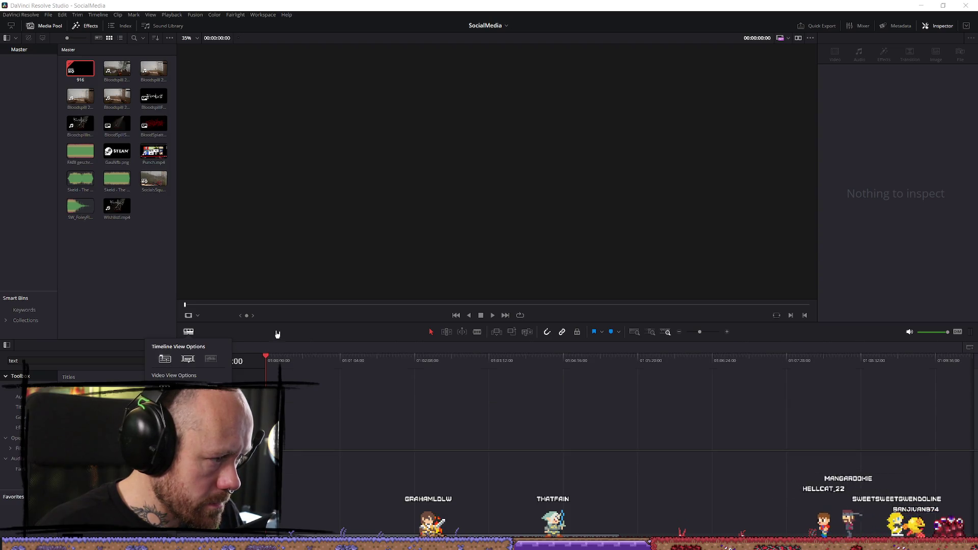
click(188, 351)
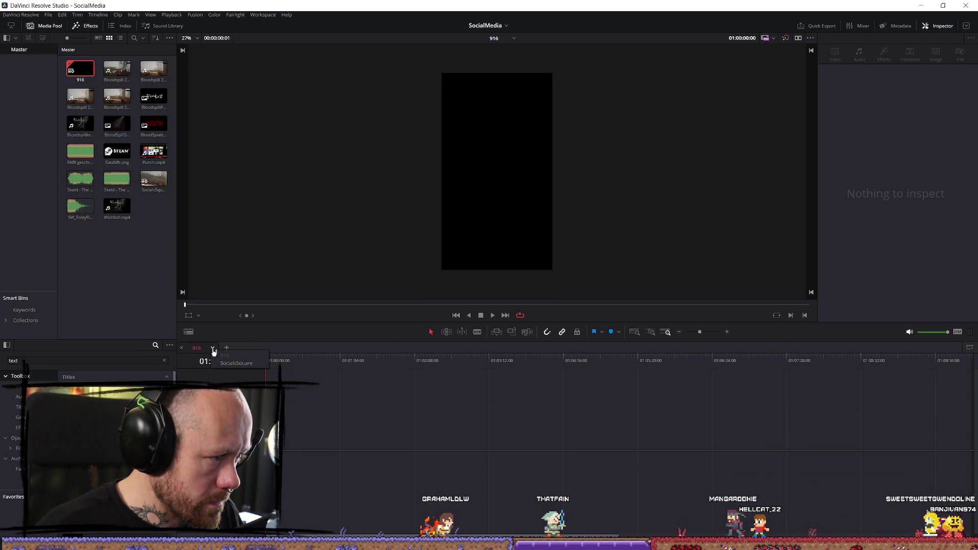
Step: Open 916 and SocialsSquare as timeline tabs, with SocialsSquare showing
click(213, 349)
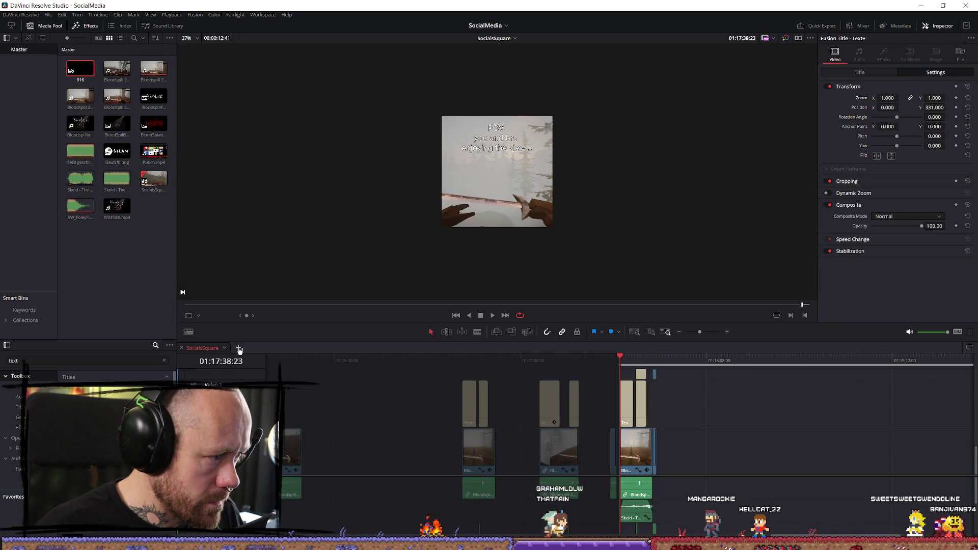
click(239, 348)
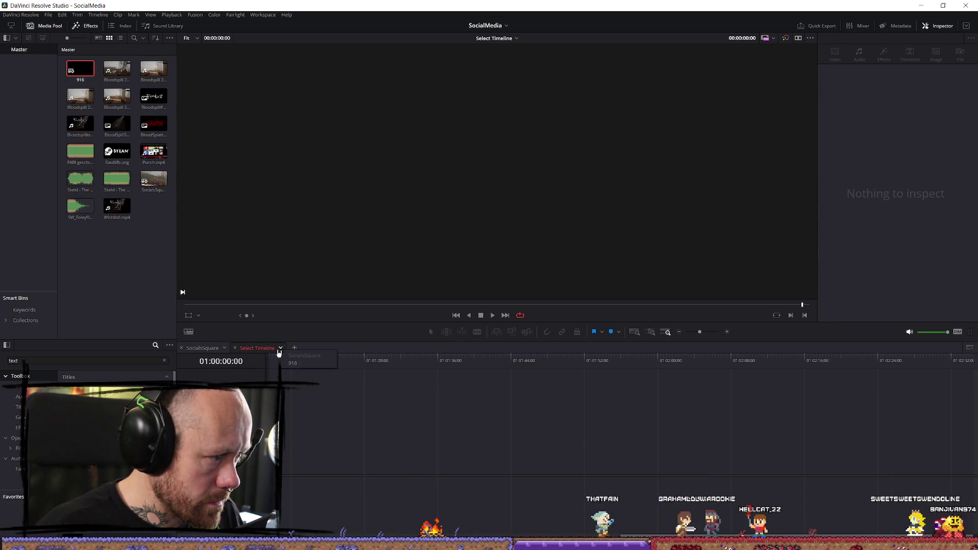
click(203, 351)
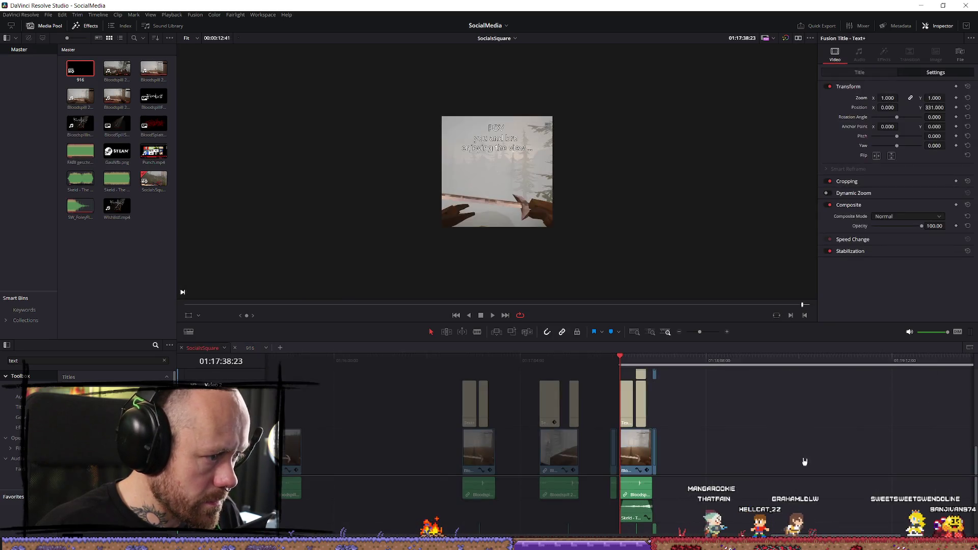
Step: Switch to the 916 timeline tab and jump the playhead back to its first POV frame
mouse_move(674, 532)
mouse_down()
mouse_move(636, 443)
mouse_move(629, 377)
mouse_up()
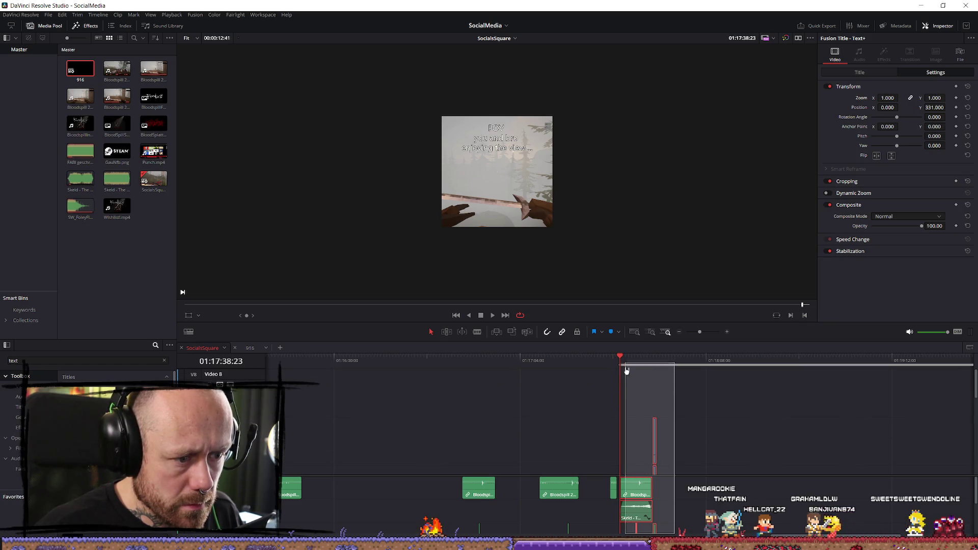
scroll(788, 446, up, 5)
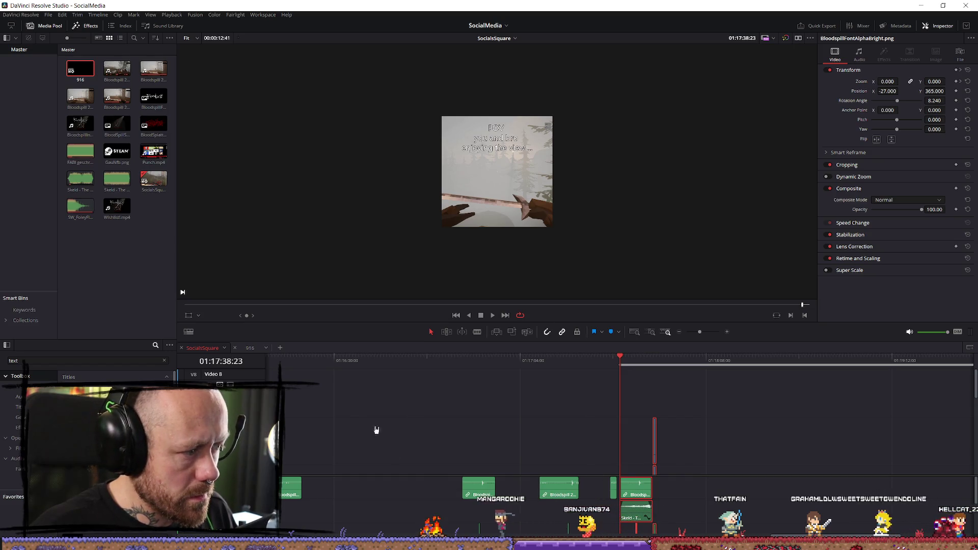
click(253, 350)
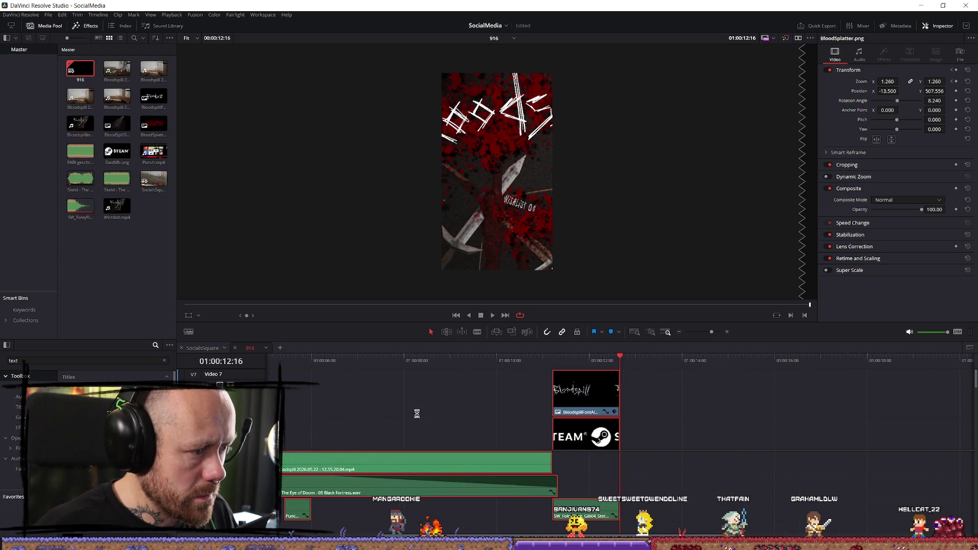
mouse_move(344, 369)
mouse_down()
mouse_move(321, 375)
mouse_move(332, 381)
mouse_up()
scroll(333, 381, down, 3)
scroll(364, 415, up, 1)
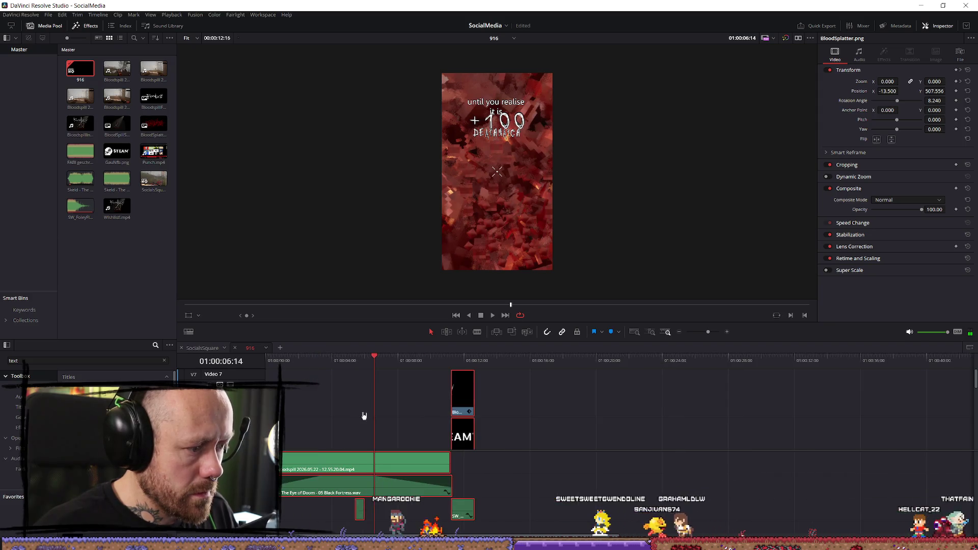
key(Home)
scroll(407, 433, down, 2)
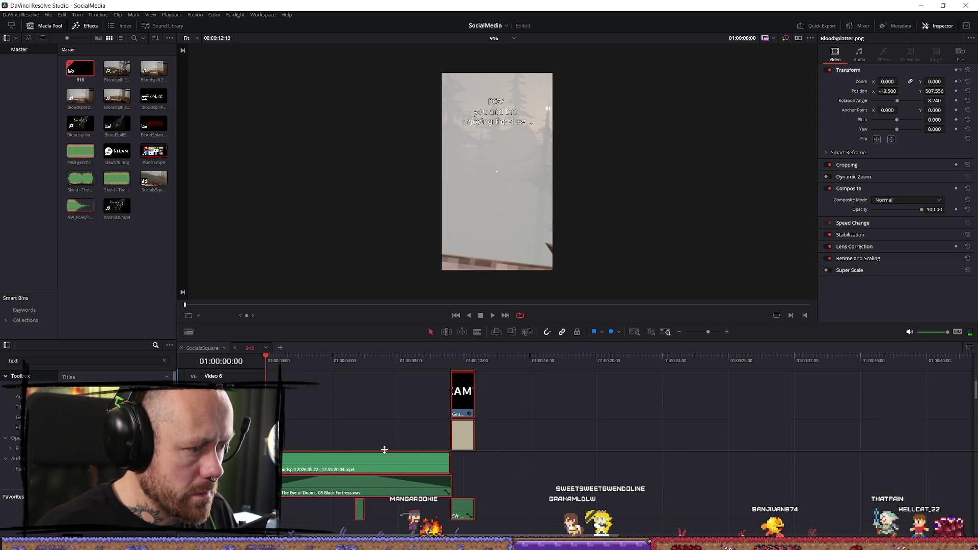
Step: Lower the gameplay clip's Inspector zoom from 1.8 to 1.000 and play the vertical edit to check it
scroll(452, 434, up, 3)
scroll(395, 420, down, 3)
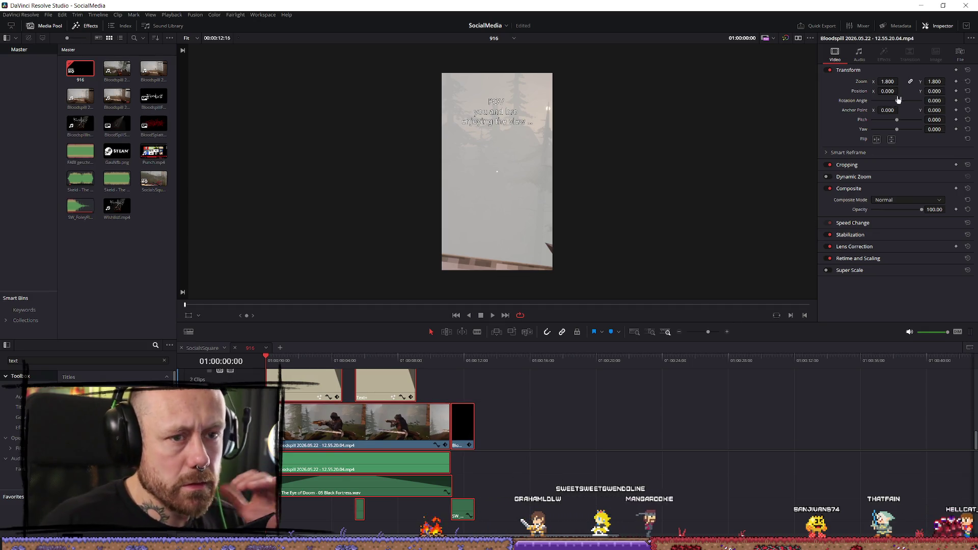
drag(887, 81, 900, 81)
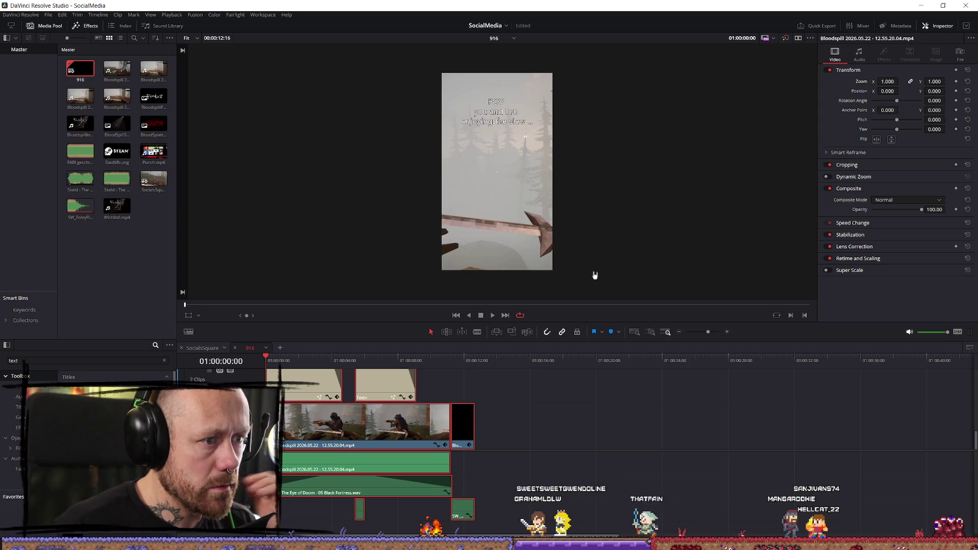
key(space)
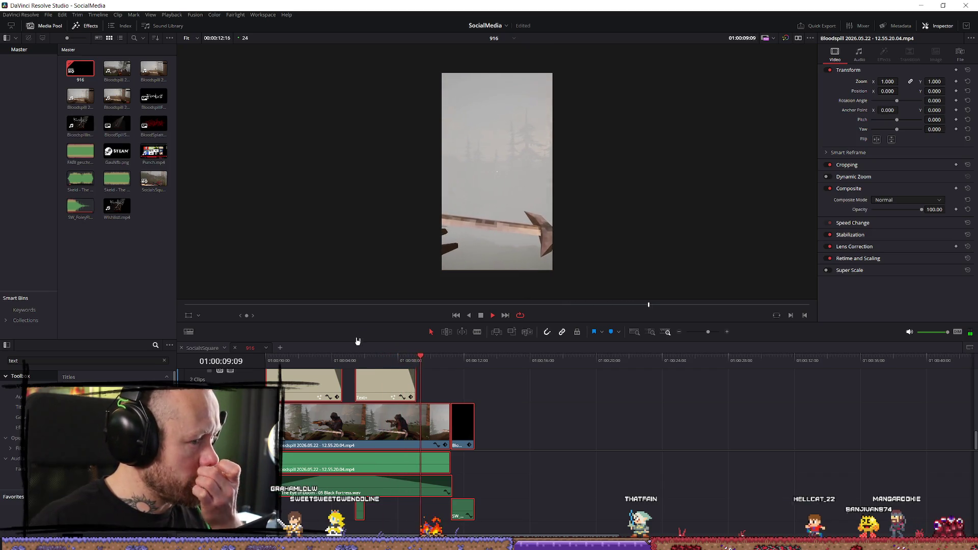
key(space)
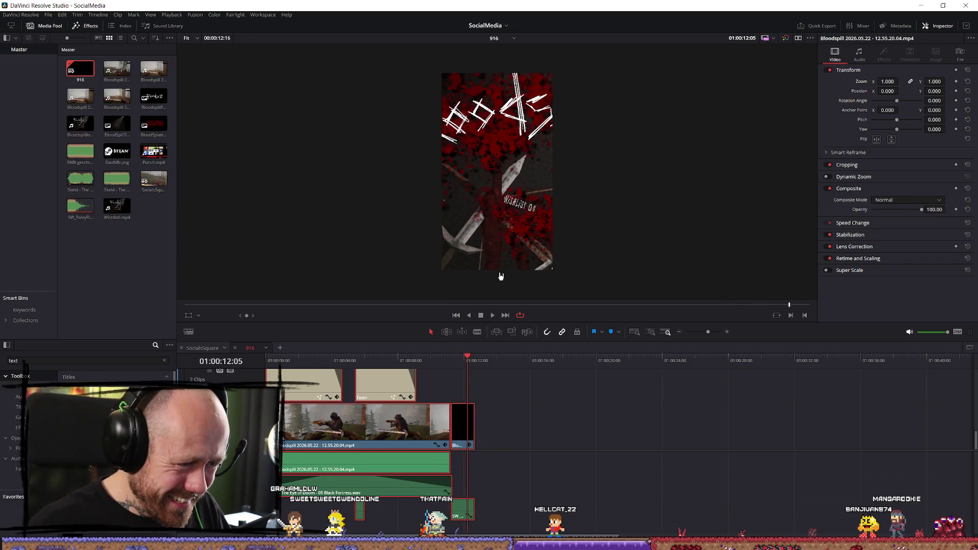
key(space)
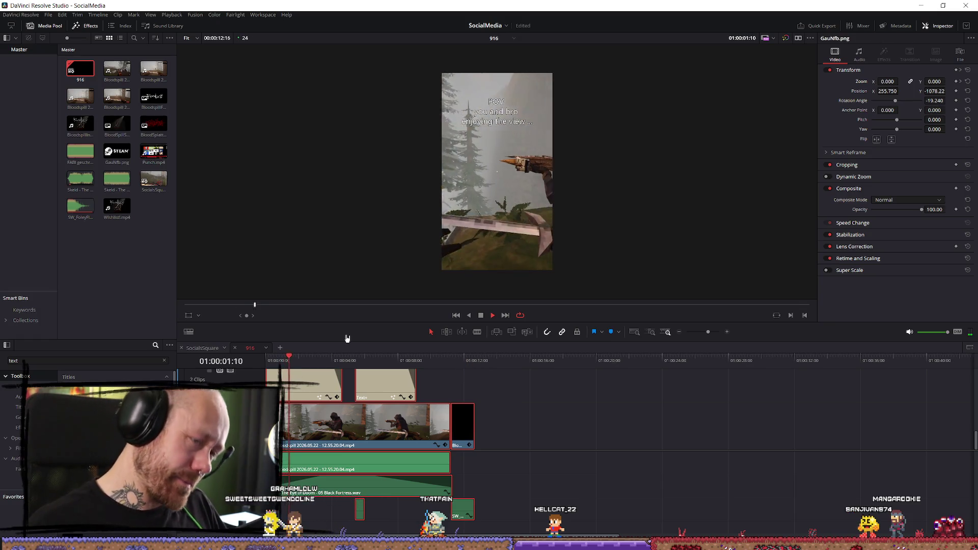
key(space)
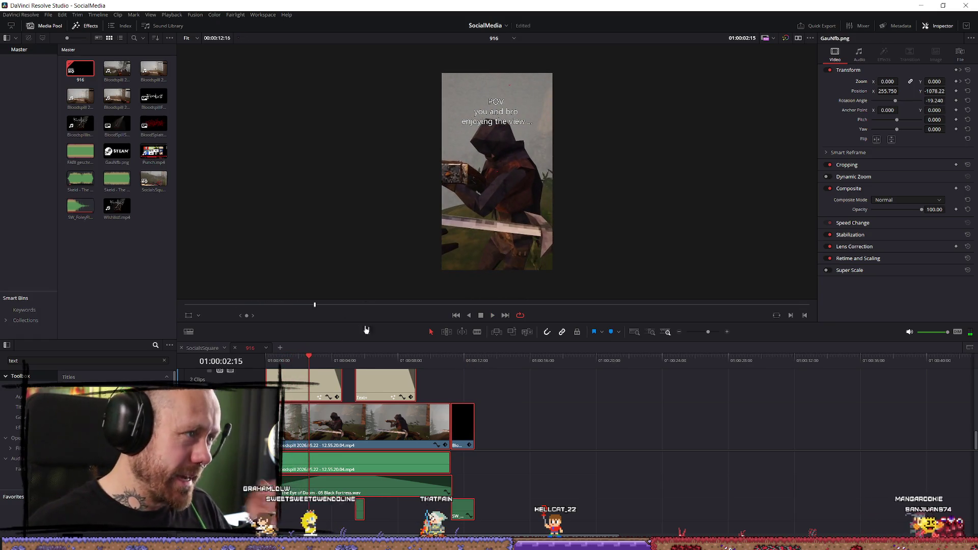
Step: Switch to SocialsSquare and play back the square POV edit
click(205, 349)
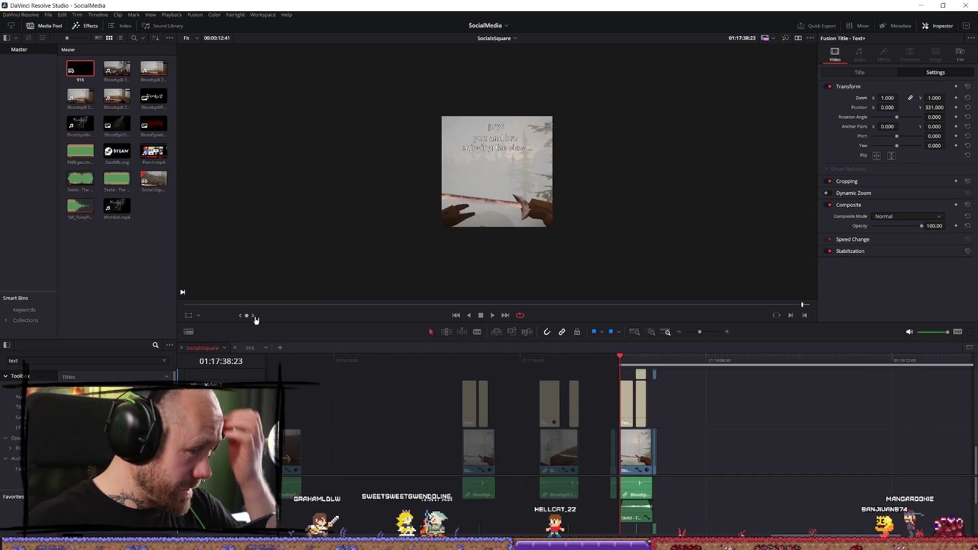
key(space)
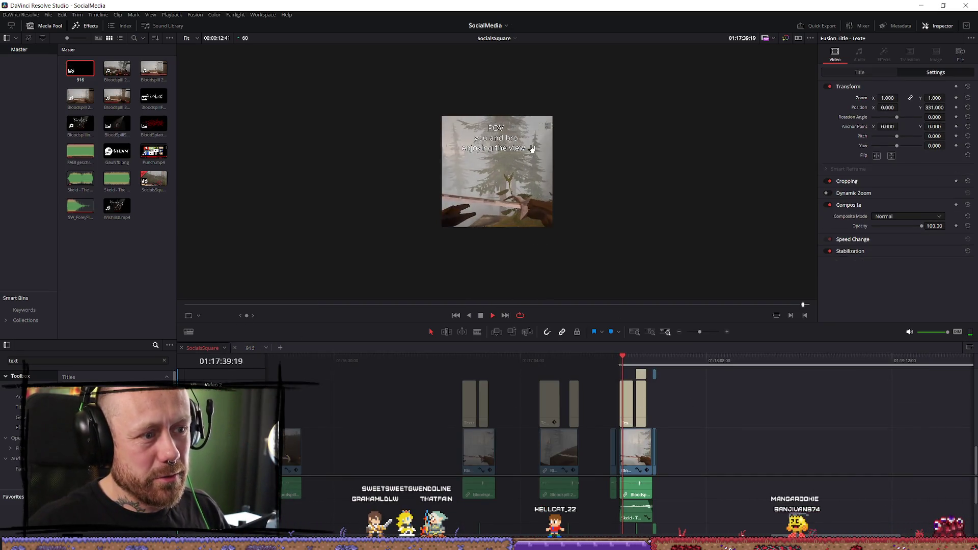
scroll(487, 190, up, 2)
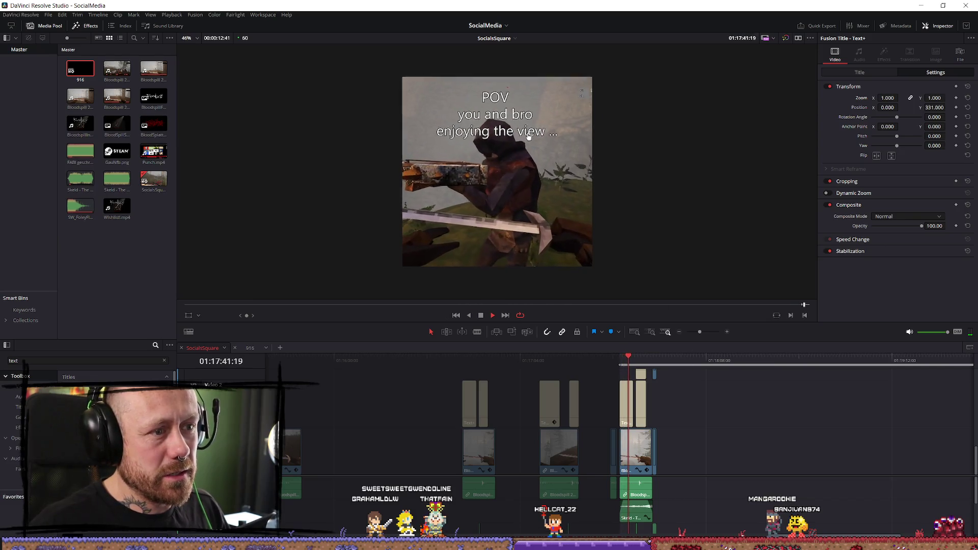
scroll(556, 224, up, 1)
key(space)
scroll(749, 428, up, 3)
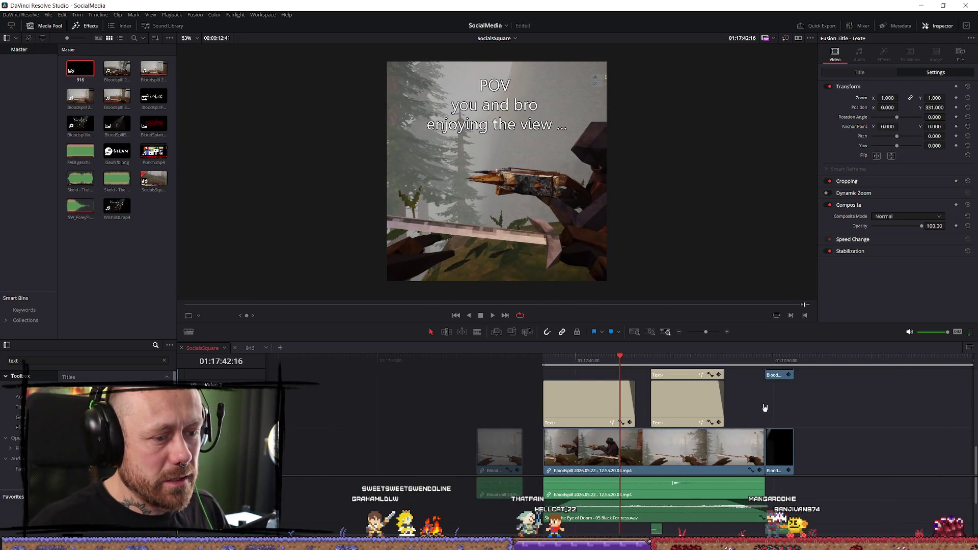
scroll(737, 413, down, 2)
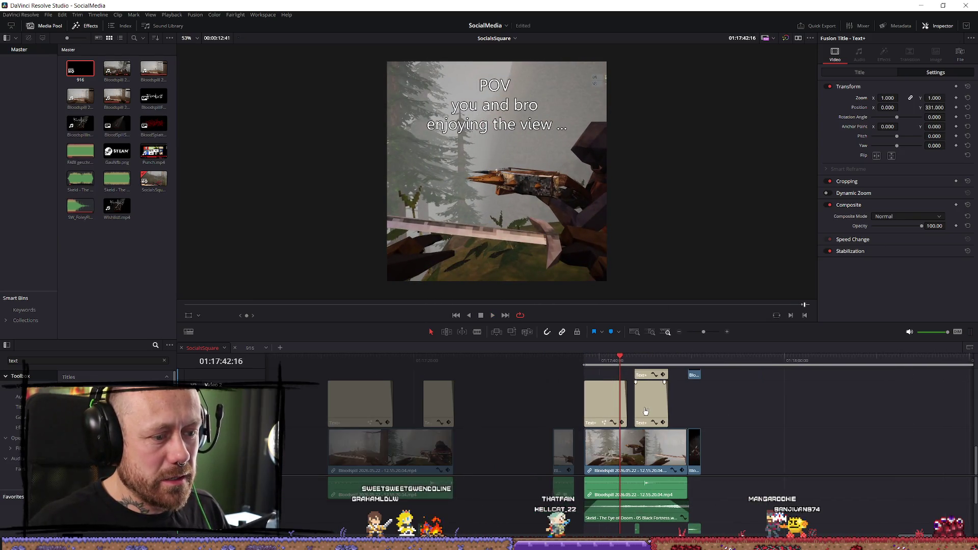
Step: Shift both Text+ title clips later, past the POV footage, and review the clip before opening Deliver
click(576, 356)
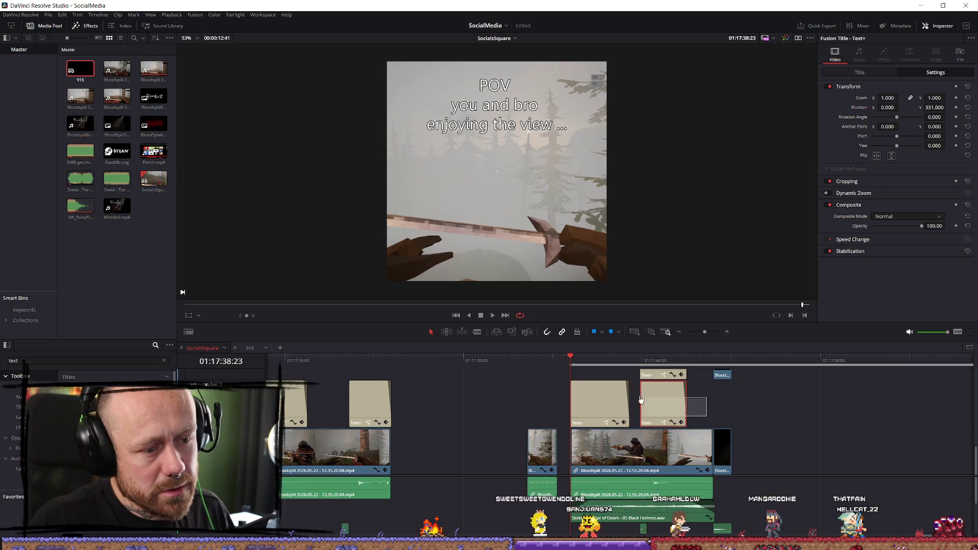
drag(693, 417, 975, 418)
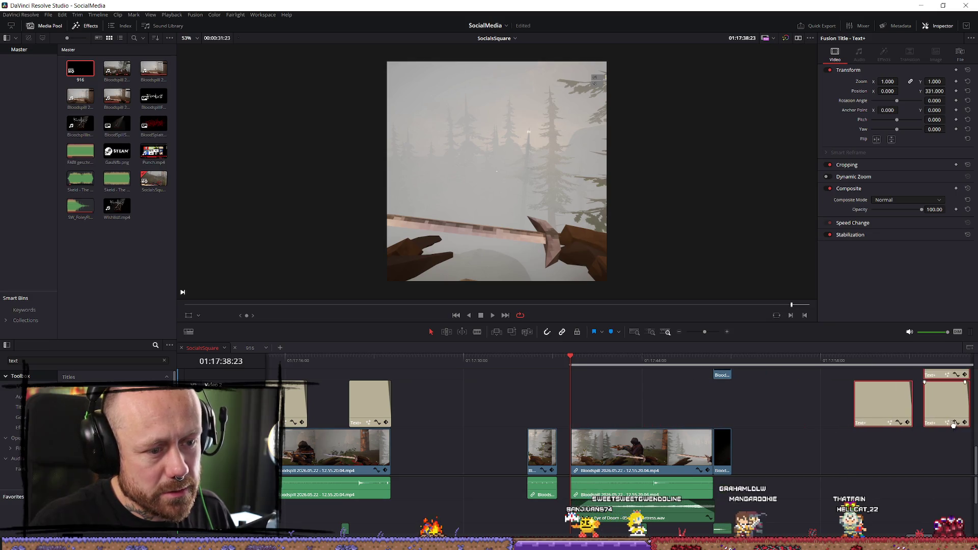
key(space)
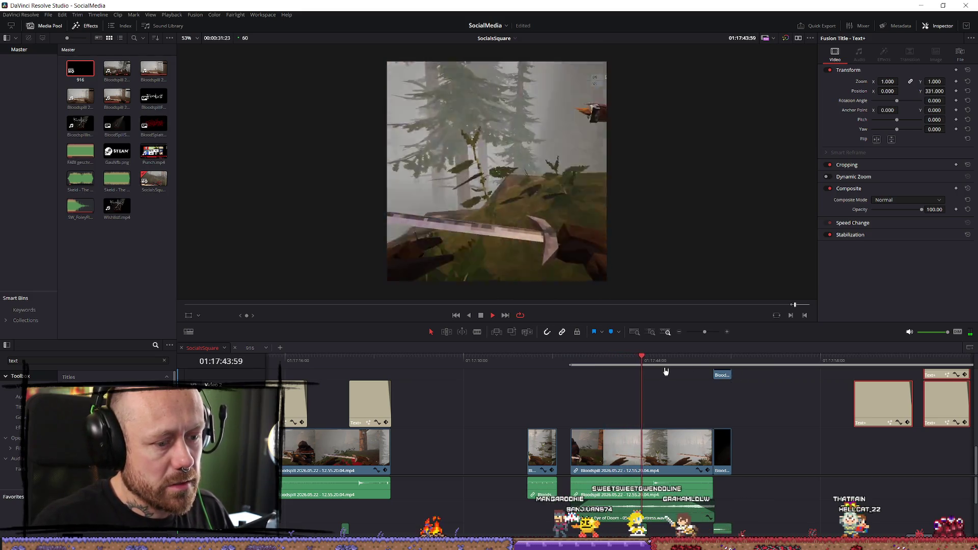
key(space)
click(571, 358)
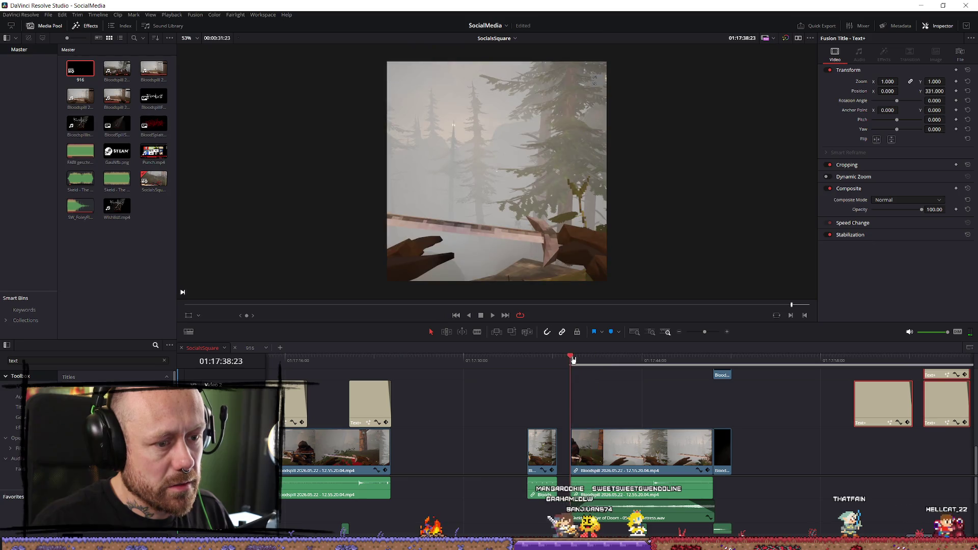
drag(573, 360, 728, 363)
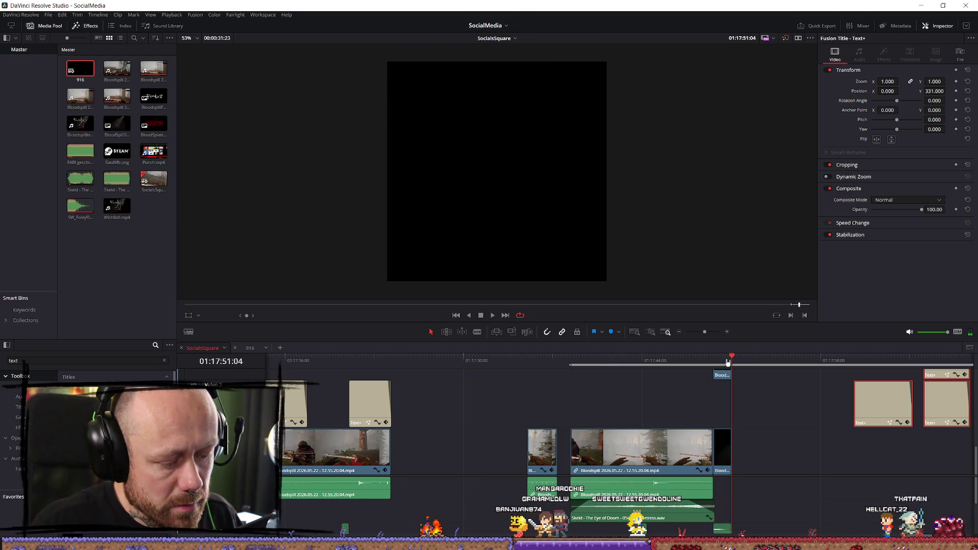
key(j)
key(j)
key(j)
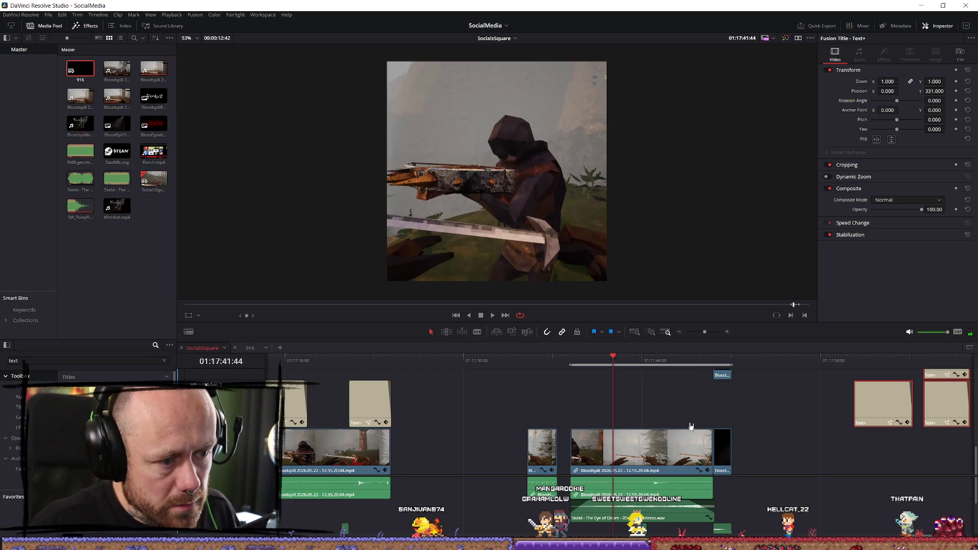
key(shift+8)
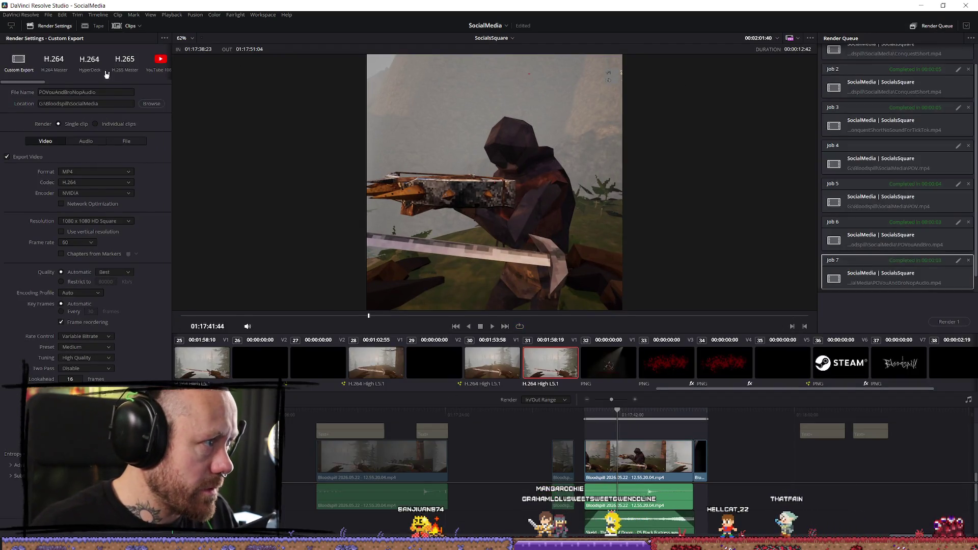
Step: Render POVYouAndBroNoAudioTIKTOK.mp4 as job 8, then close the project
click(110, 92)
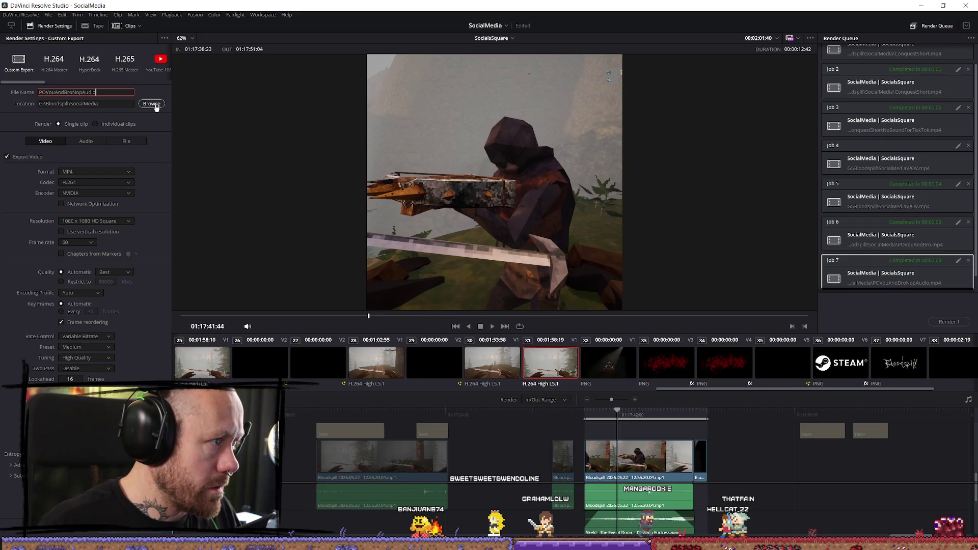
text(TIKTOK)
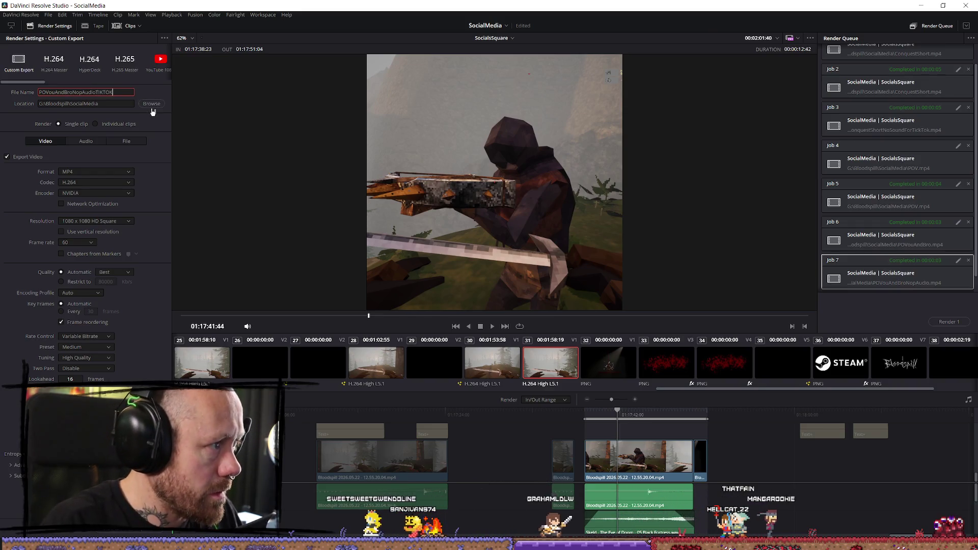
key(Return)
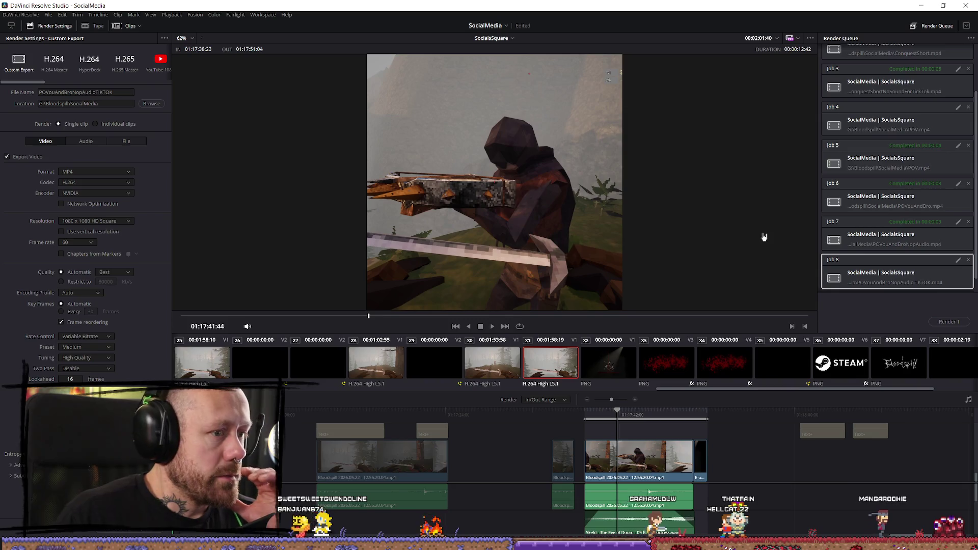
click(951, 322)
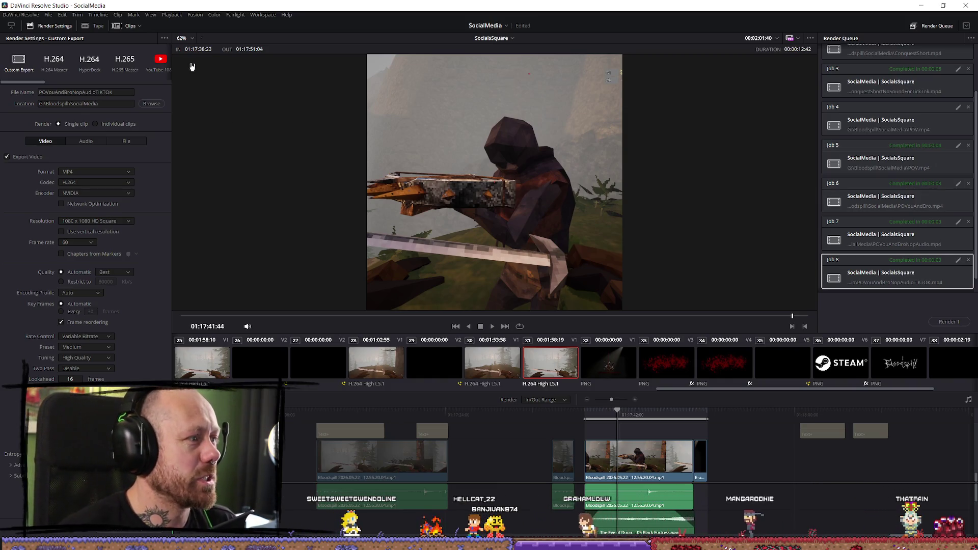
click(48, 14)
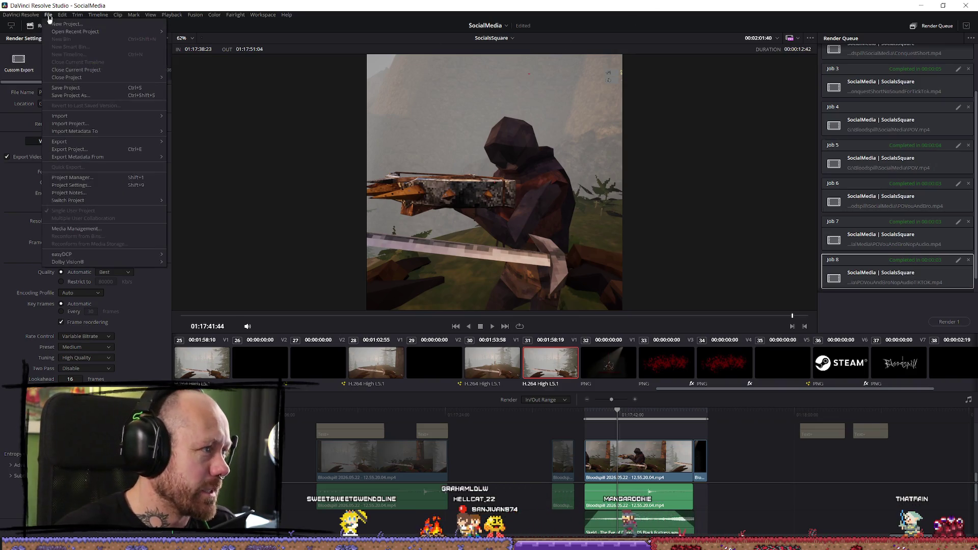
click(82, 79)
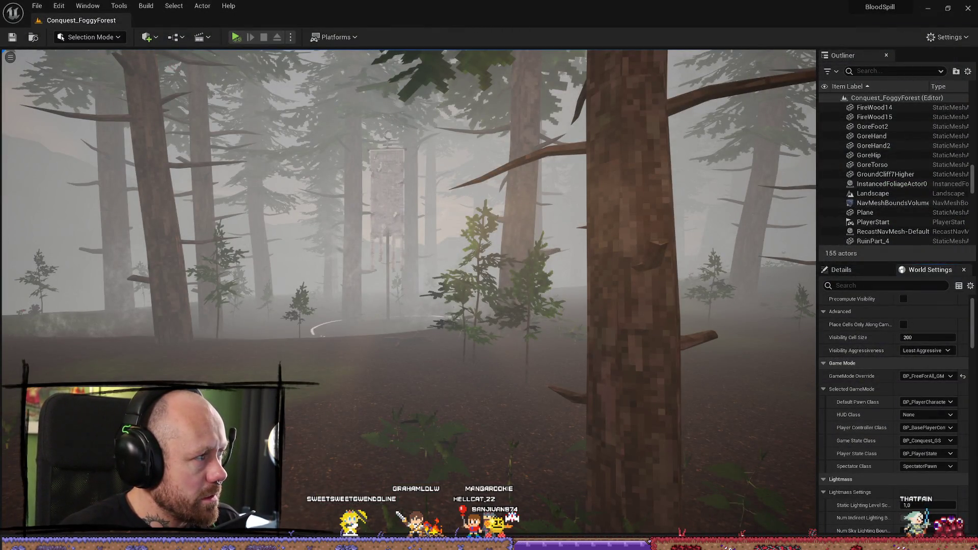
Step: Load twitter.com in Firefox and pause the video playing in the feed
key(alt+Tab)
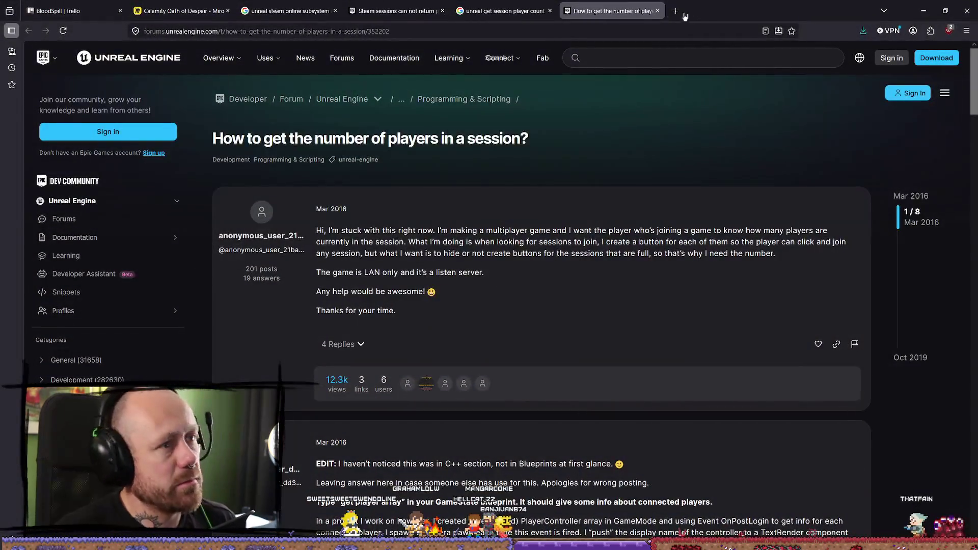
key(ctrl+l)
text(twitter.com/)
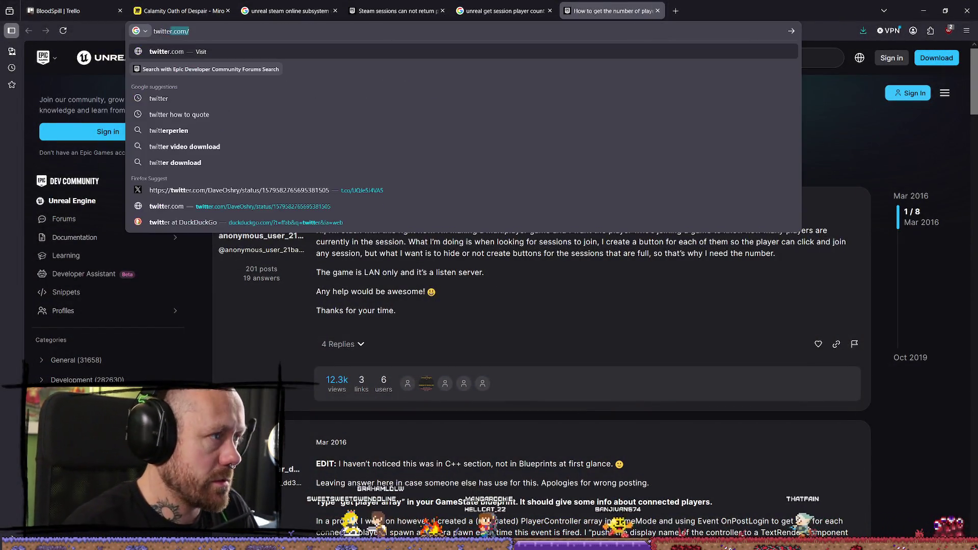
key(Return)
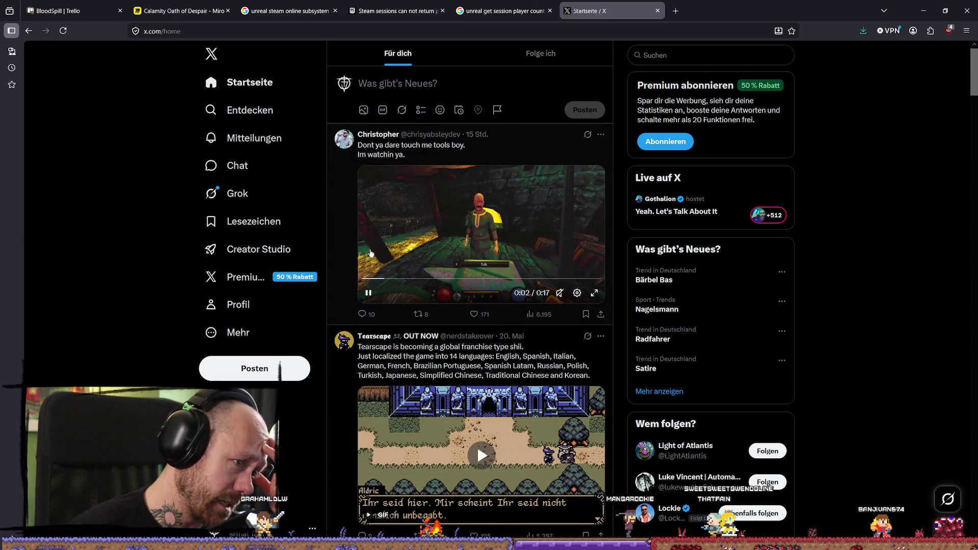
click(369, 294)
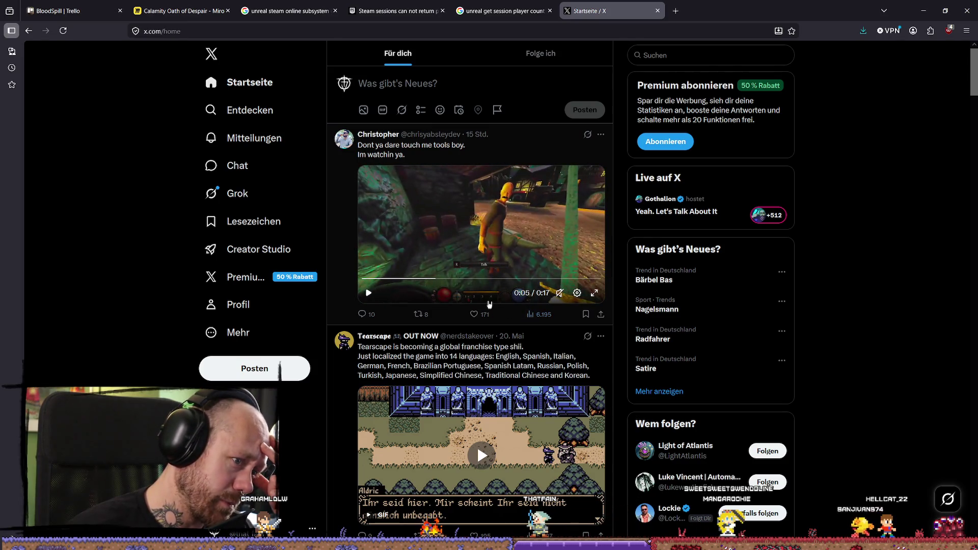
Step: Go to your profile and select the hashtag line of the Conquest-mode post
click(246, 307)
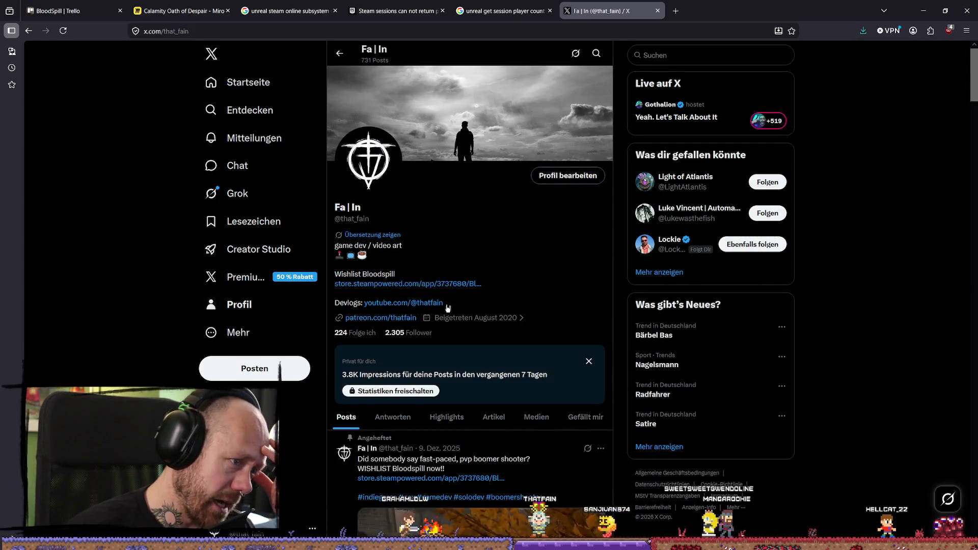
scroll(457, 273, down, 13)
scroll(456, 265, up, 2)
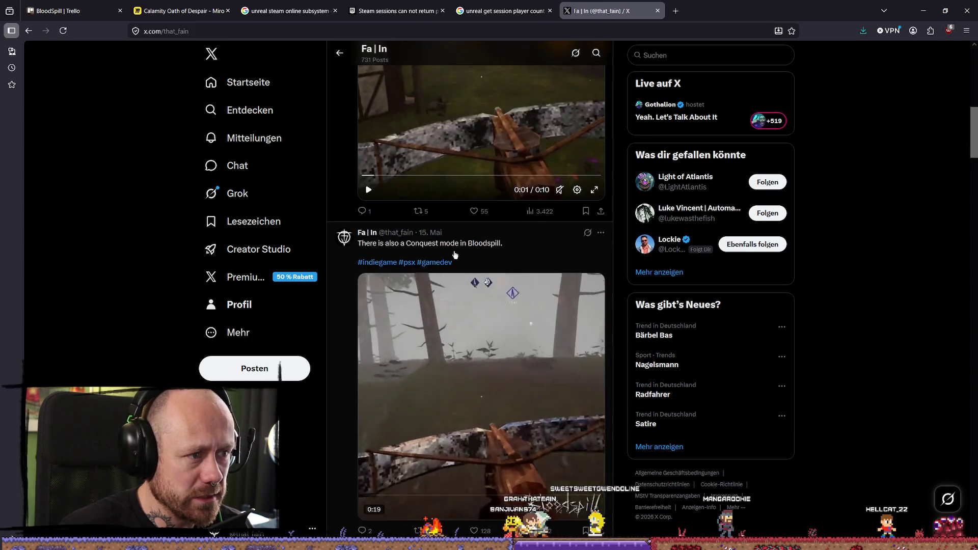
drag(354, 270, 357, 268)
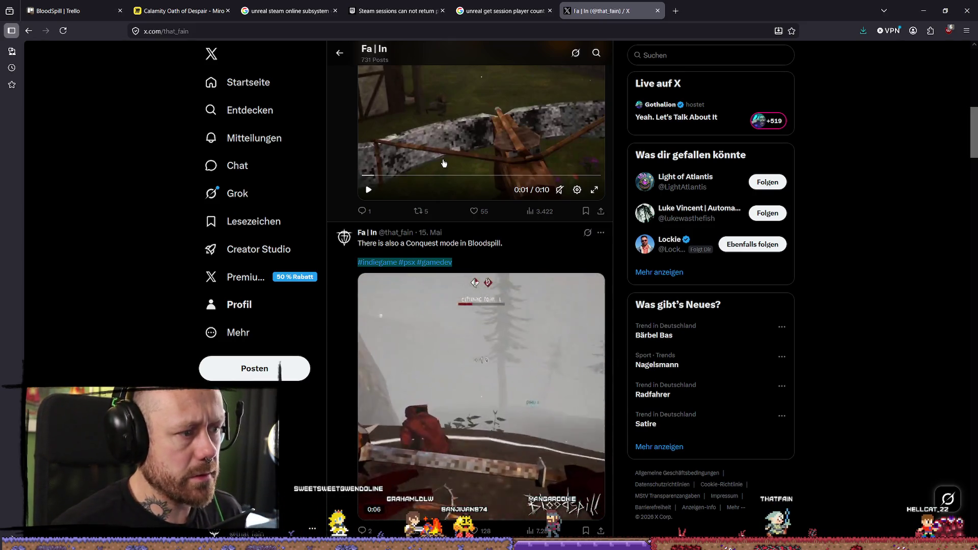
Step: Open the Conquest post, select its hashtag line, start a new post, and preview the rendered POV clip
click(484, 264)
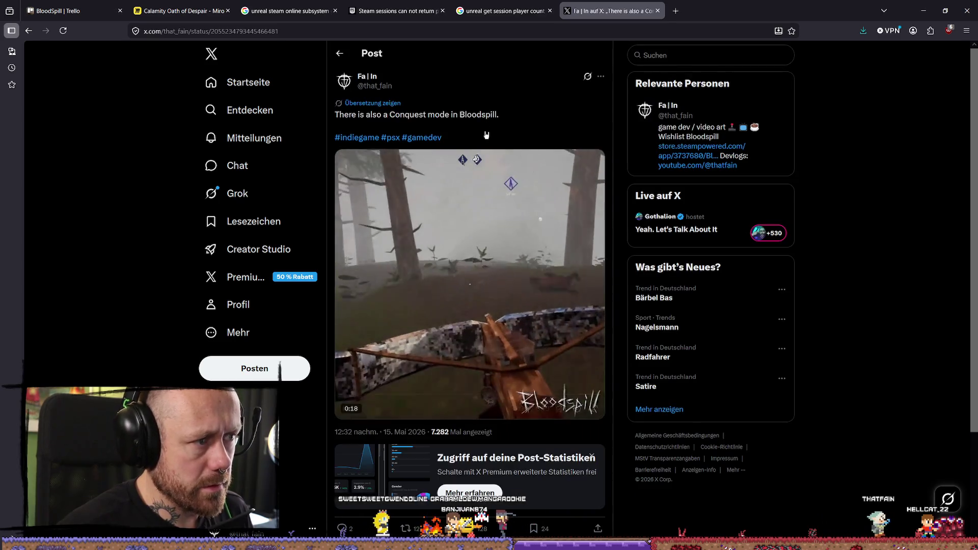
drag(486, 135, 334, 136)
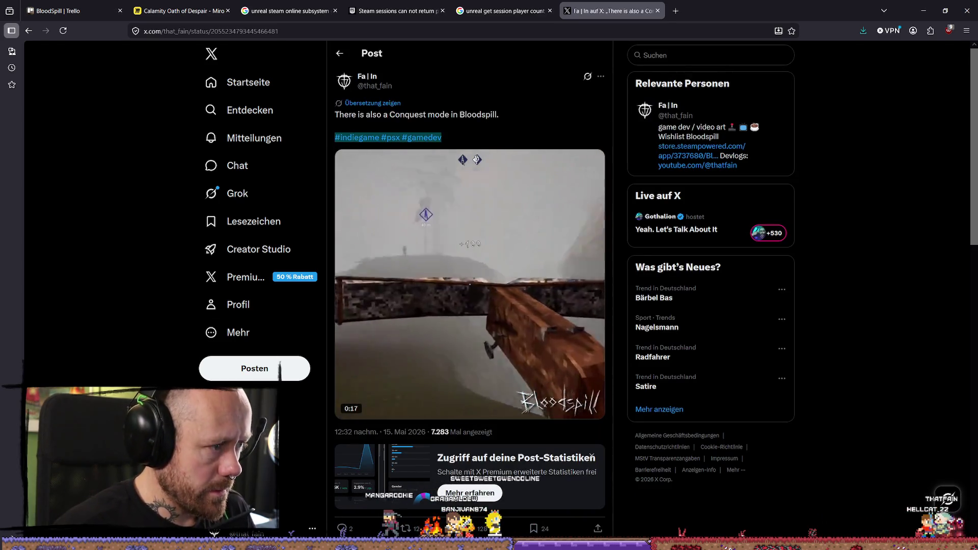
click(254, 369)
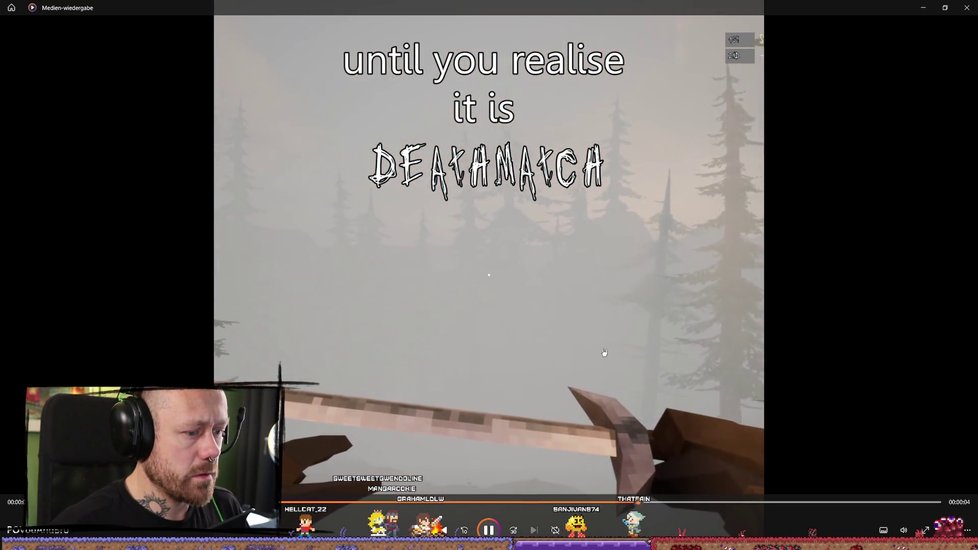
click(904, 532)
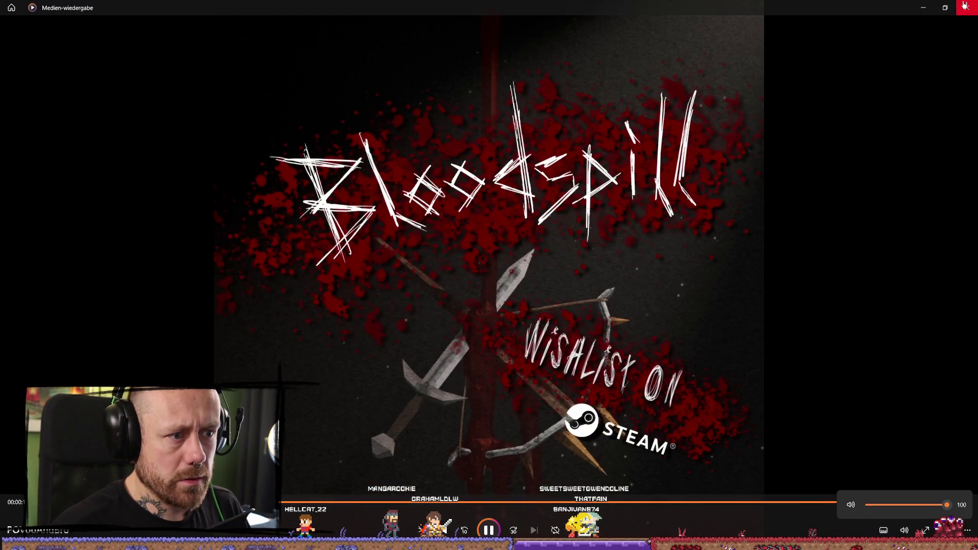
Step: Attach POVouAndBro.mp4 to the draft and enter #indiegame #psx #gamedev
click(964, 6)
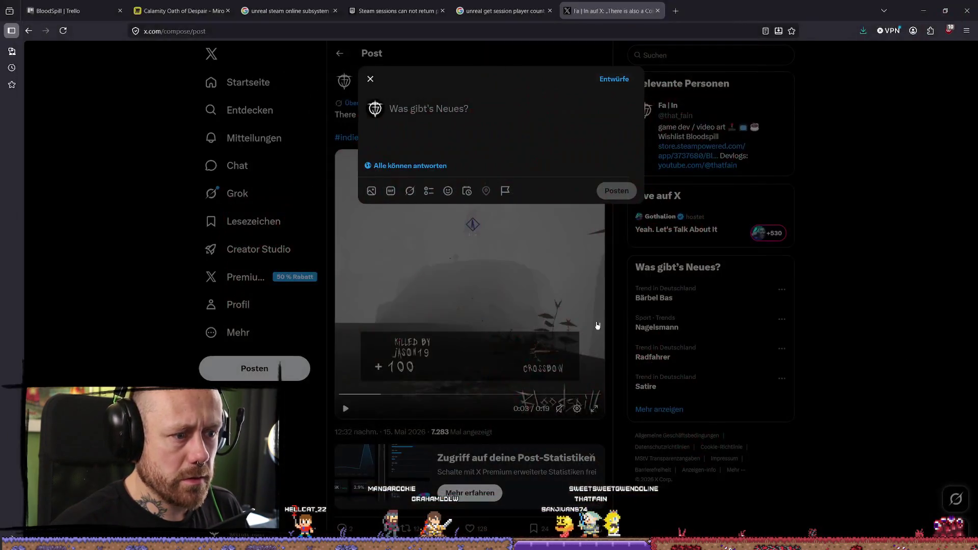
drag(0, 255, 467, 155)
text(#indiegame #psx #gamedev)
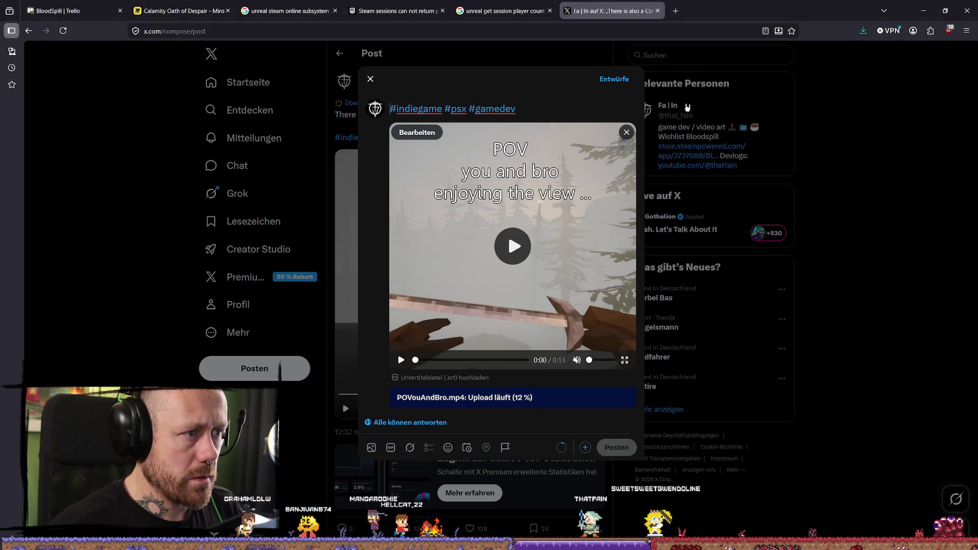
Step: Add the caption 'POV: you and Bro enjoying the view ... UNTIL' above the hashtags
key(ctrl+Home)
key(Return)
key(Up)
key(Return)
key(Up)
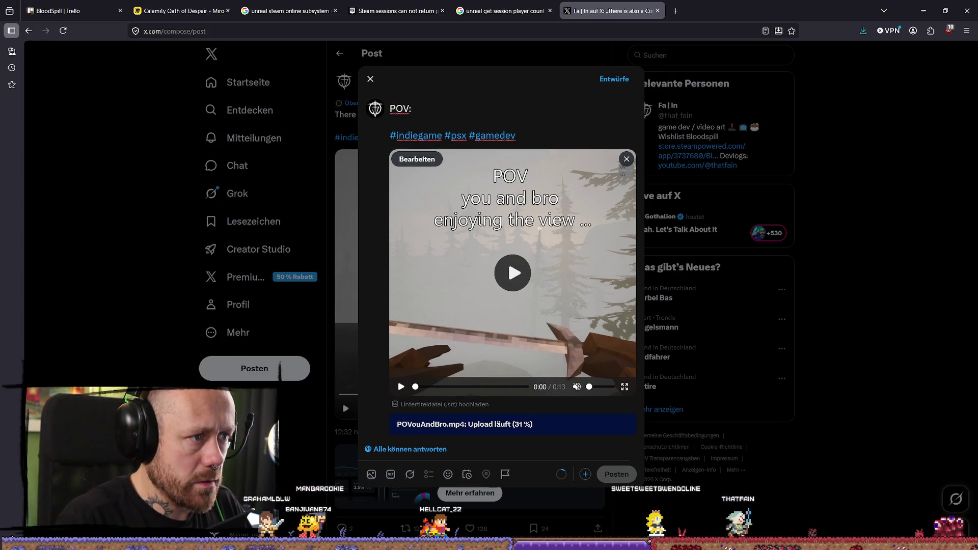
key(BackSpace)
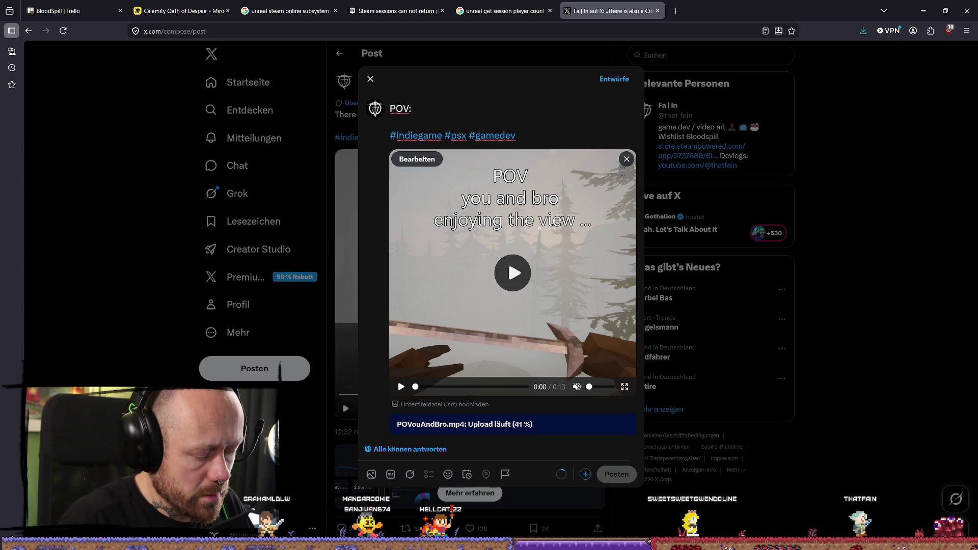
text(you and Bro enjoying the view)
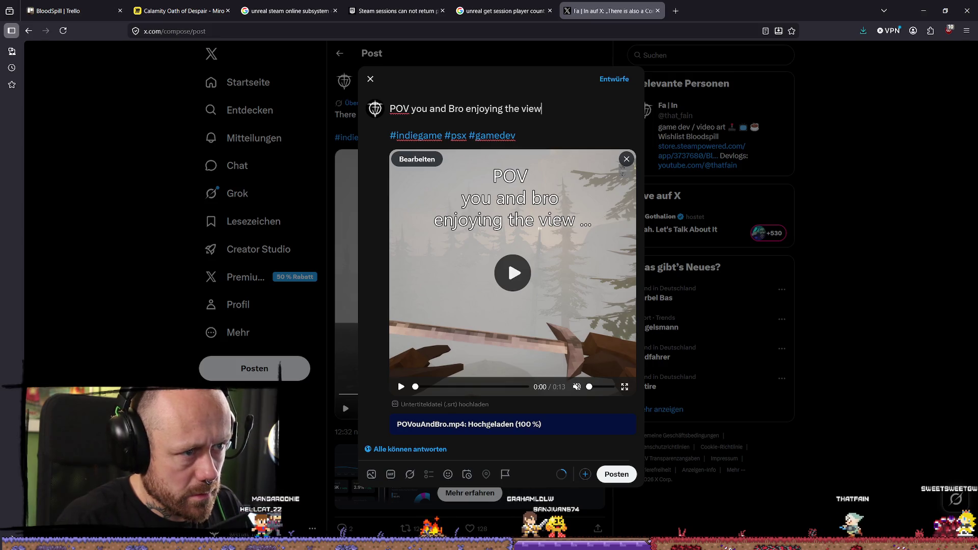
text(... UNTIL)
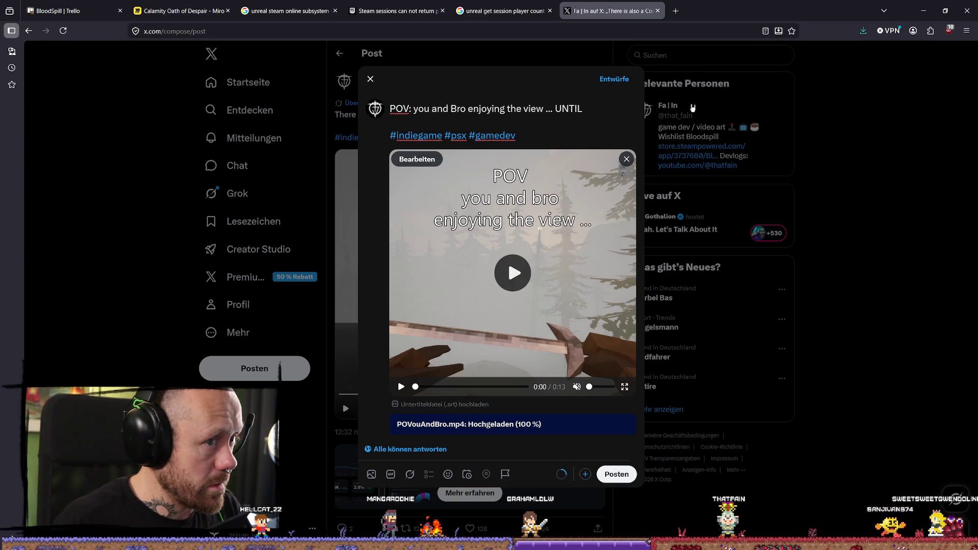
Step: Select the full post text and publish the post
click(558, 138)
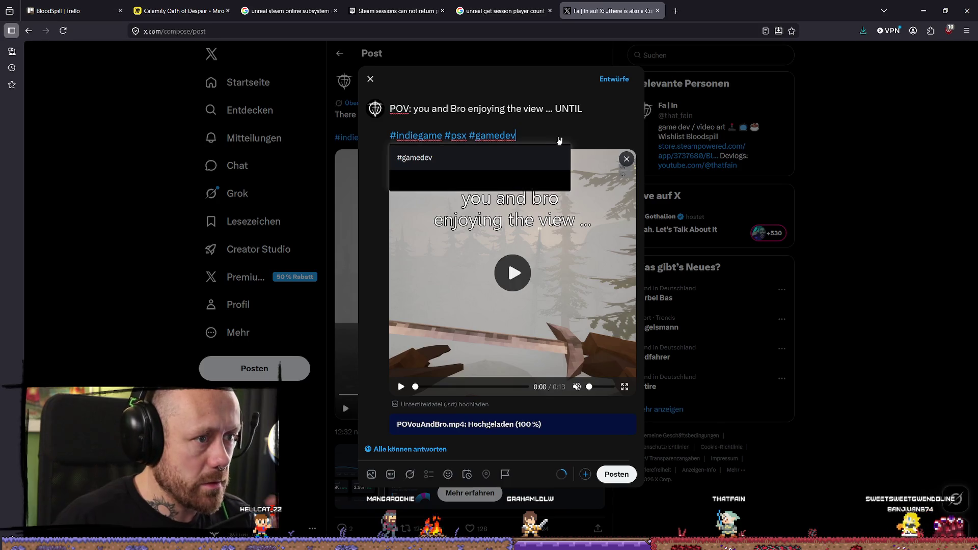
key(Escape)
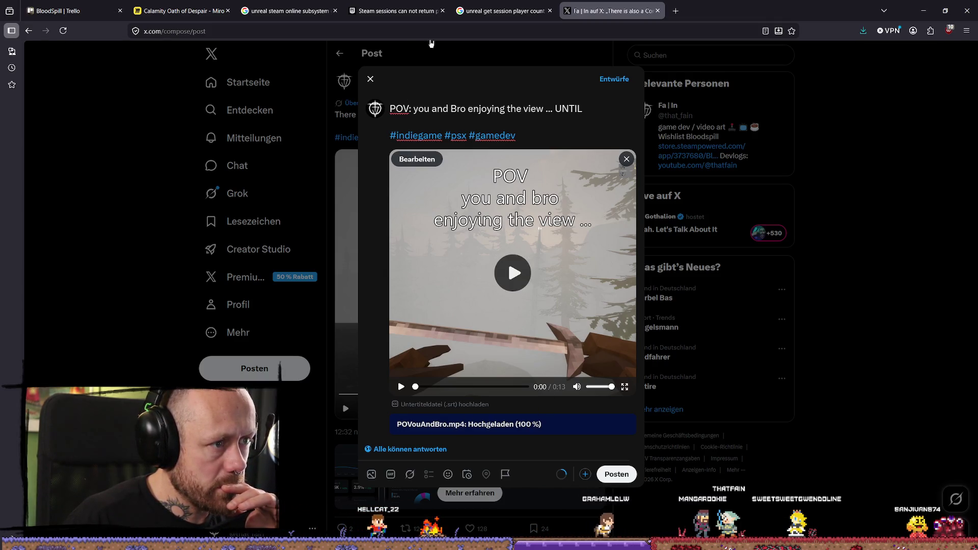
drag(586, 136, 391, 110)
key(ctrl+c)
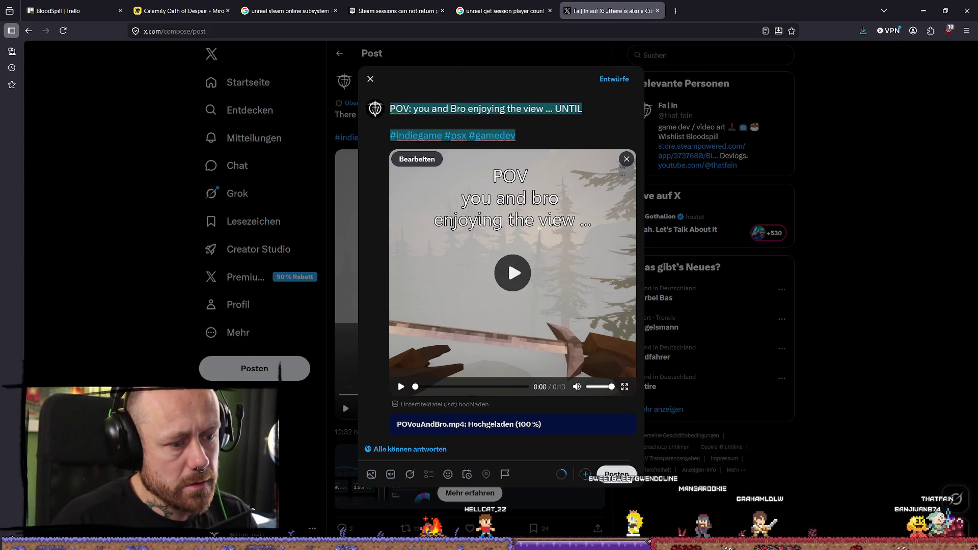
click(630, 479)
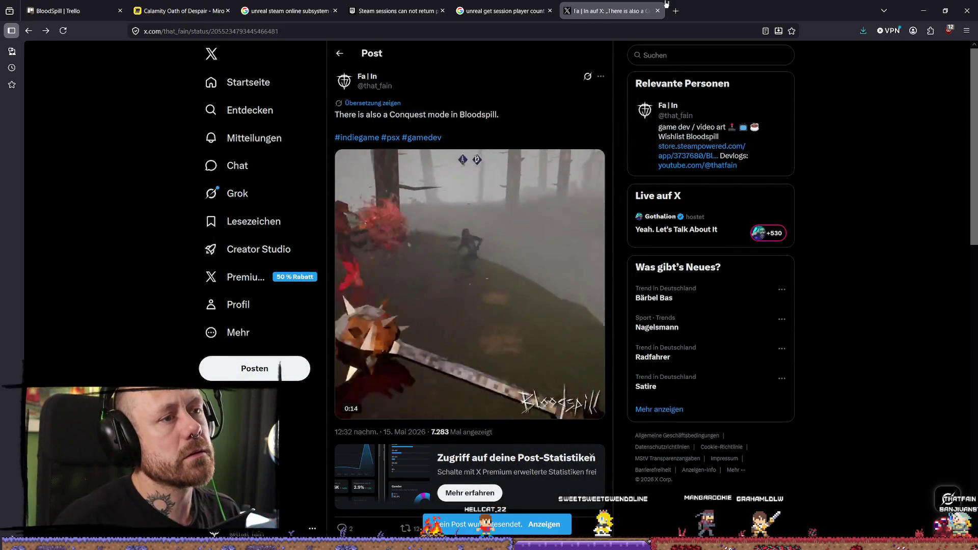
Step: Open the Bluesky site in a new browser tab
key(ctrl+t)
text(blue tomato)
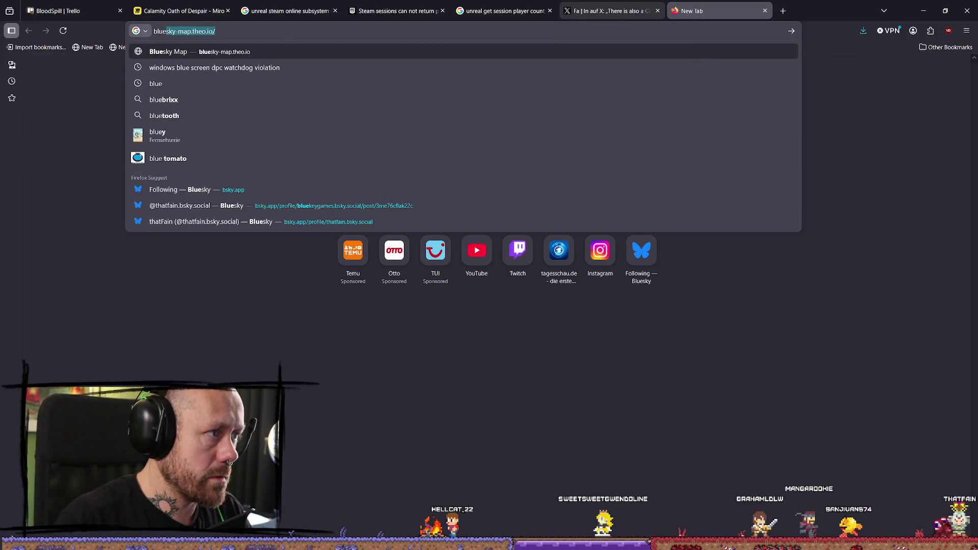
key(Down)
key(Return)
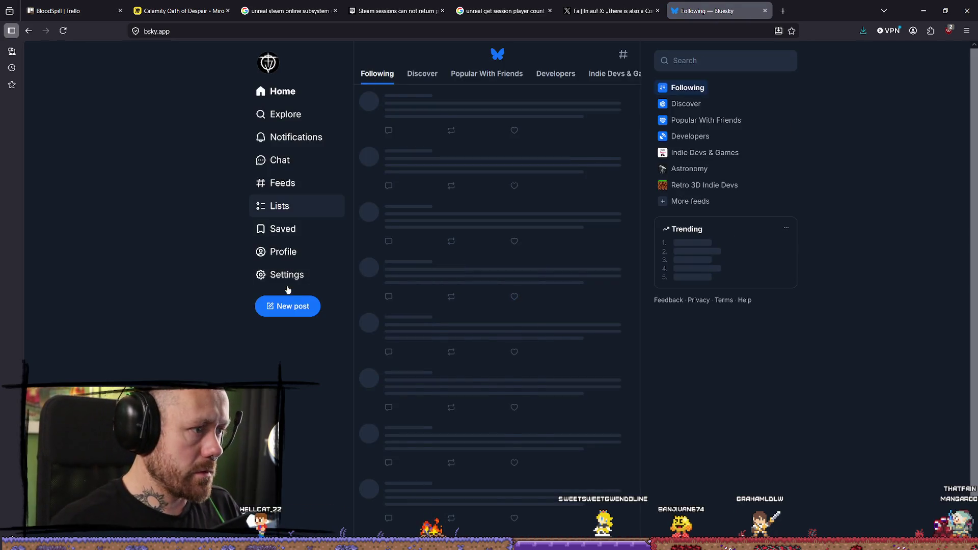
Step: Start a new Bluesky post with the pasted POV caption and hashtags, attaching POVouAndBro.mp4
click(305, 307)
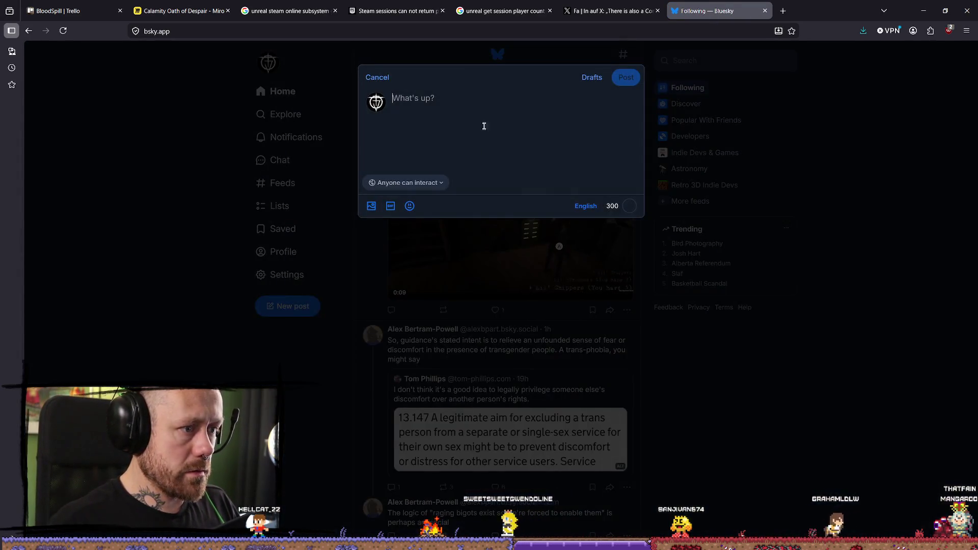
key(ctrl+v)
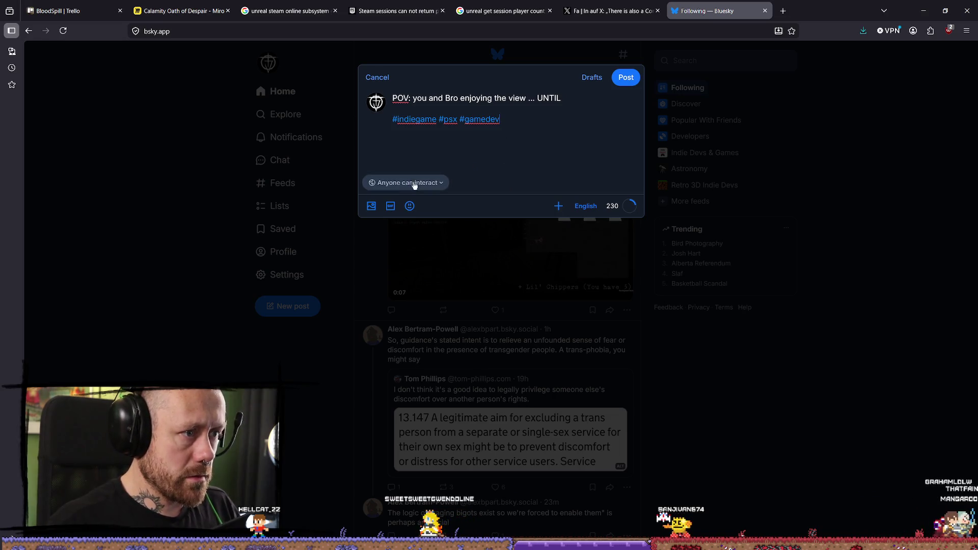
click(371, 206)
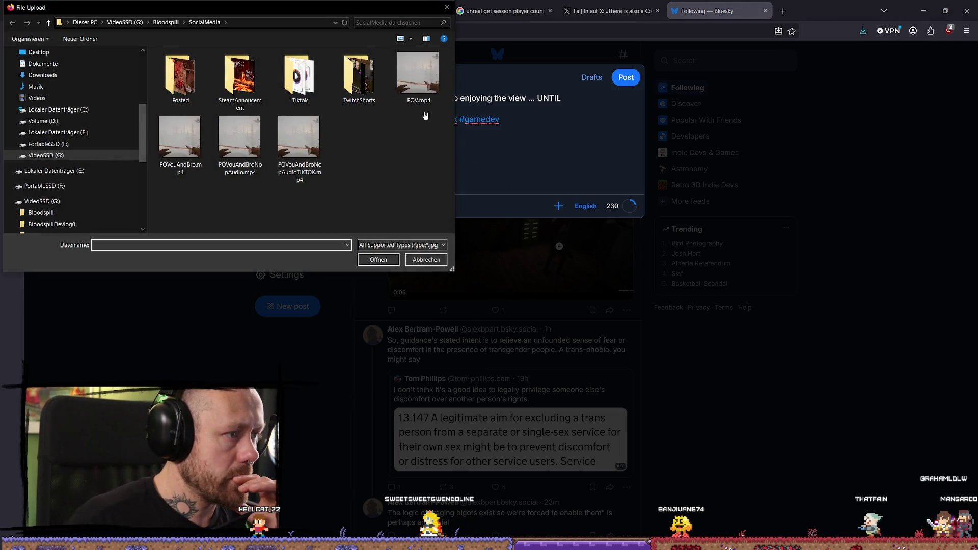
double_click(180, 147)
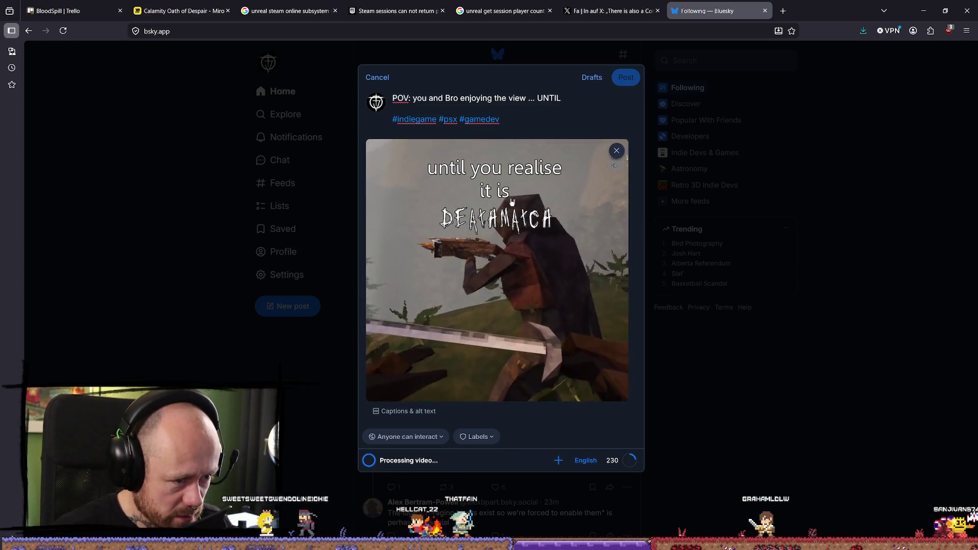
Step: Publish the POV video post, view the sent post, then switch to a blank new tab
key(ctrl+Return)
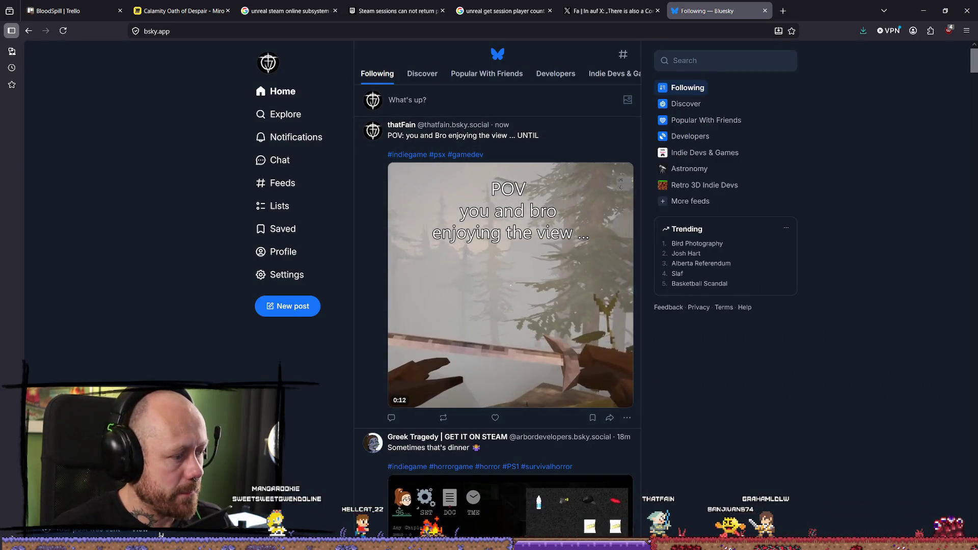
click(143, 531)
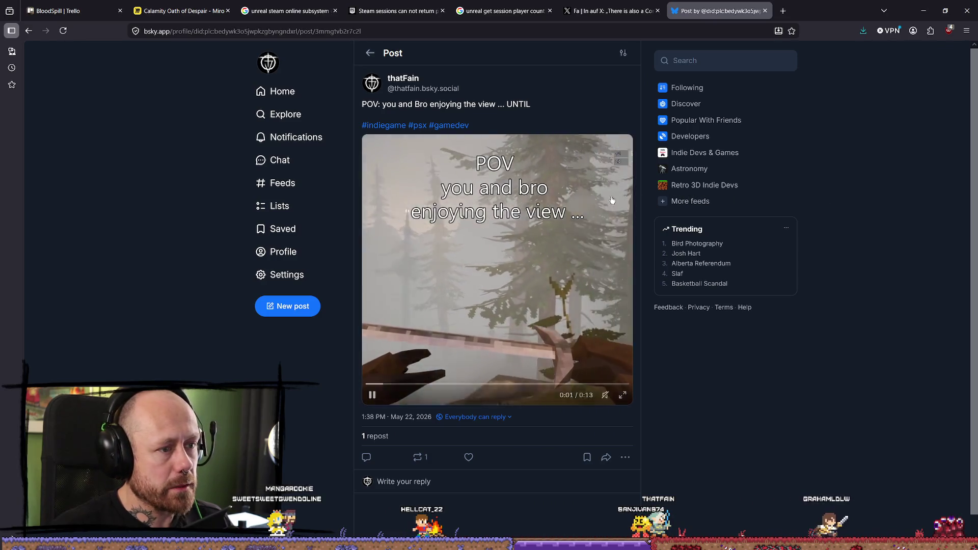
click(780, 15)
click(708, 11)
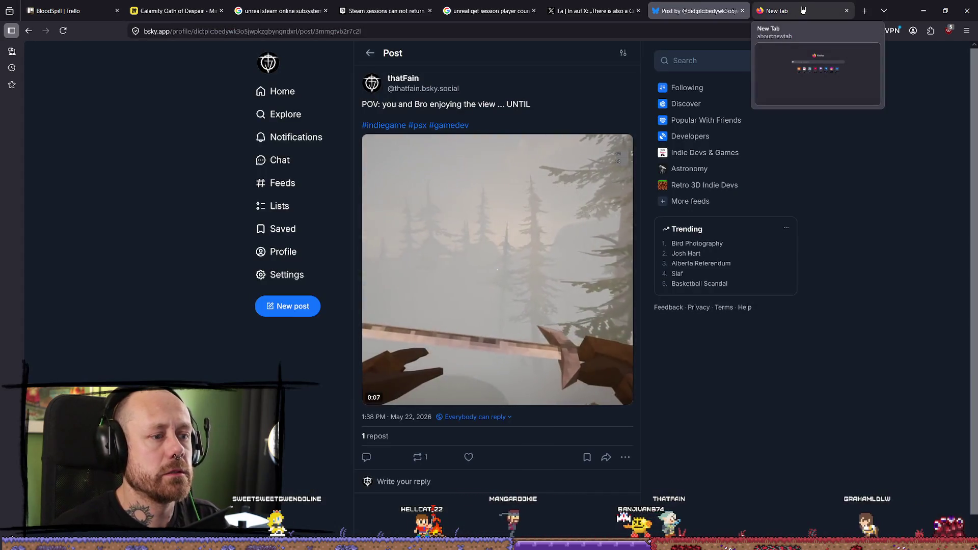
click(802, 10)
Step: Go to Instagram and start creating a new post
click(460, 29)
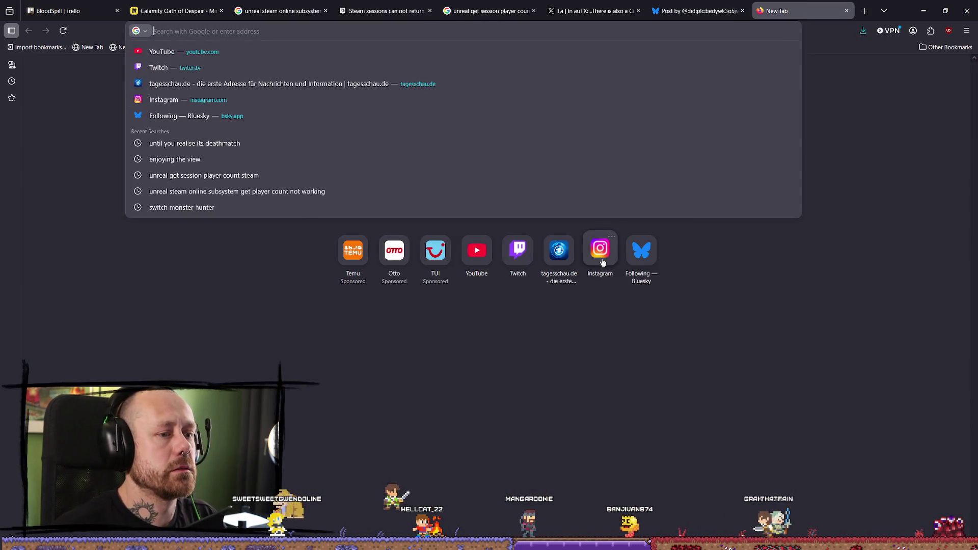
click(600, 250)
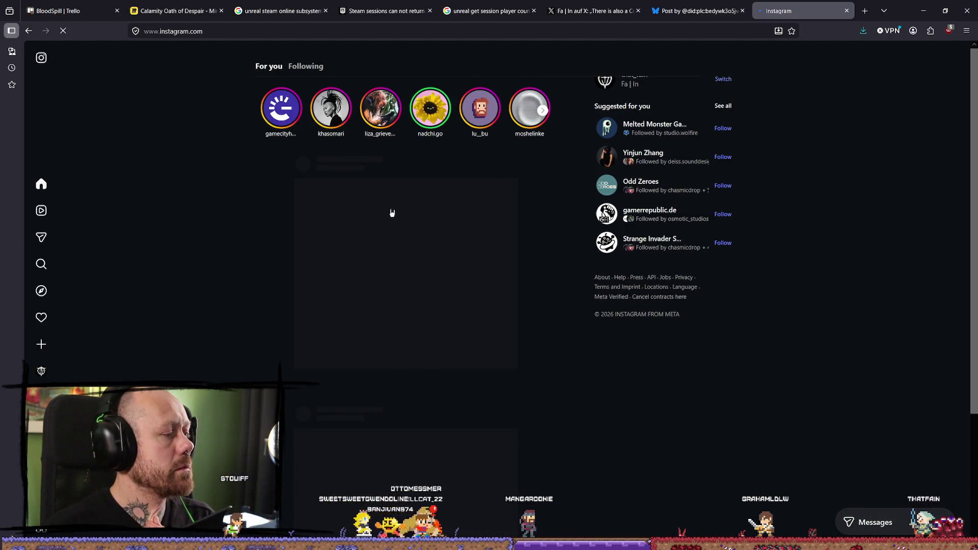
click(46, 350)
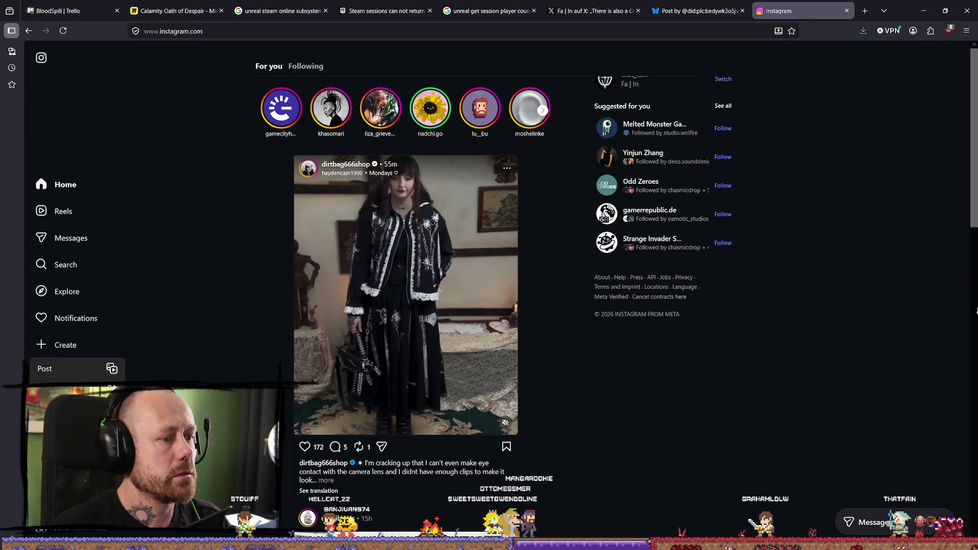
click(71, 371)
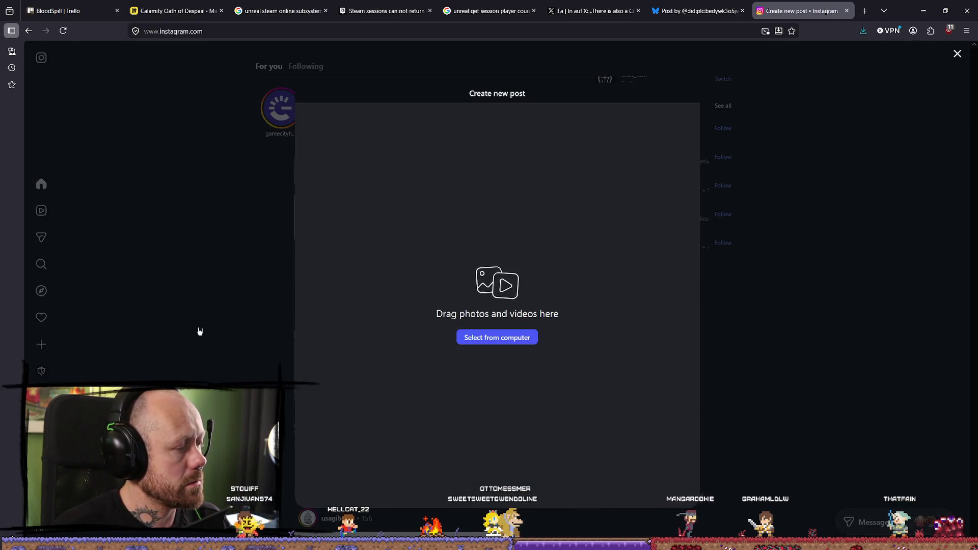
Step: Load POVouAndBro.mp4 from the computer and move past the crop step
click(504, 345)
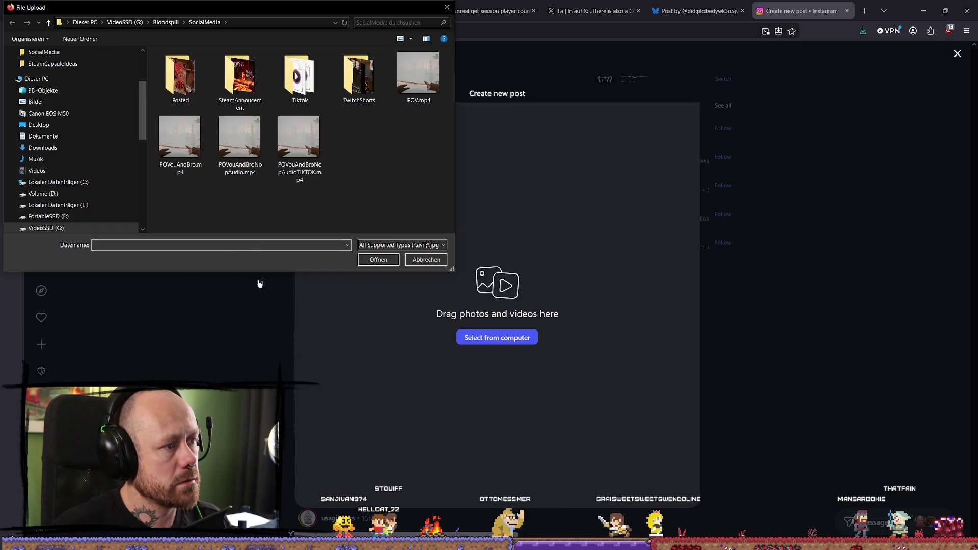
click(185, 139)
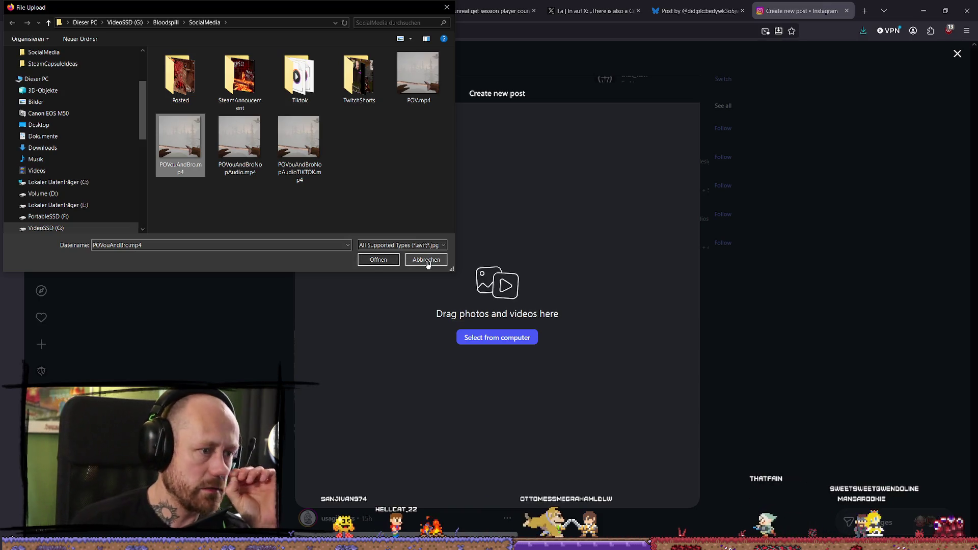
click(374, 259)
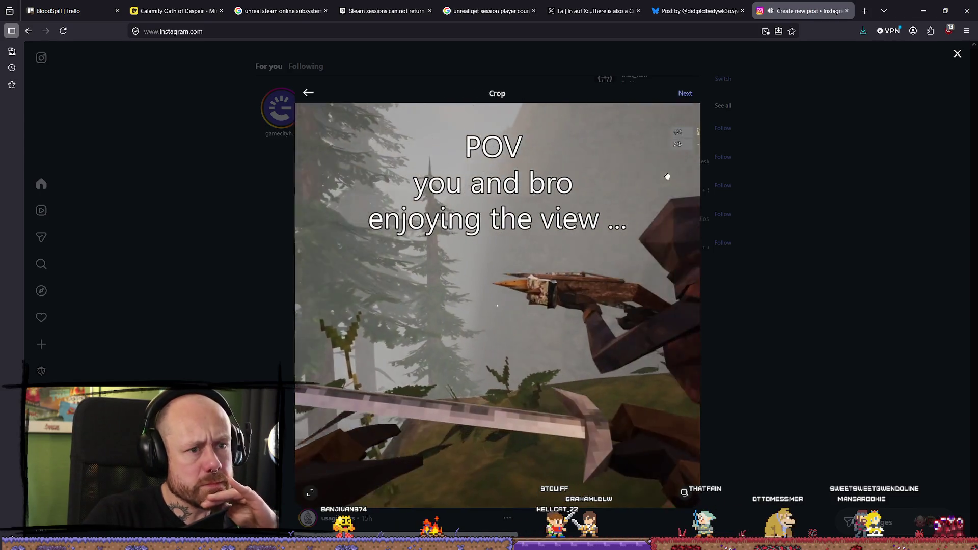
click(685, 93)
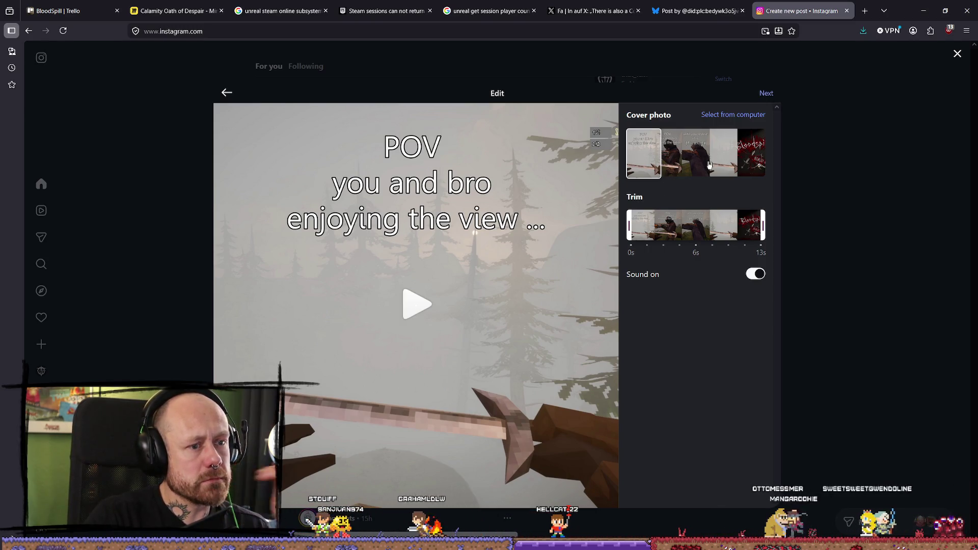
Step: Paste the POV caption with hashtags and remove the colon after 'POV'
click(765, 93)
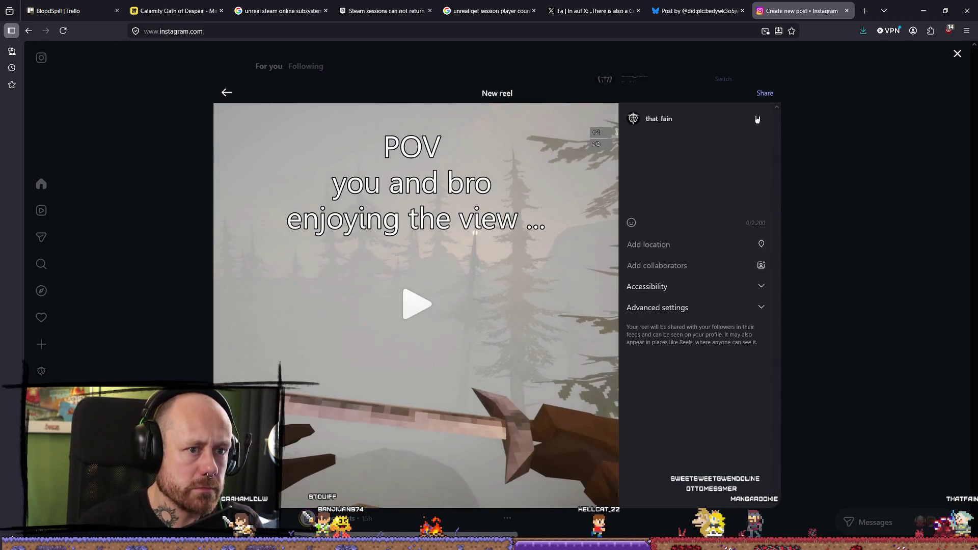
click(676, 151)
key(ctrl+v)
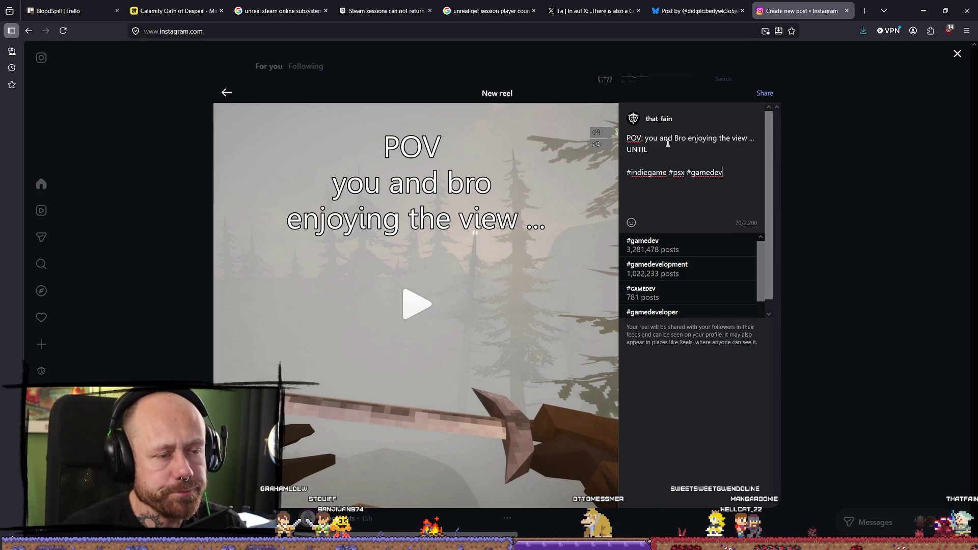
click(655, 142)
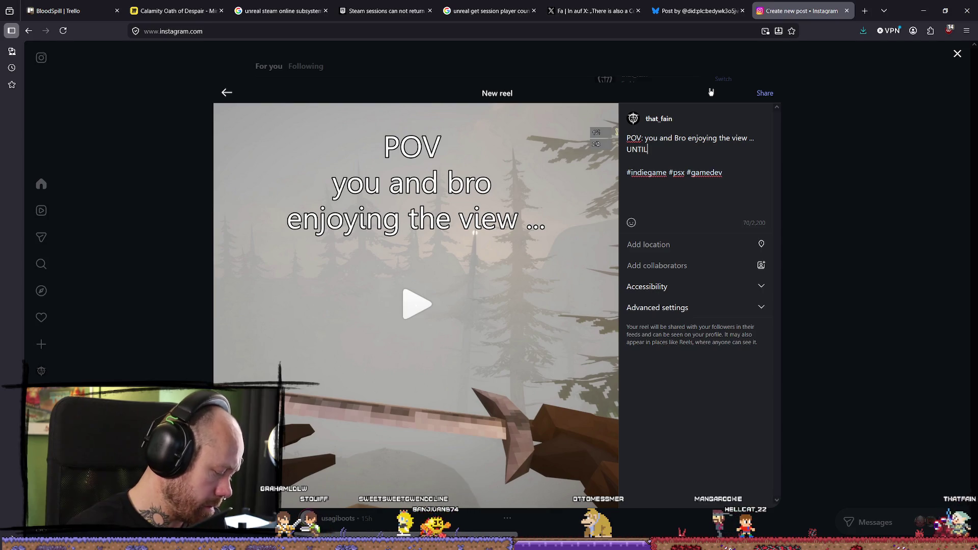
click(643, 138)
key(BackSpace)
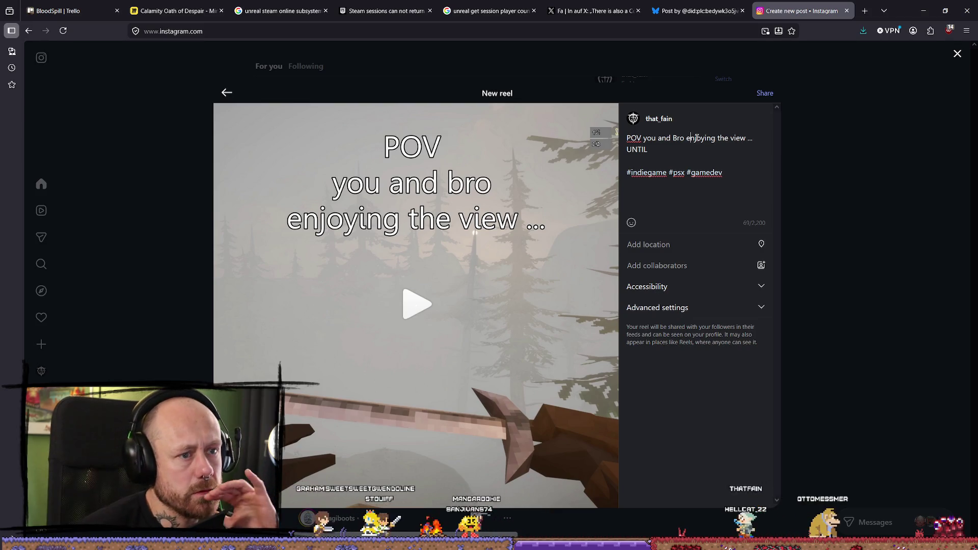
Step: Add #pov after #gamedev and share the reel
click(693, 190)
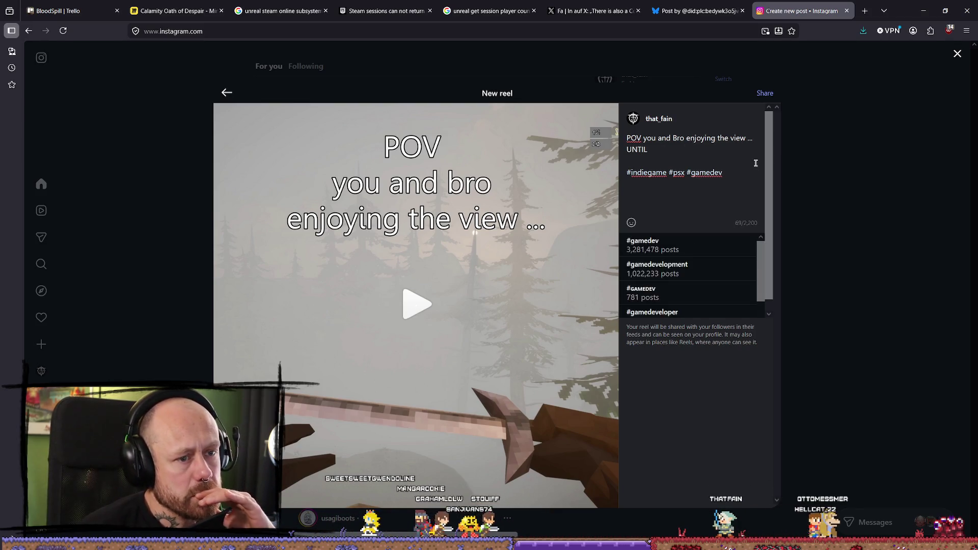
click(713, 161)
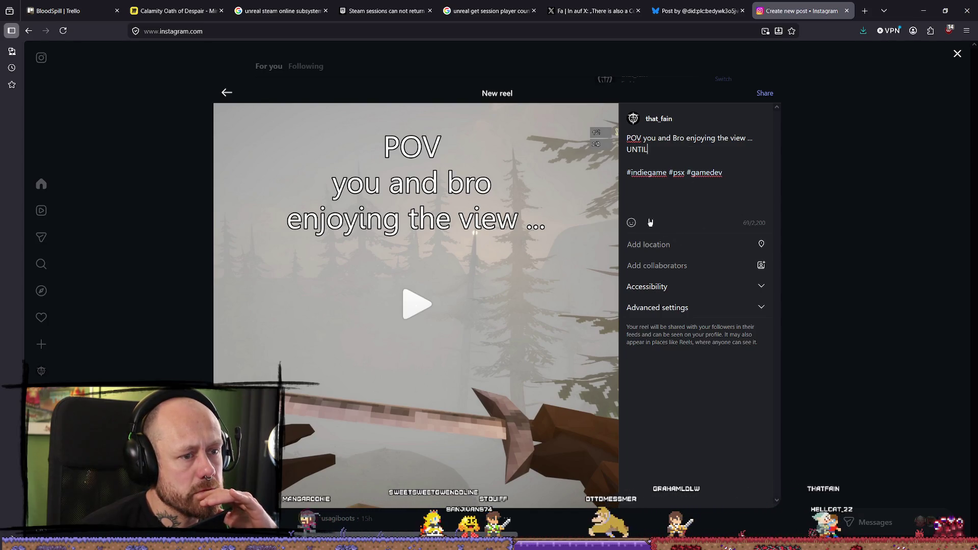
click(728, 174)
text(#)
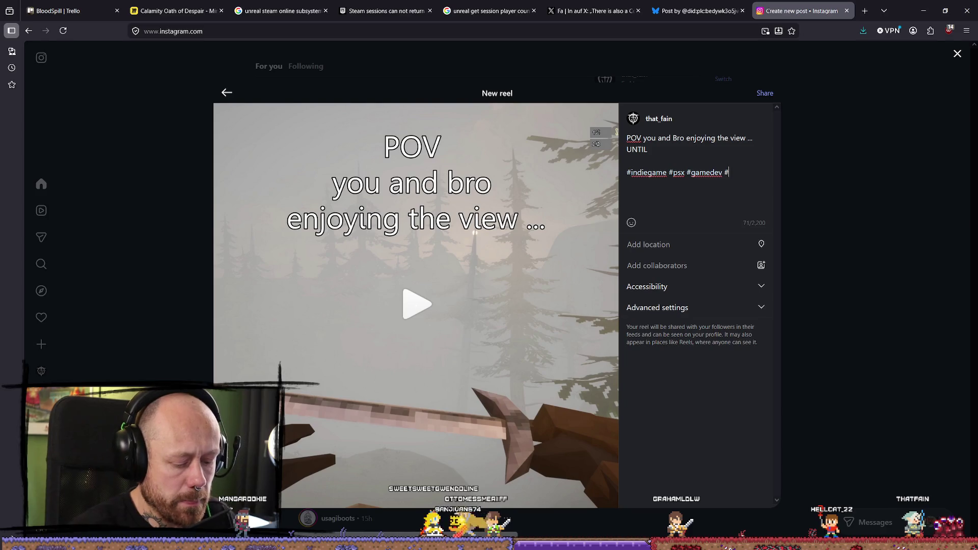
text(pov)
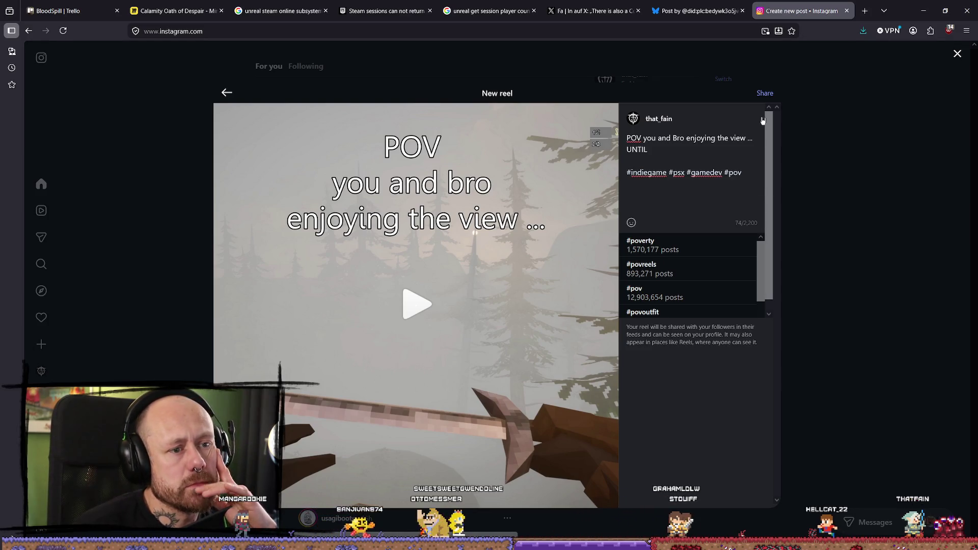
click(765, 95)
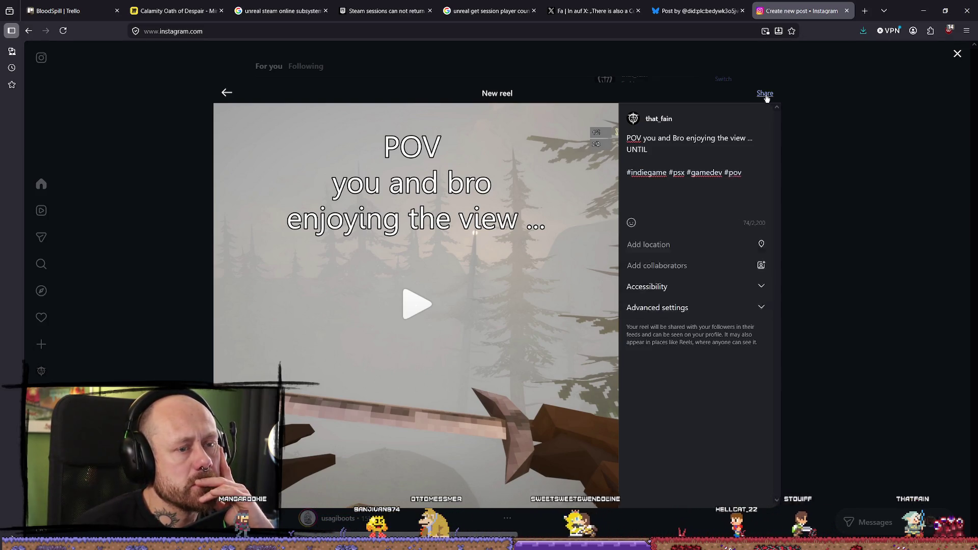
click(765, 95)
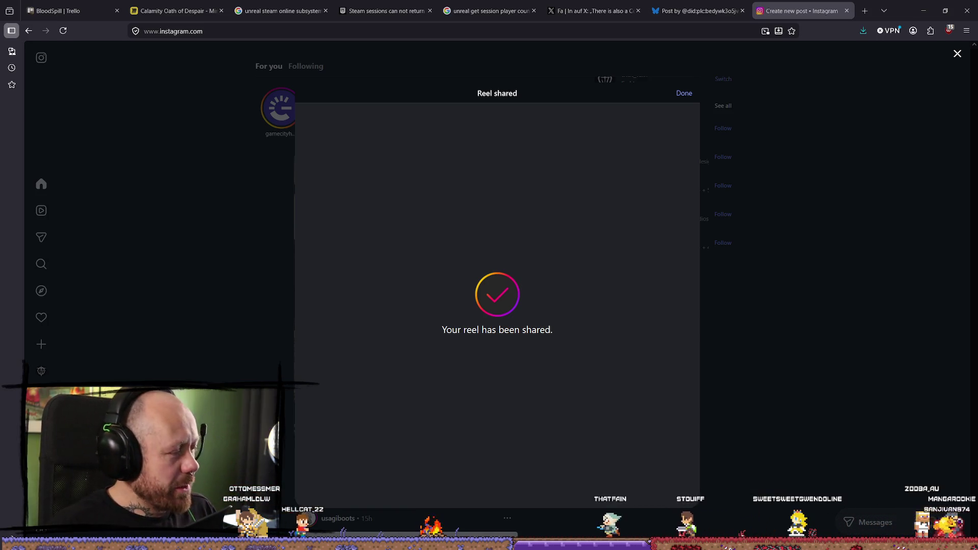
Step: Close the shared confirmation, view the POV reel on the profile, and return home
click(683, 95)
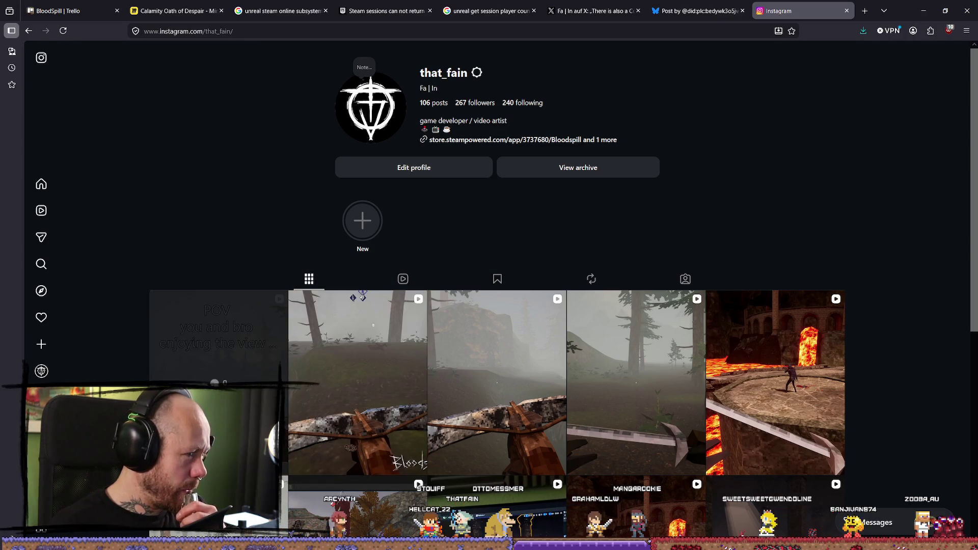
click(283, 438)
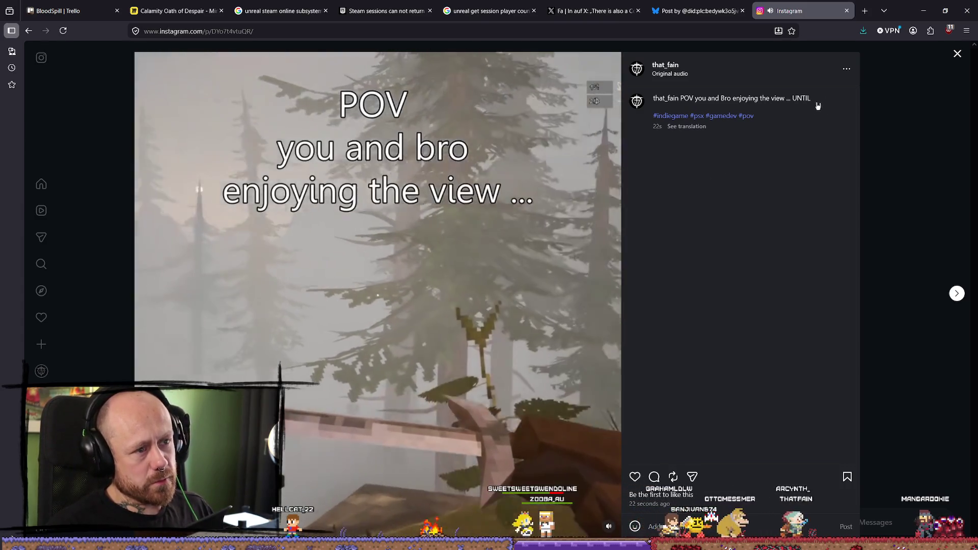
key(Escape)
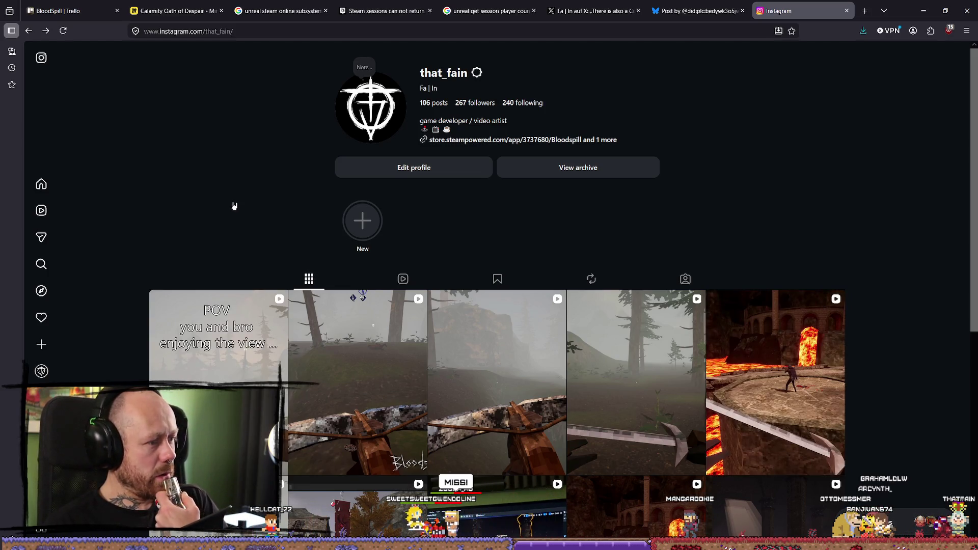
click(57, 188)
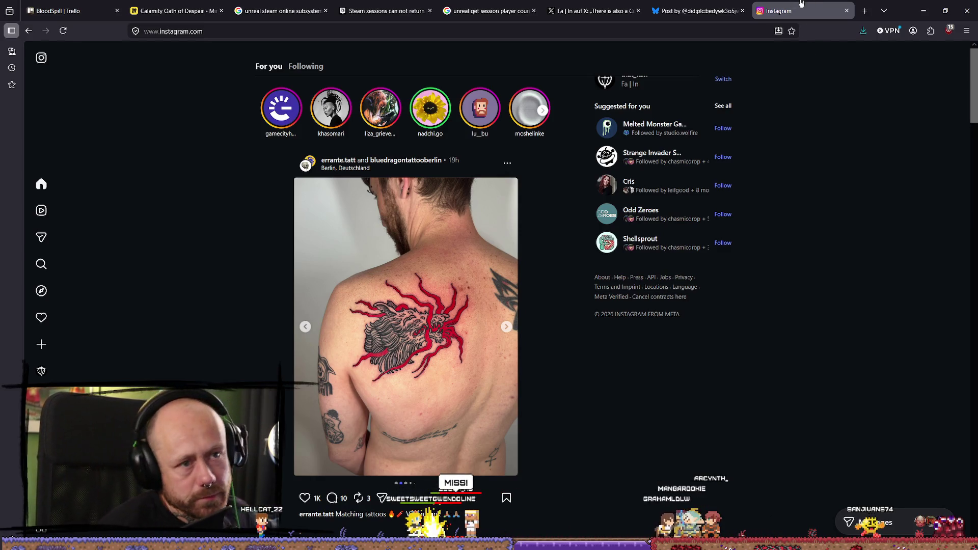
mouse_move(587, 21)
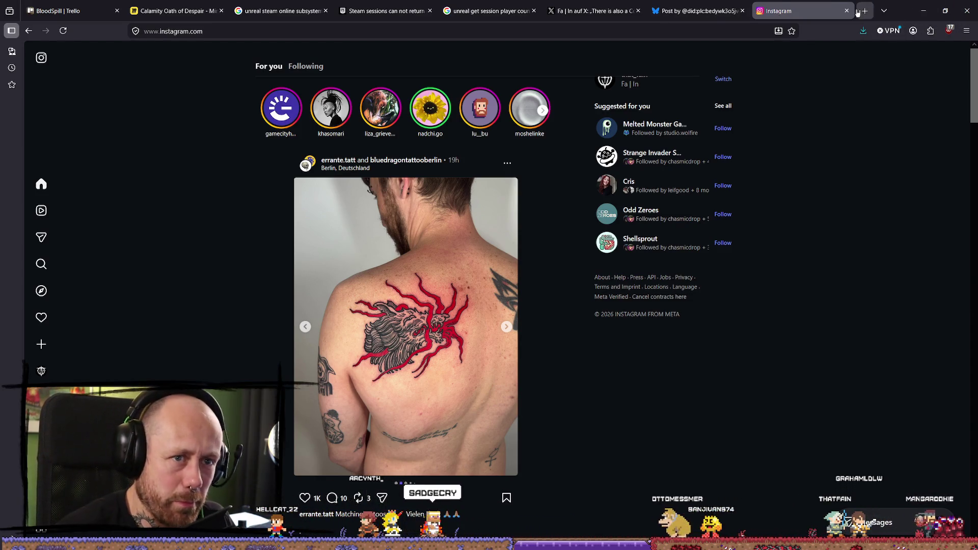
key(ctrl+t)
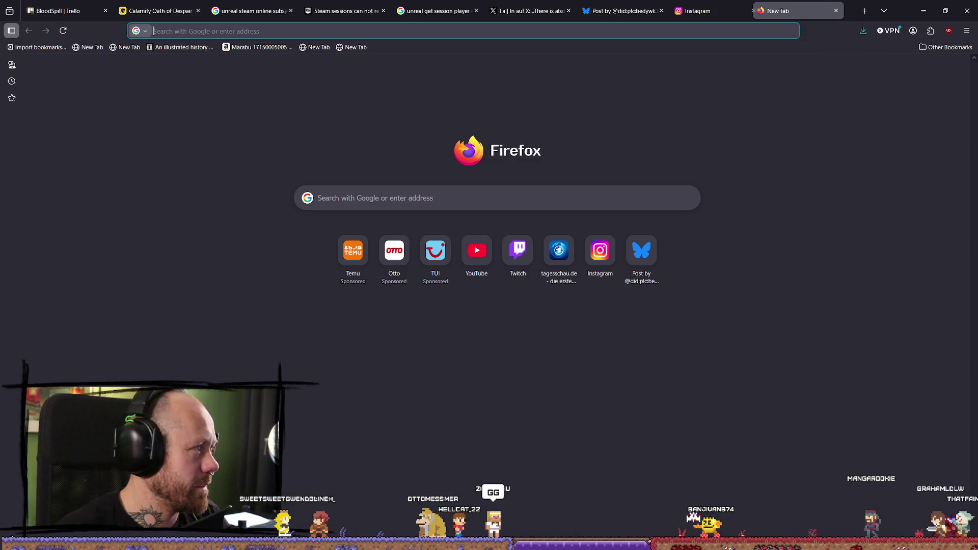
click(846, 10)
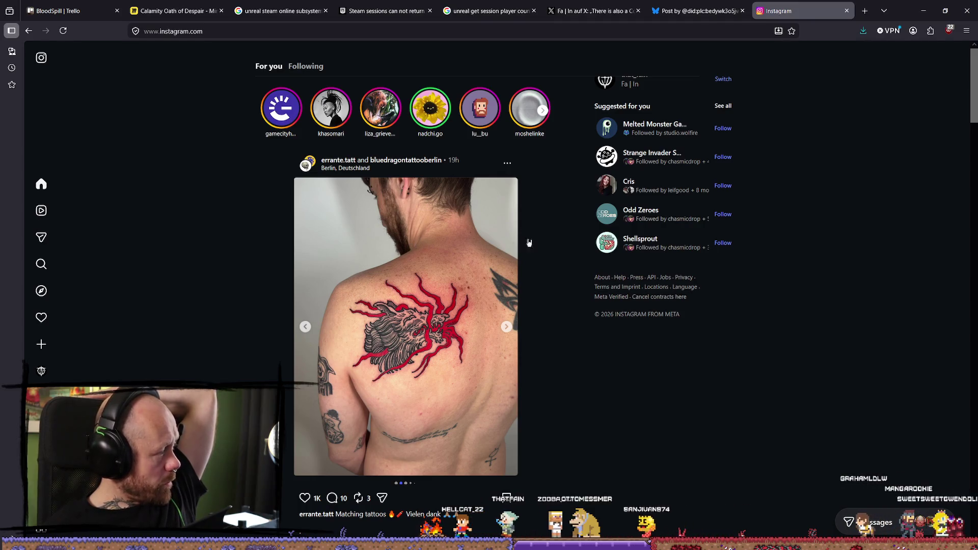
Step: Close the Instagram and Bluesky tabs and open the X notifications
middle_click(764, 11)
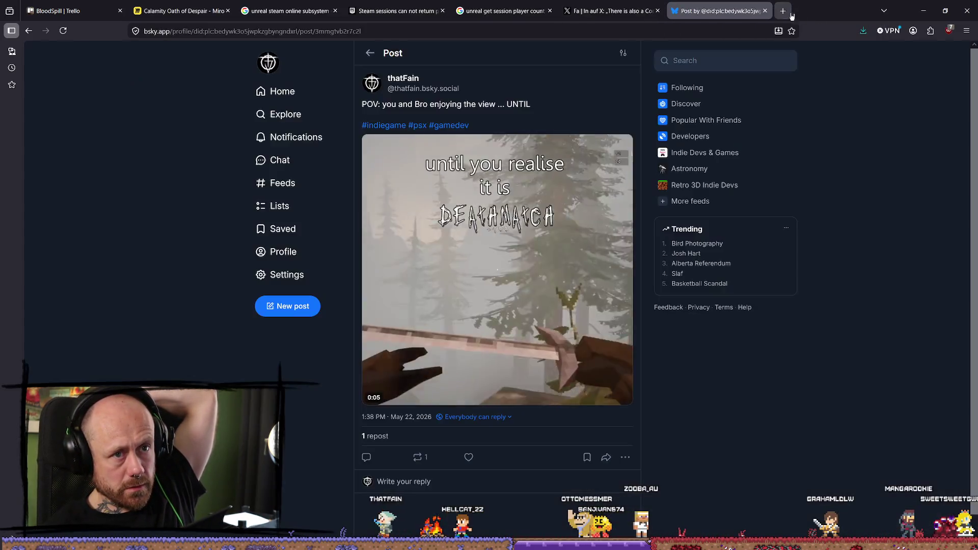
click(764, 11)
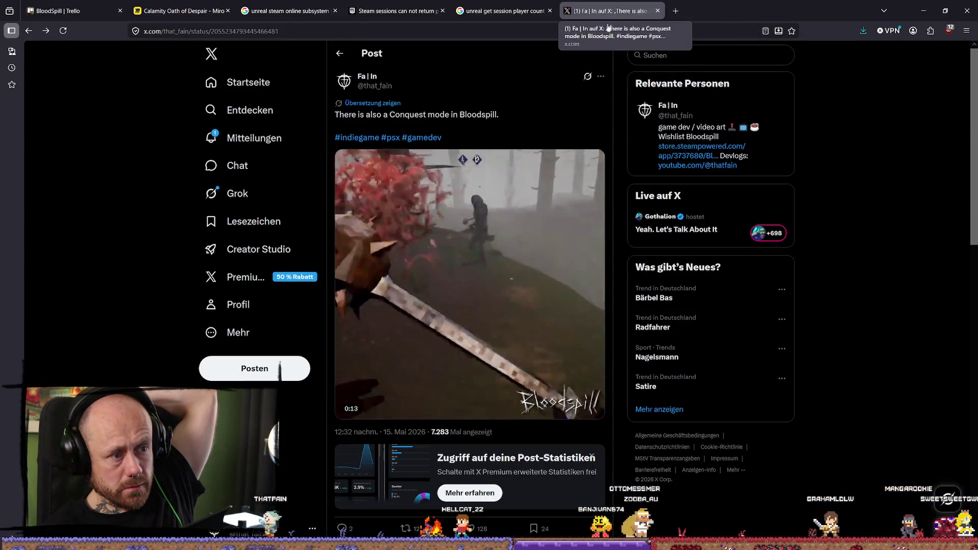
click(254, 138)
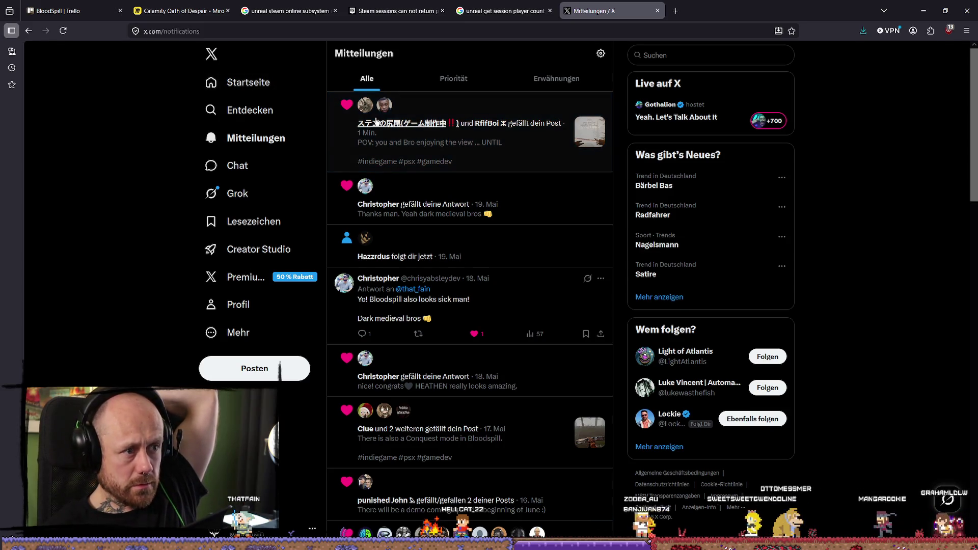
Step: Check your own X profile page, then close the X tab
mouse_move(406, 129)
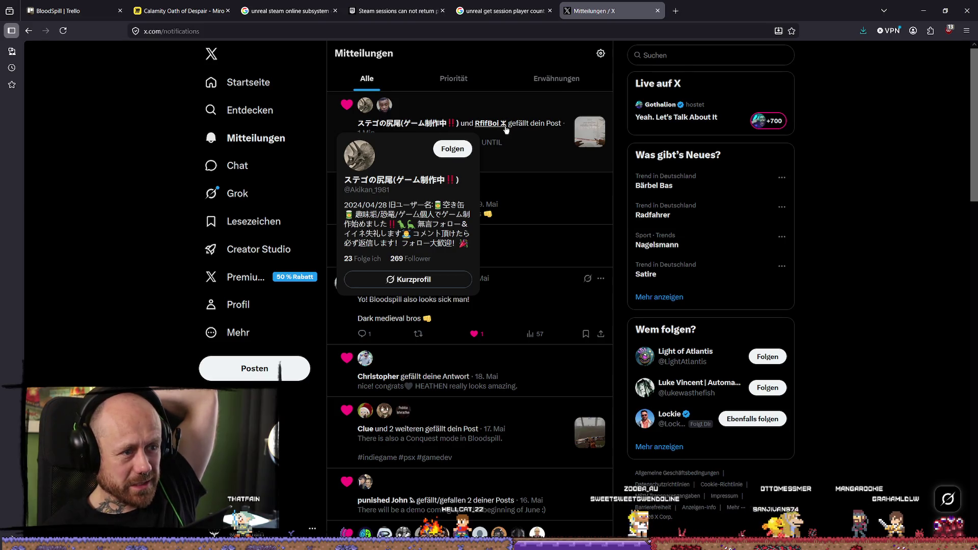
mouse_move(498, 125)
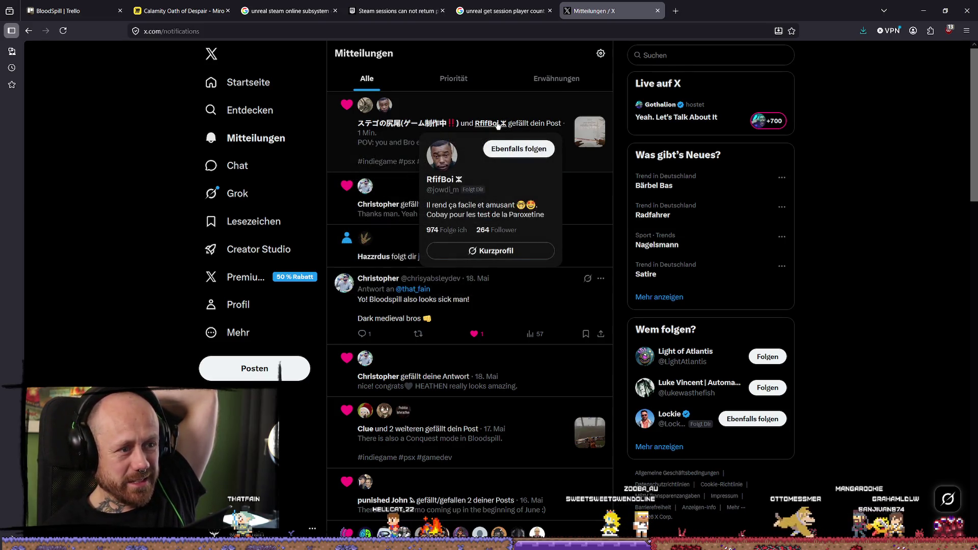
click(225, 304)
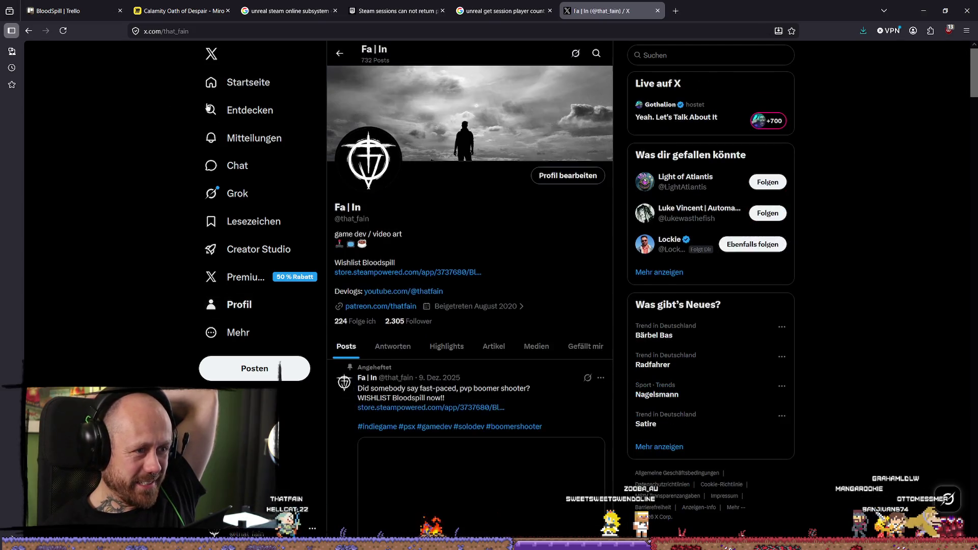
click(658, 11)
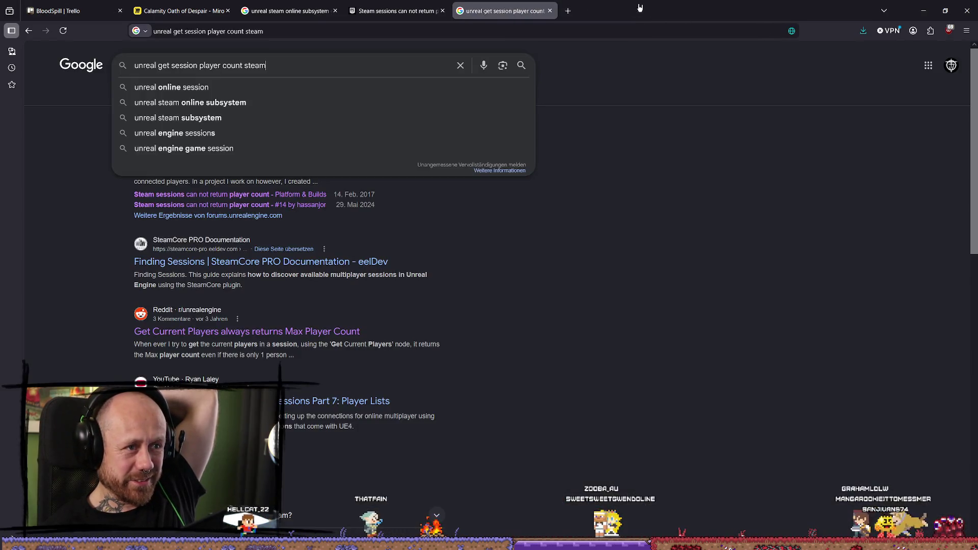
Step: Close the Google player-count, Steam sessions forum and online subsystem search tabs
click(550, 11)
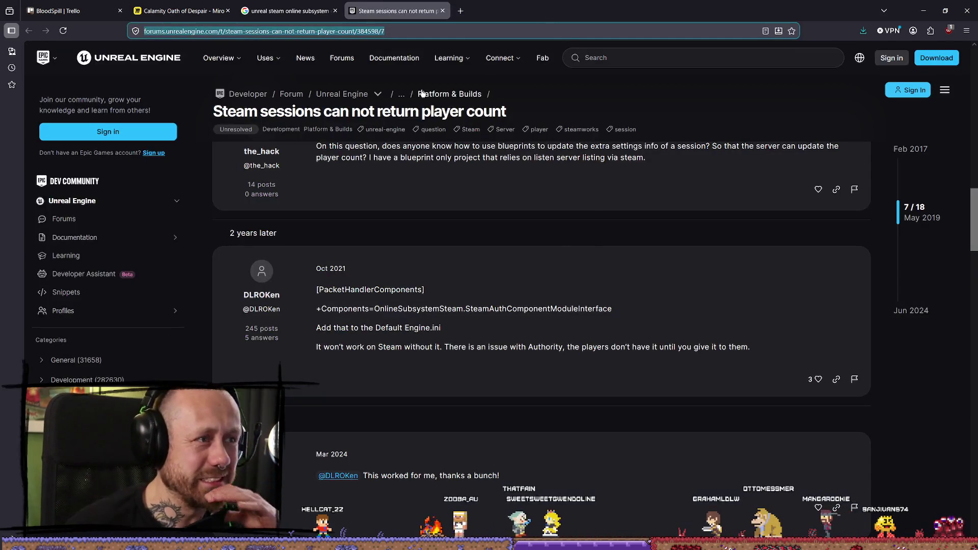
click(443, 11)
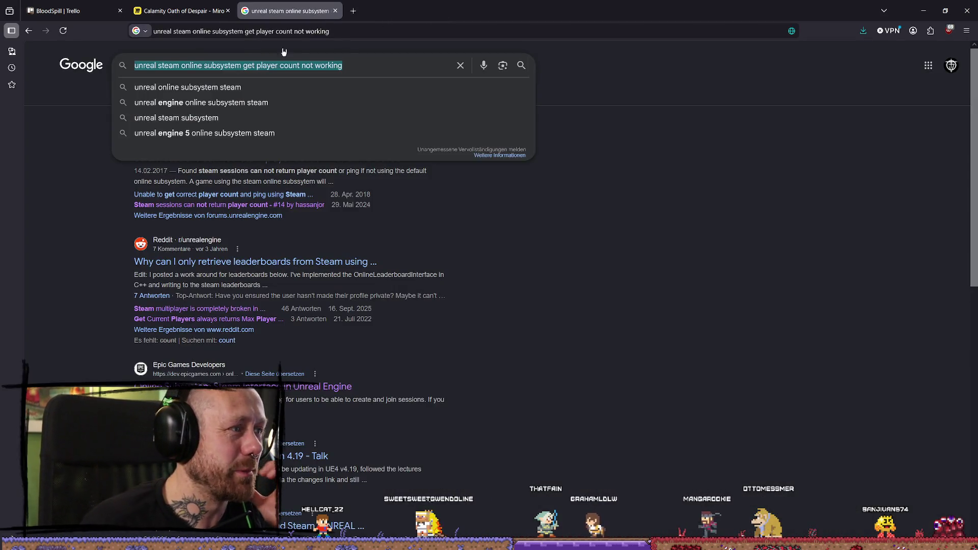
key(ctrl+w)
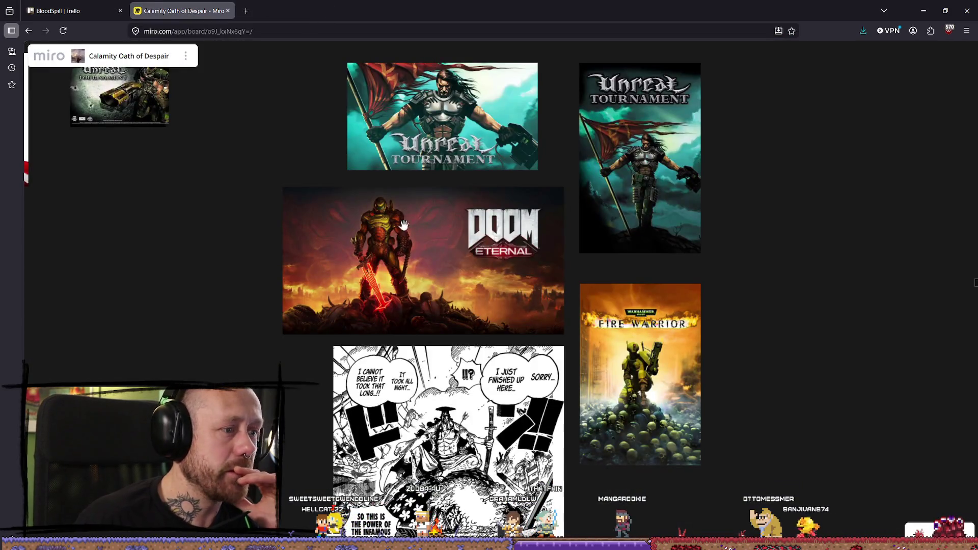
Step: On the Miro board, pan to the game images and move the Boltgun image up-left
scroll(404, 225, down, 2)
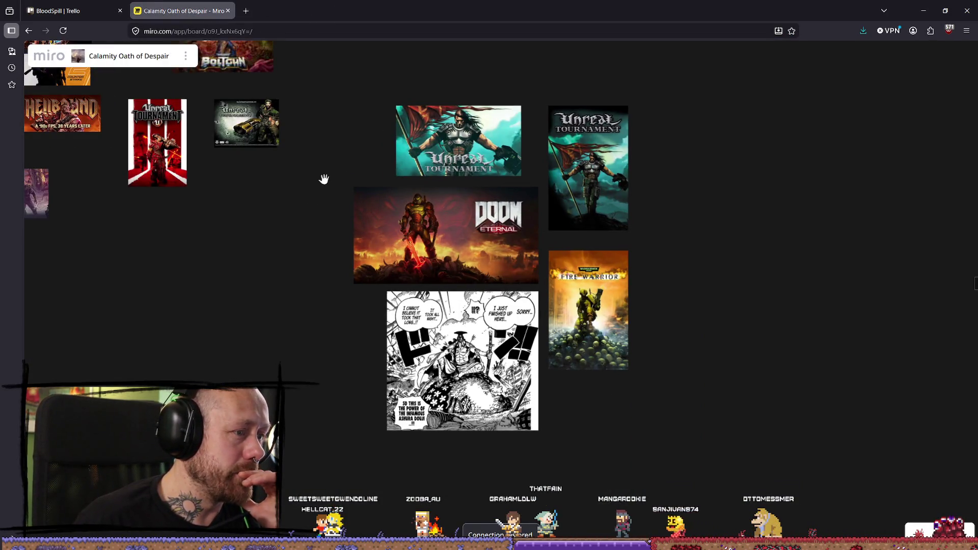
drag(324, 179, 343, 224)
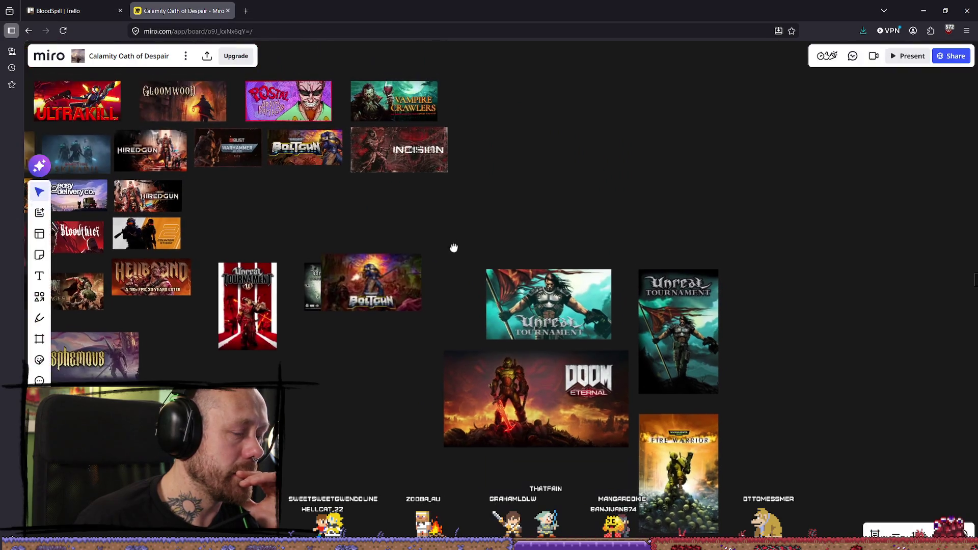
mouse_move(465, 296)
mouse_down()
mouse_move(505, 242)
mouse_move(446, 230)
mouse_up()
click(247, 11)
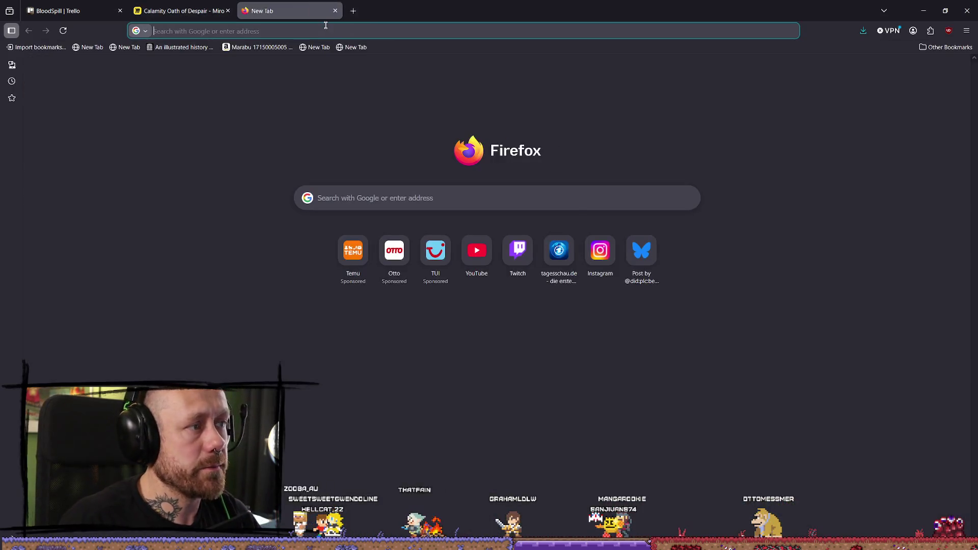
text(www.reddit.com)
key(Return)
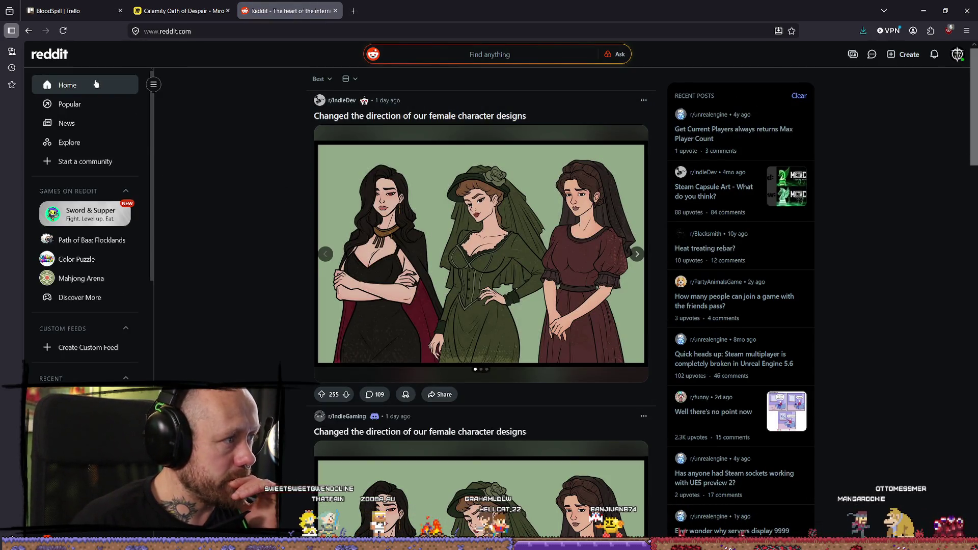
scroll(91, 255, down, 2)
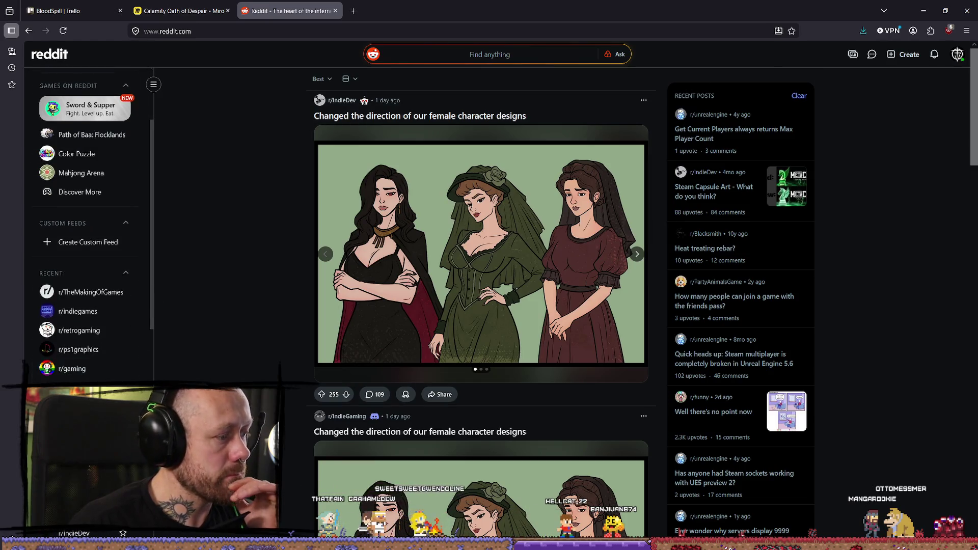
scroll(97, 346, down, 3)
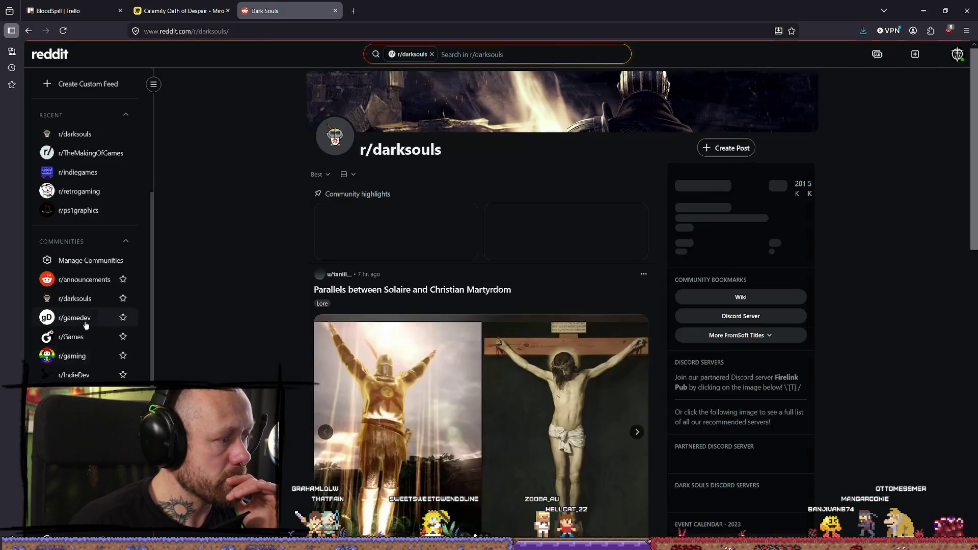
Step: Browse the r/gamedev and r/Games community feeds
click(89, 319)
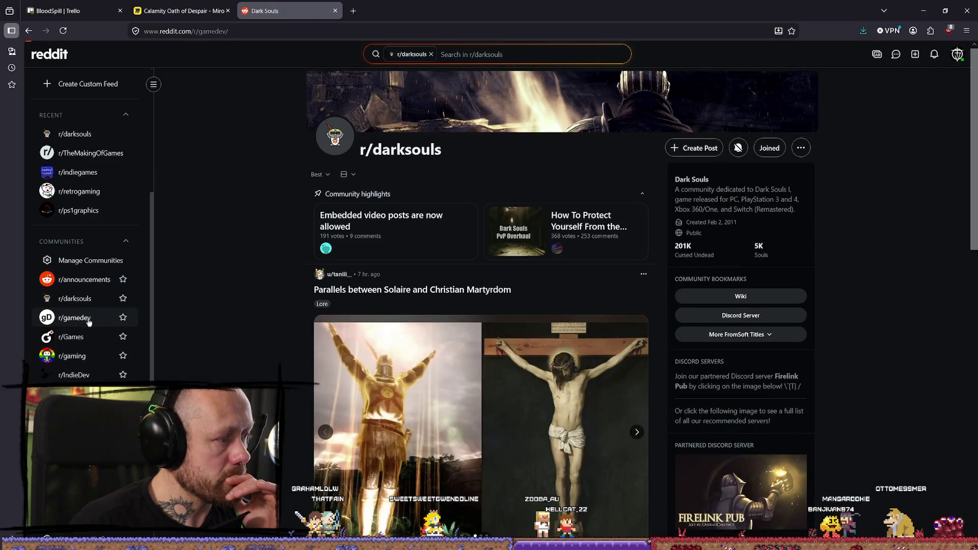
scroll(522, 230, down, 5)
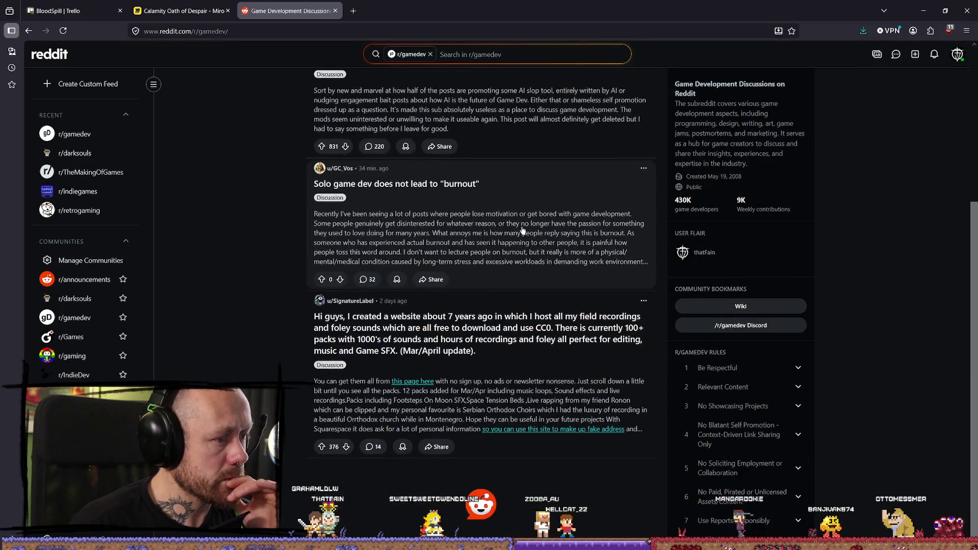
scroll(494, 250, down, 15)
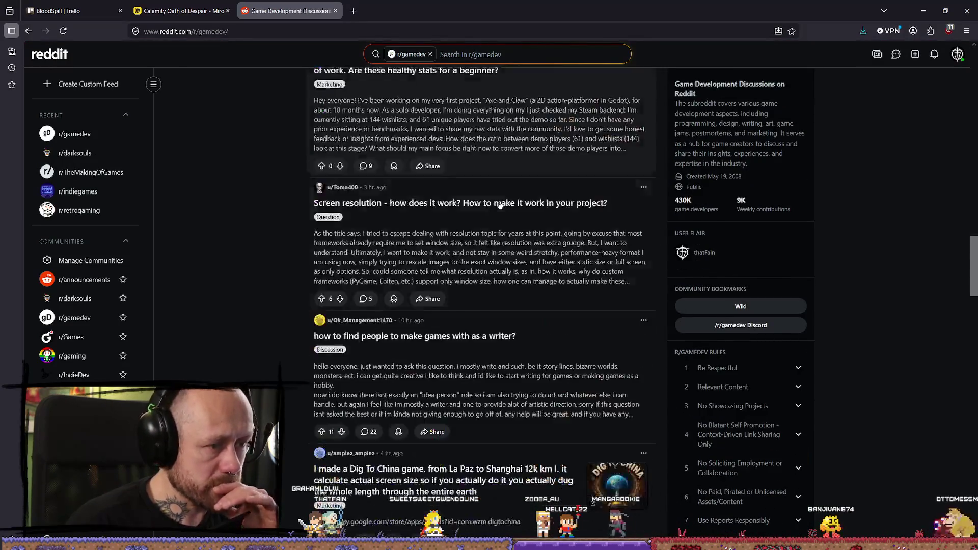
scroll(472, 254, down, 10)
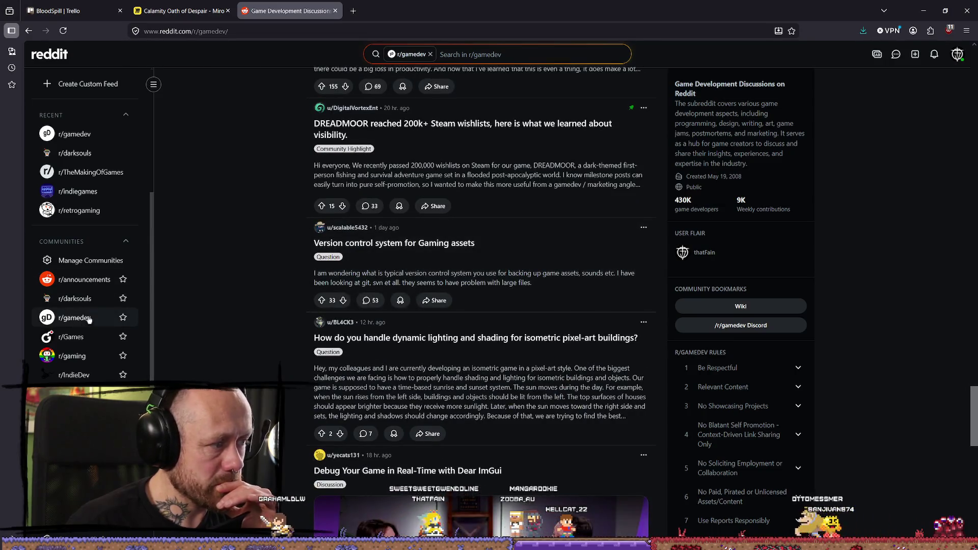
click(71, 336)
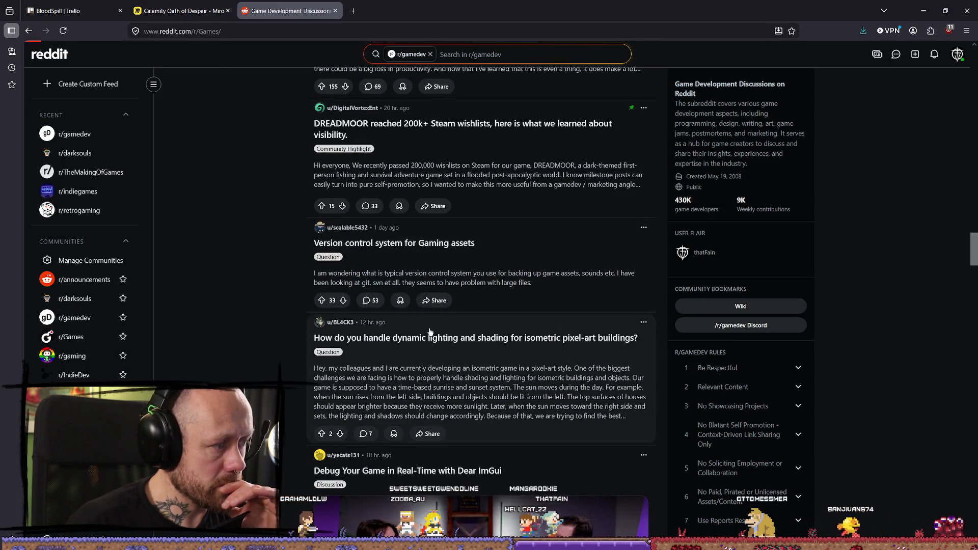
scroll(561, 245, down, 10)
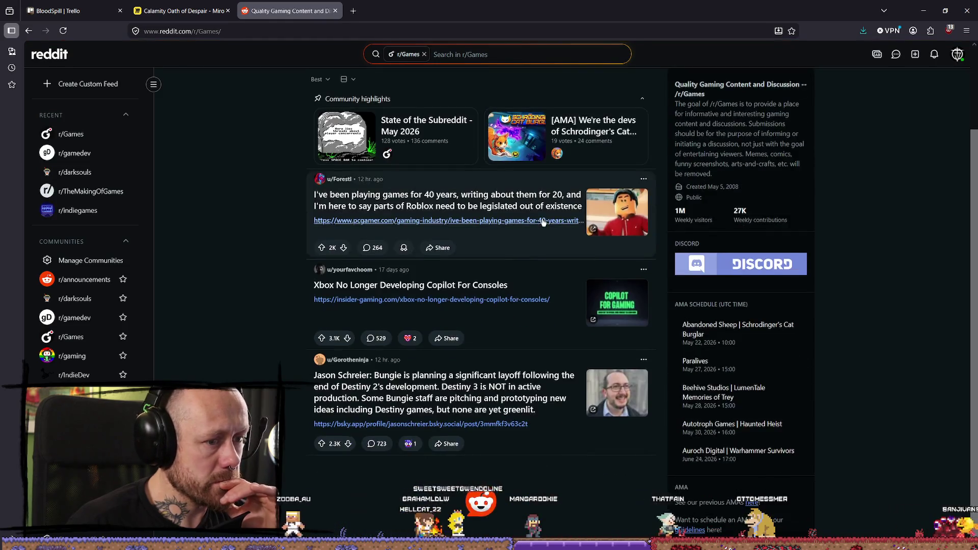
scroll(556, 244, up, 4)
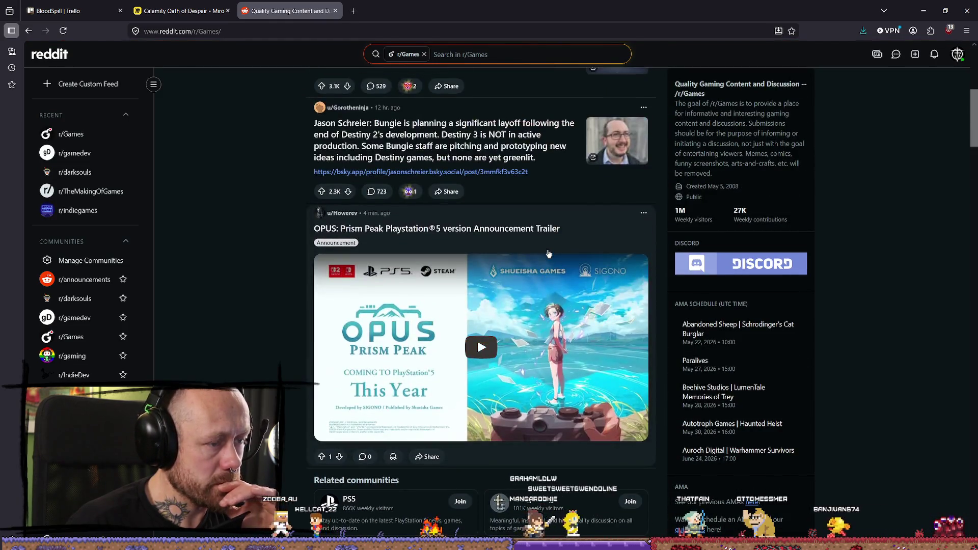
scroll(556, 242, down, 12)
scroll(81, 356, down, 1)
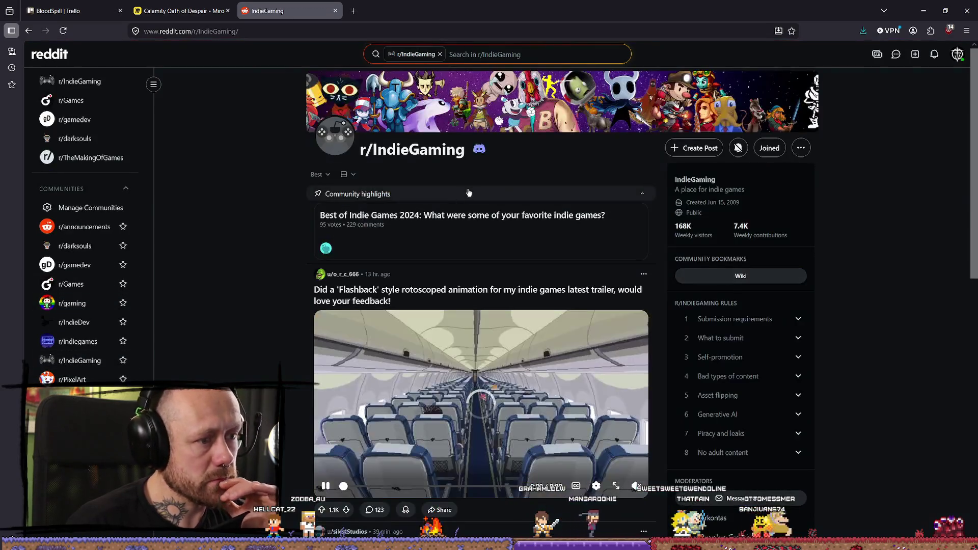
Step: Play the first-person controller video and flip the Valley of Shadow carousel to the booklet photo
scroll(639, 235, down, 2)
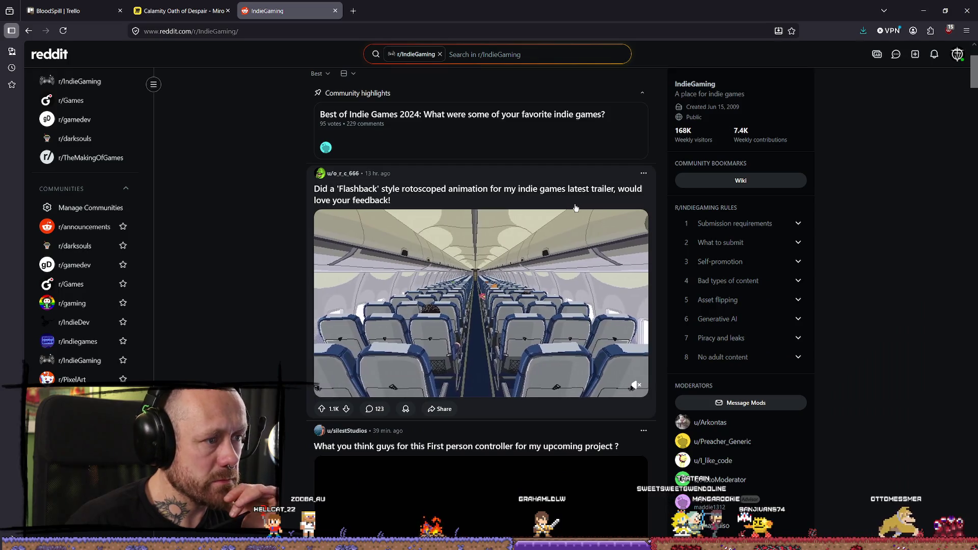
scroll(475, 335, down, 5)
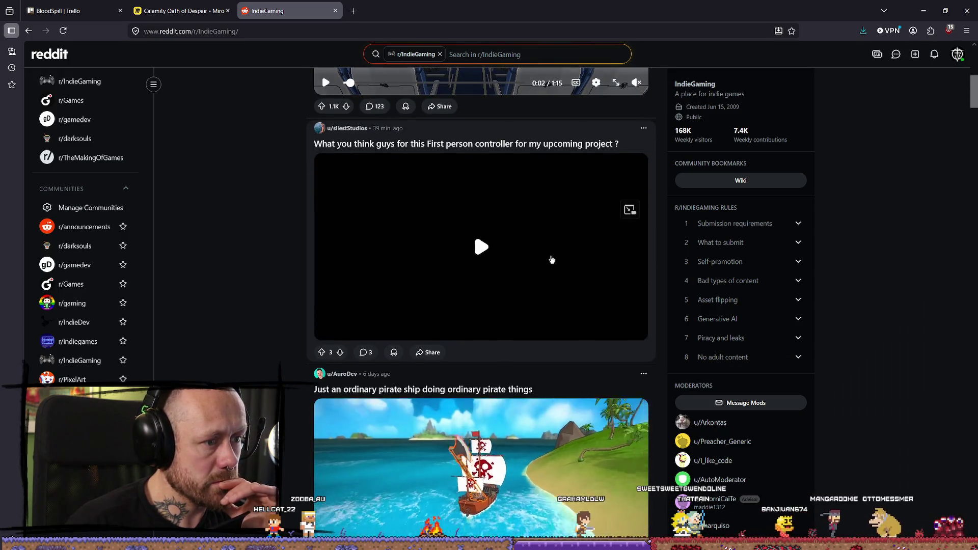
click(493, 256)
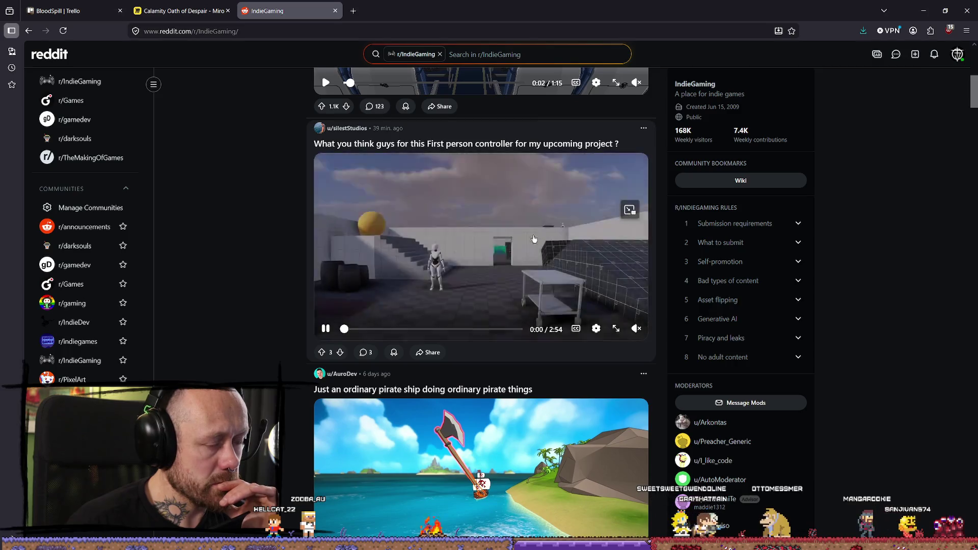
scroll(531, 255, down, 4)
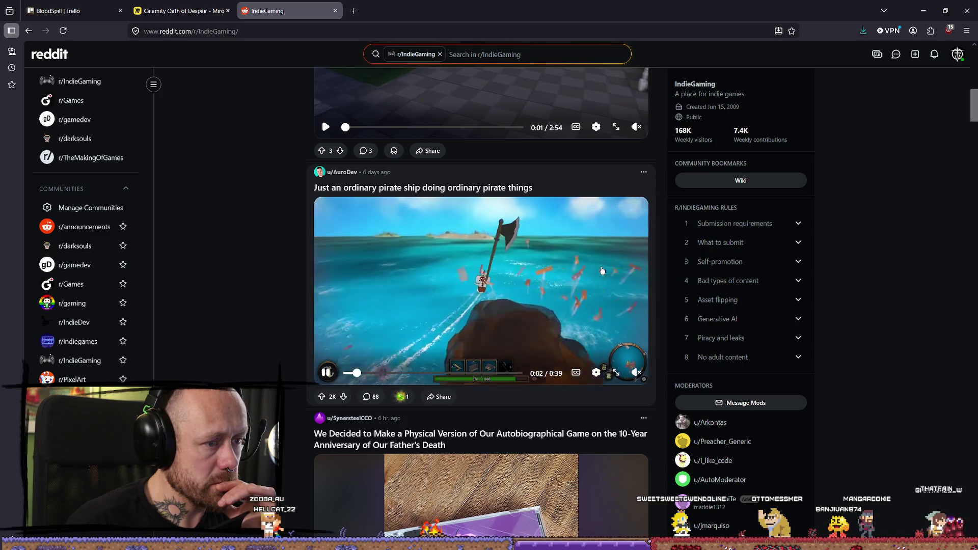
scroll(560, 254, down, 7)
scroll(453, 225, up, 2)
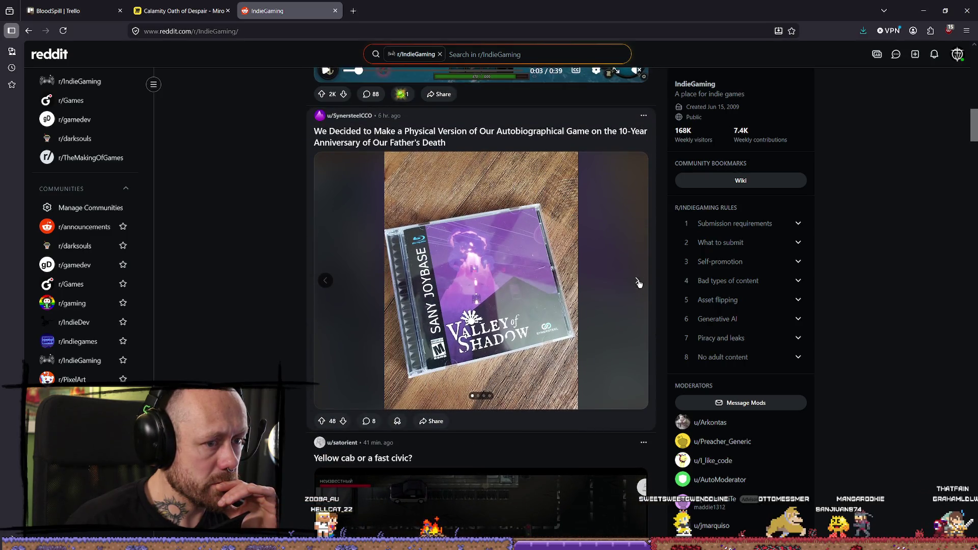
click(637, 281)
click(637, 280)
Step: Scroll down to the 'Players said our barrel roll looked Lame/10' post, then switch to the SocialMedia folder
scroll(548, 261, down, 10)
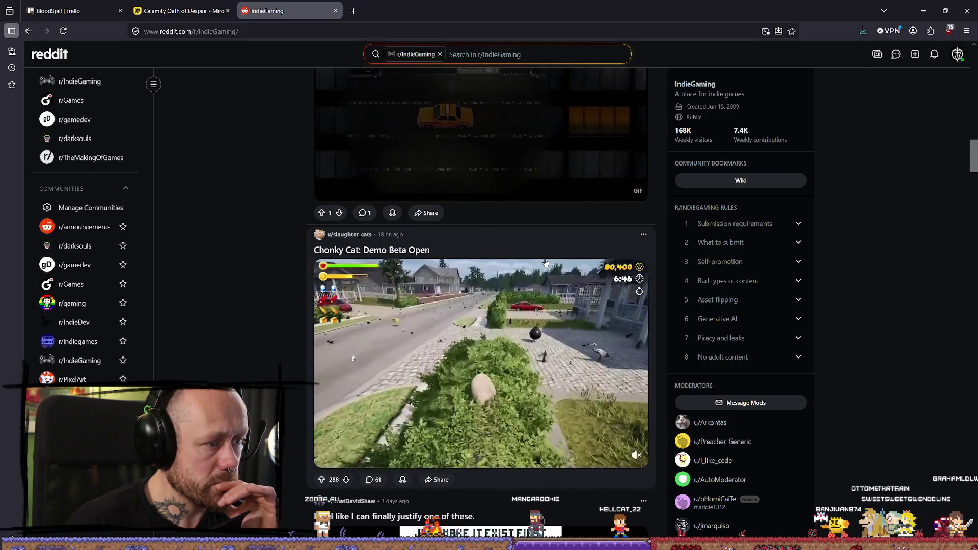
scroll(550, 263, down, 4)
scroll(555, 264, down, 2)
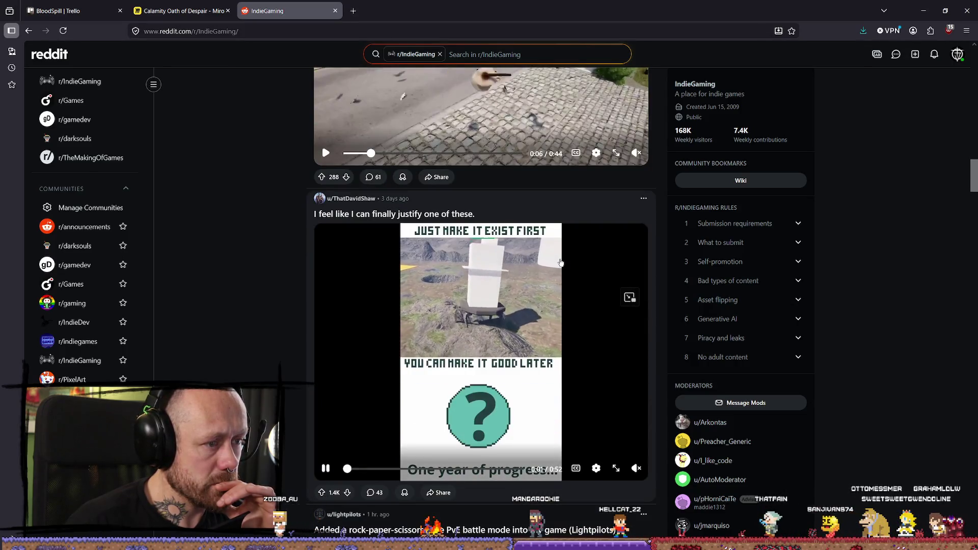
scroll(549, 260, down, 15)
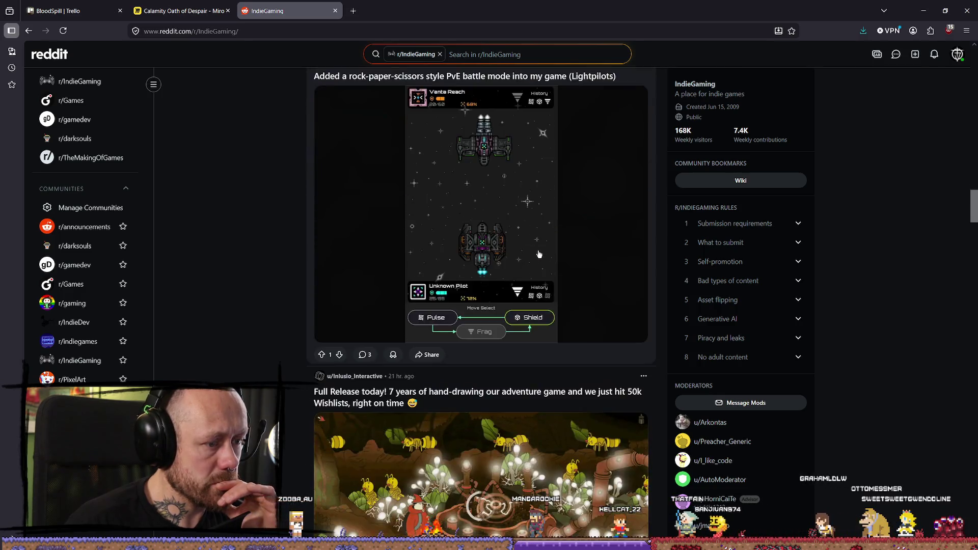
scroll(541, 252, down, 6)
scroll(541, 252, up, 2)
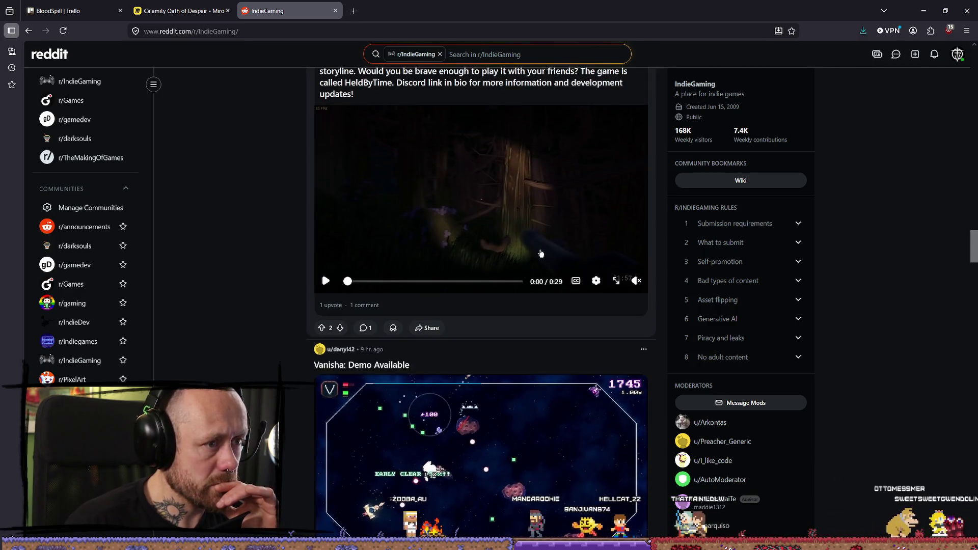
scroll(541, 252, down, 5)
scroll(541, 252, down, 8)
scroll(541, 253, up, 4)
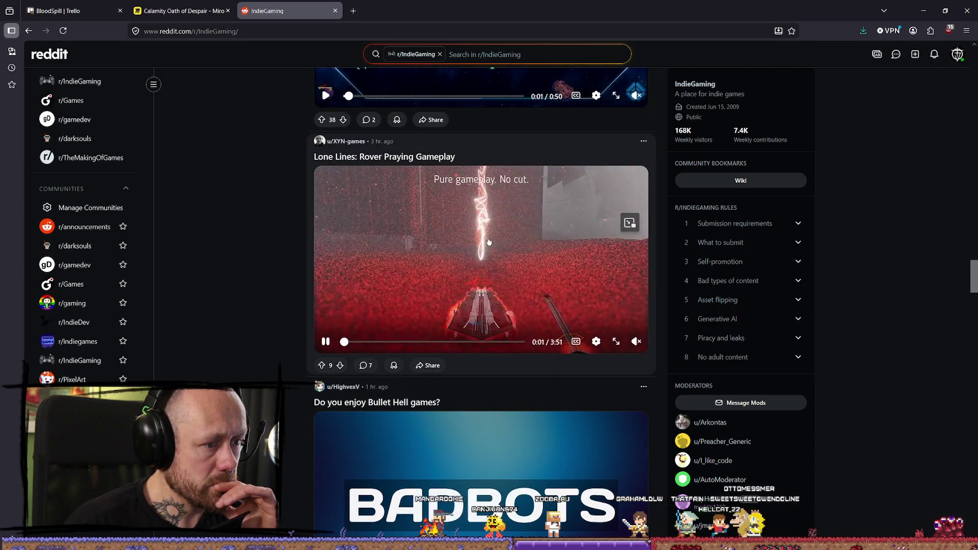
scroll(467, 251, down, 8)
scroll(467, 251, down, 3)
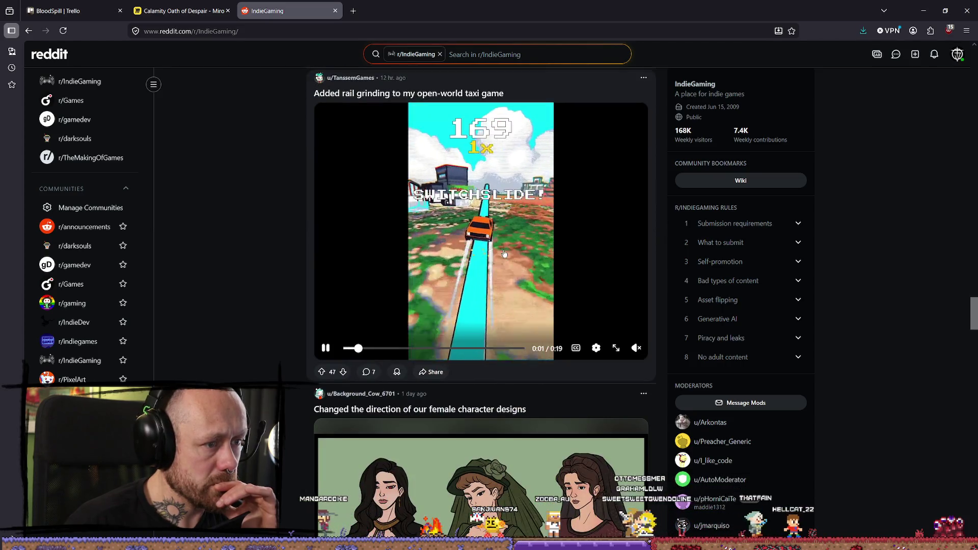
scroll(504, 253, down, 10)
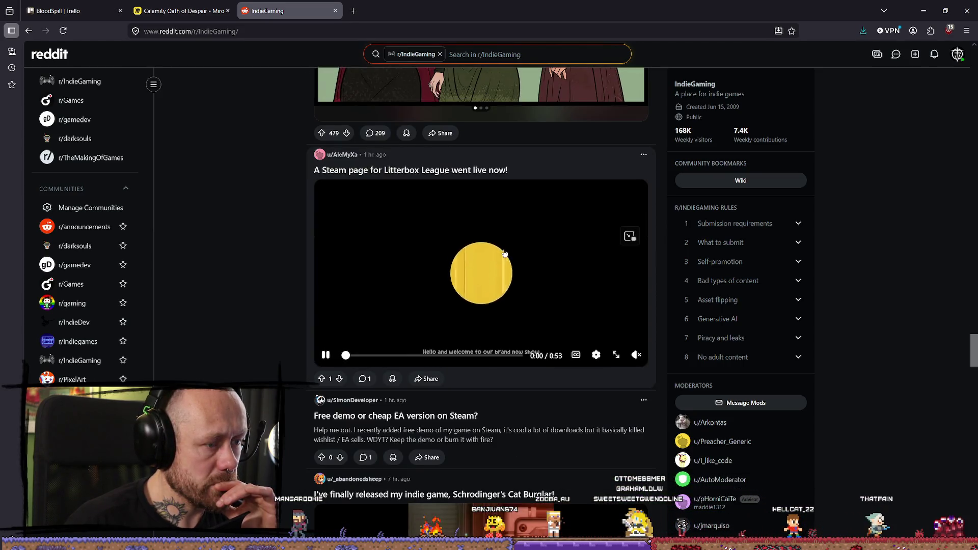
scroll(504, 253, down, 7)
scroll(510, 250, down, 1)
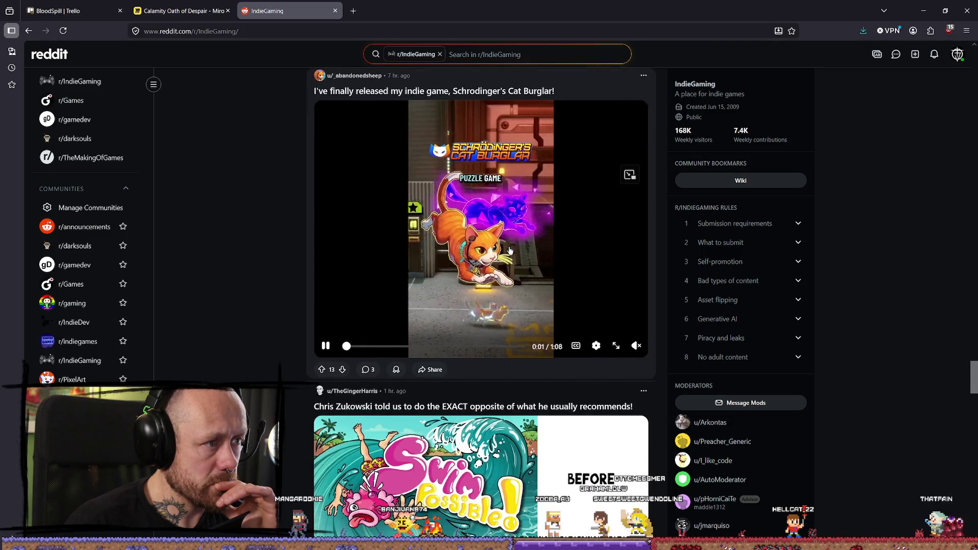
scroll(510, 250, up, 1)
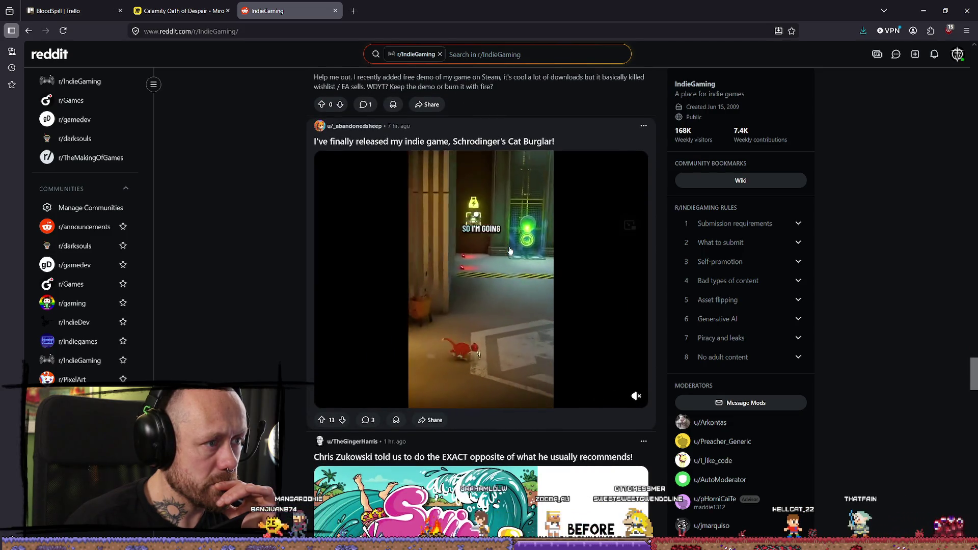
scroll(510, 250, down, 5)
scroll(509, 251, down, 9)
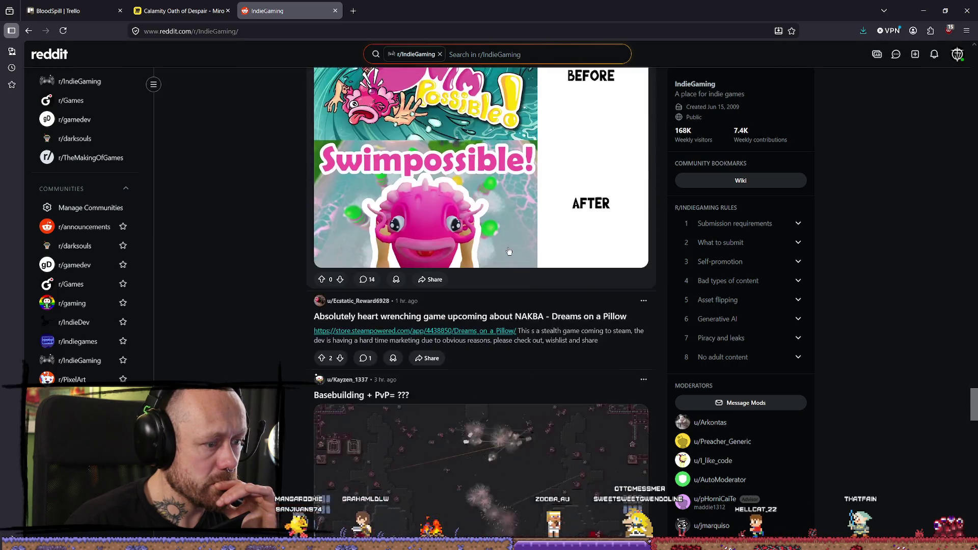
scroll(509, 251, down, 3)
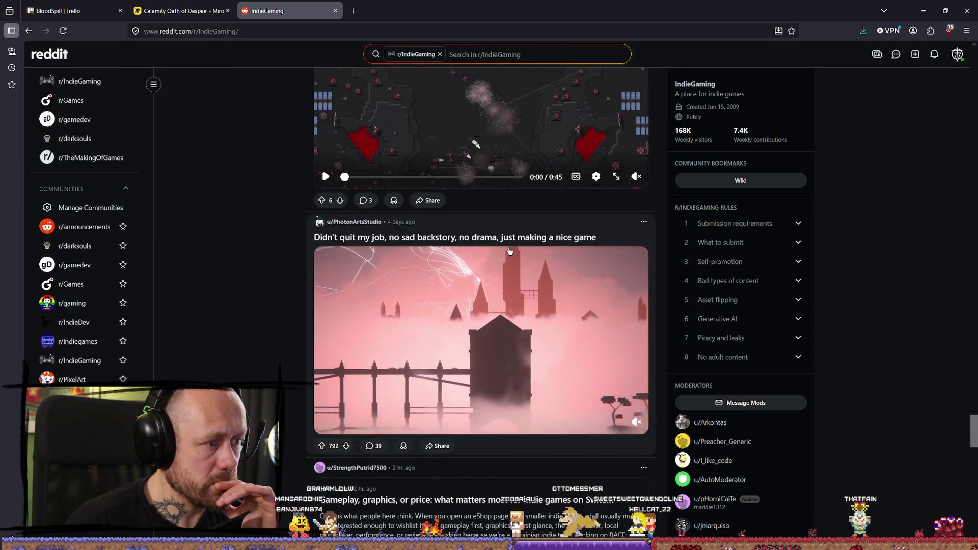
scroll(509, 250, down, 5)
scroll(510, 250, up, 3)
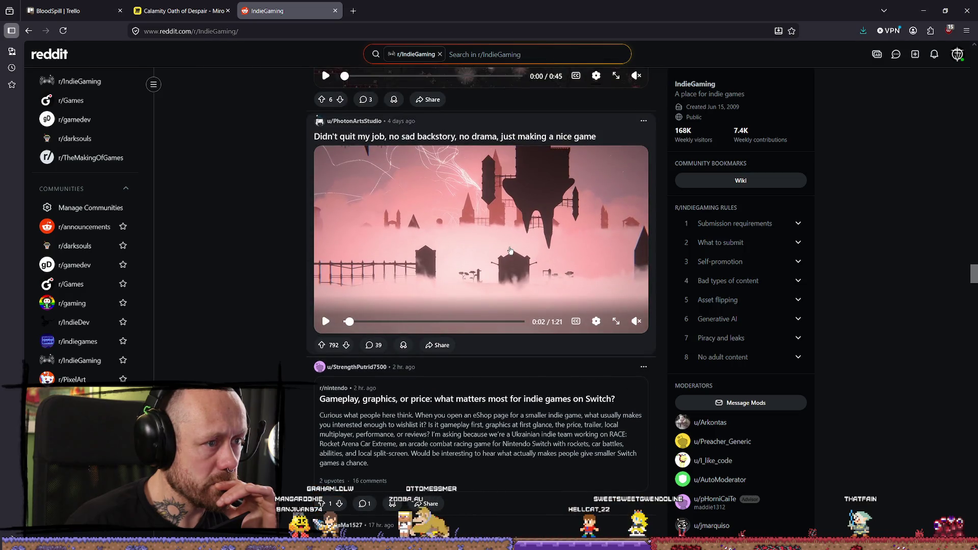
scroll(510, 250, down, 5)
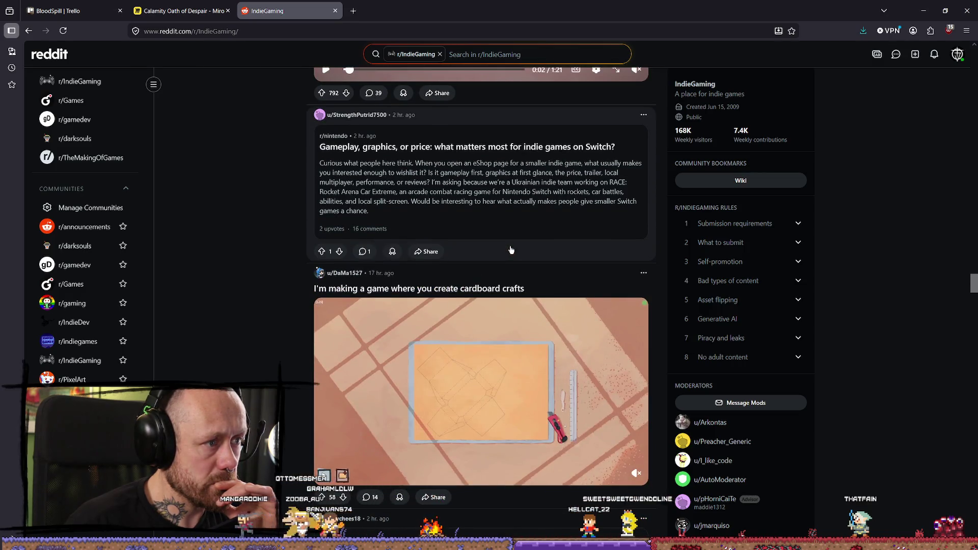
scroll(511, 250, down, 2)
scroll(511, 250, down, 3)
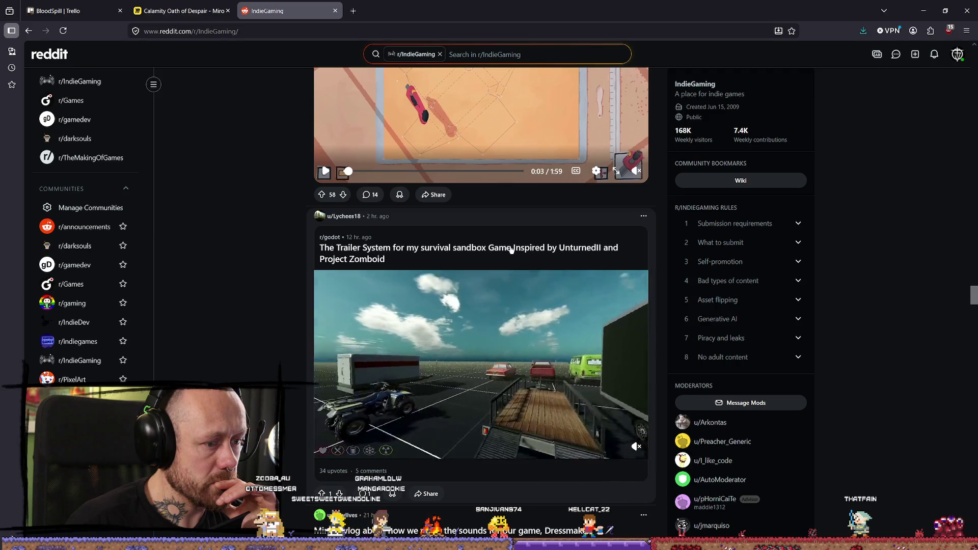
scroll(511, 249, down, 5)
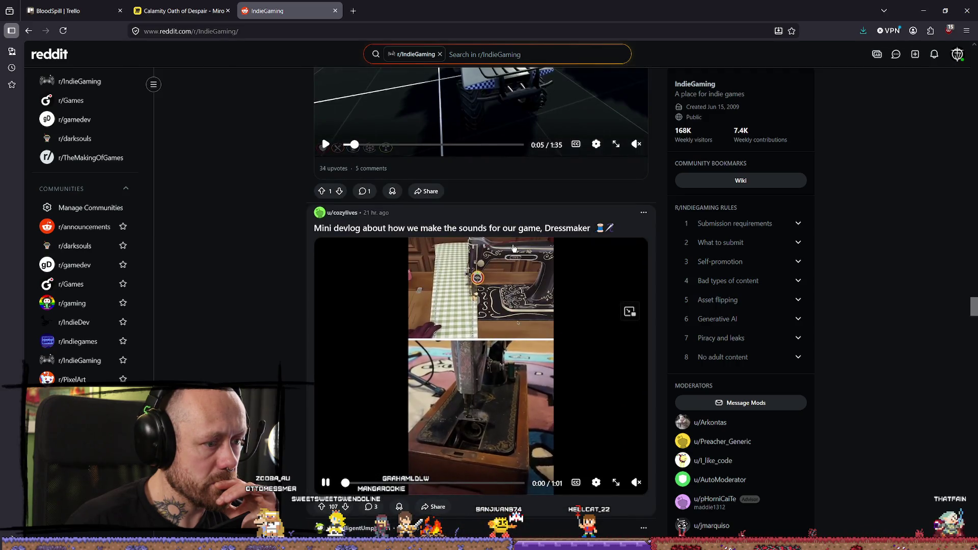
scroll(513, 248, down, 4)
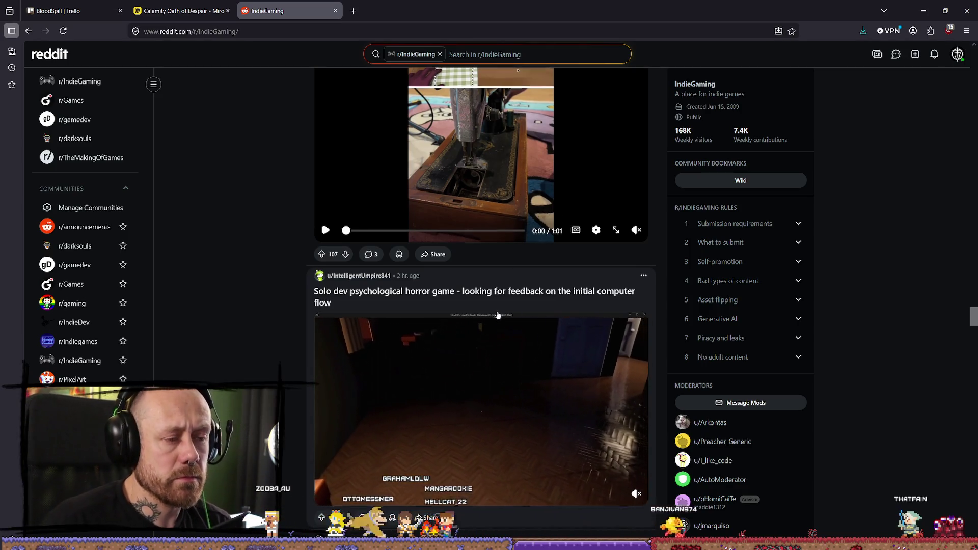
scroll(496, 316, down, 9)
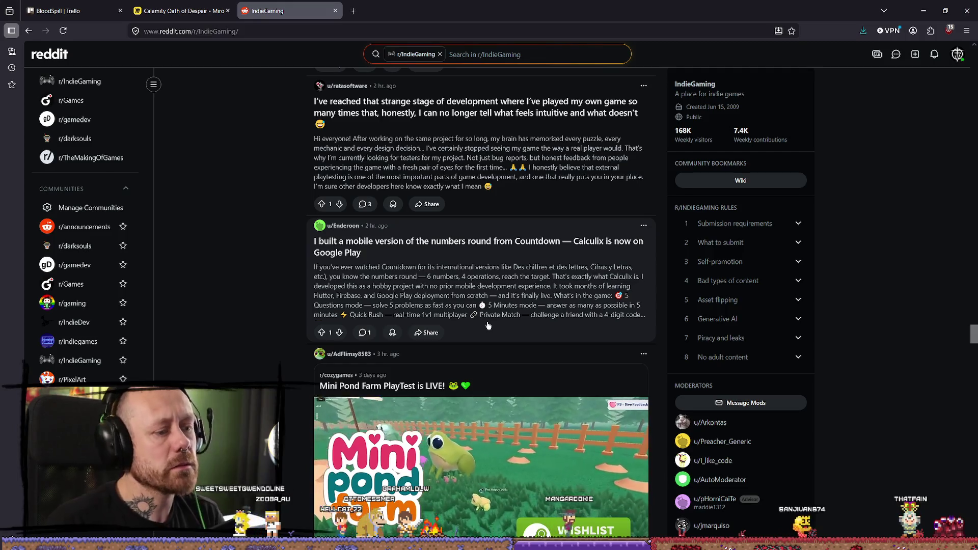
scroll(477, 316, down, 6)
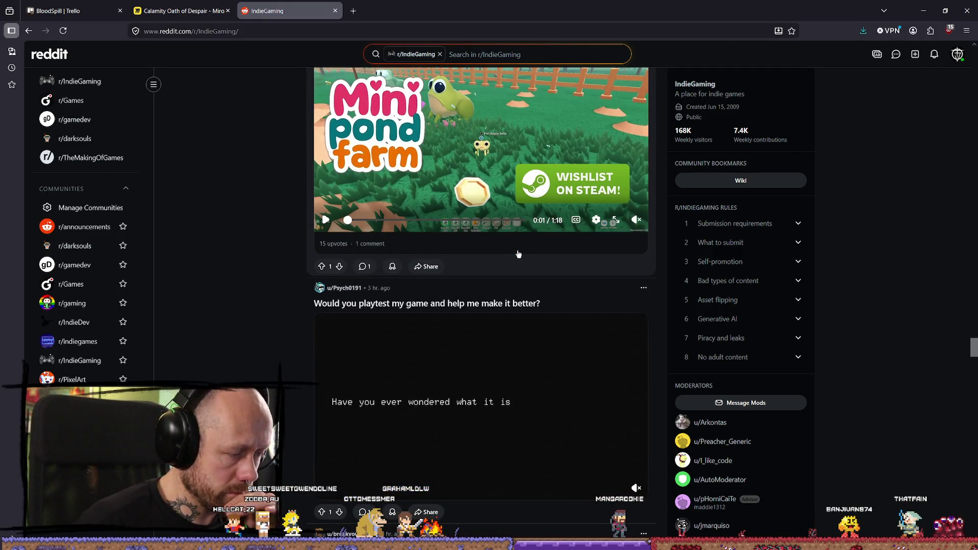
scroll(517, 254, down, 9)
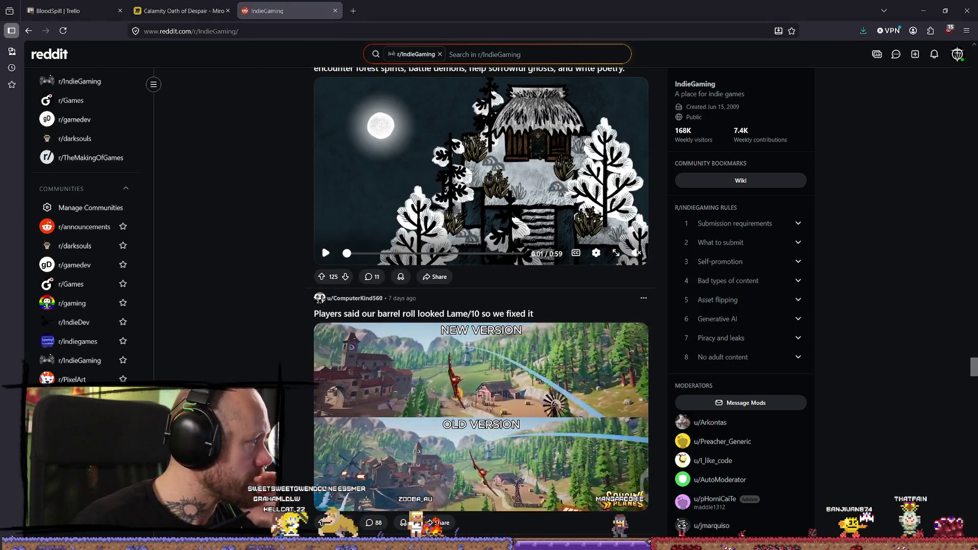
key(alt+Tab)
Step: Open the Posted folder and preview a posted clip and FuckeUp.mp4
double_click(356, 176)
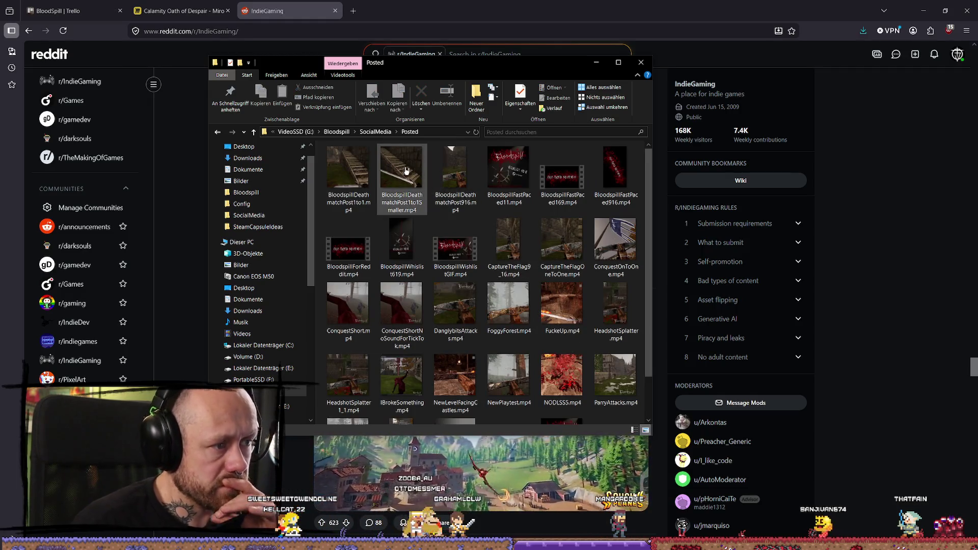
double_click(518, 199)
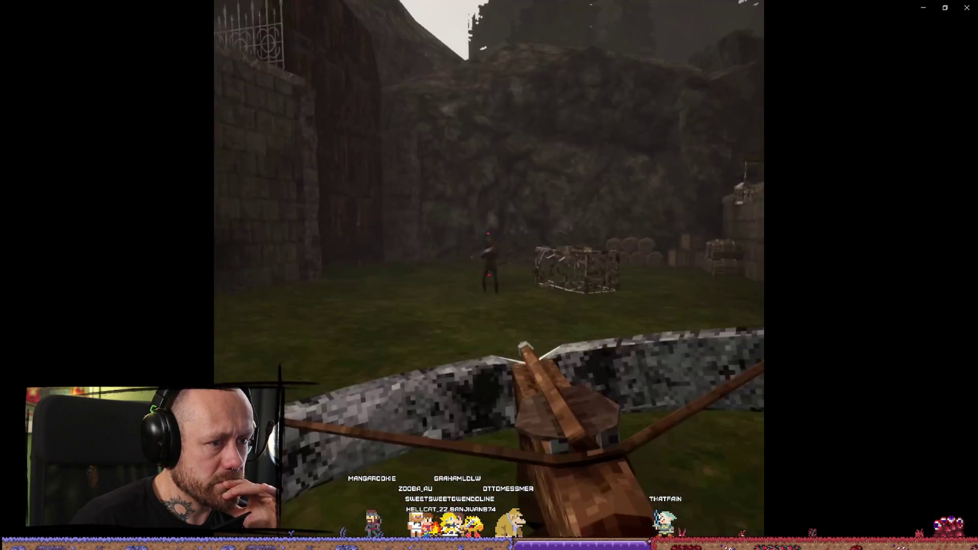
mouse_move(555, 248)
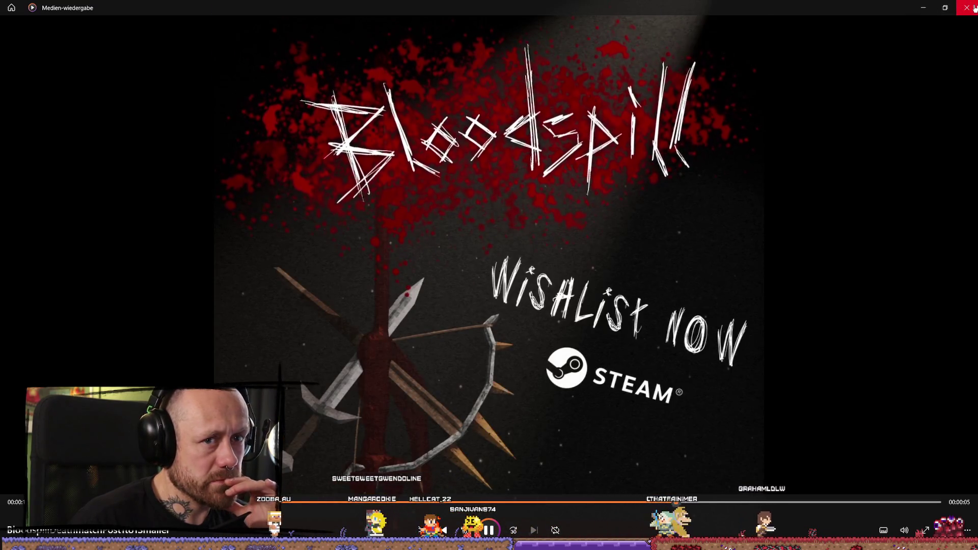
click(974, 8)
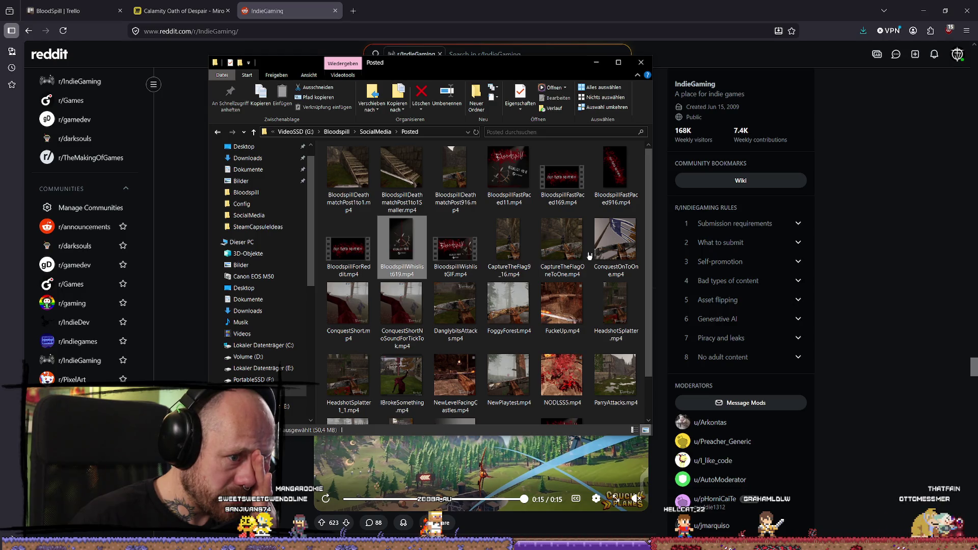
double_click(541, 302)
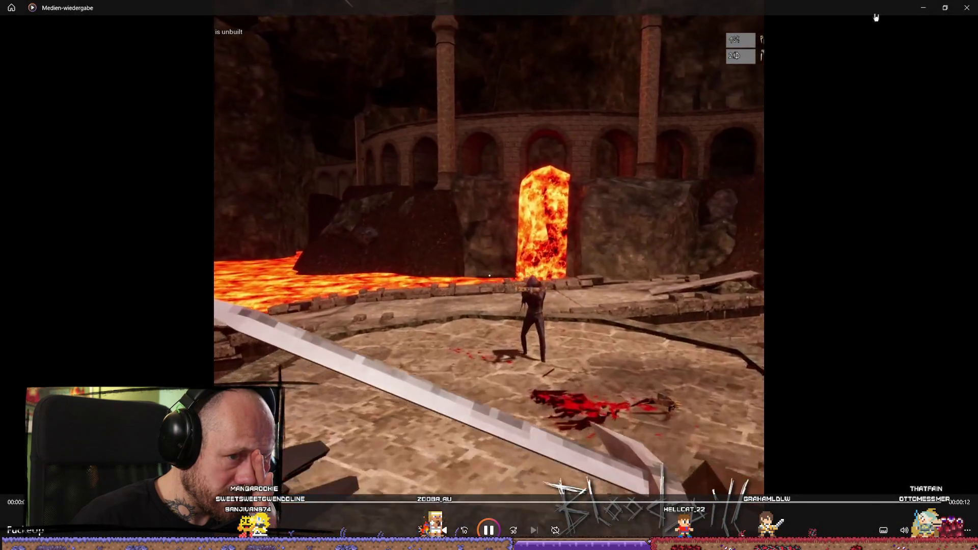
click(967, 7)
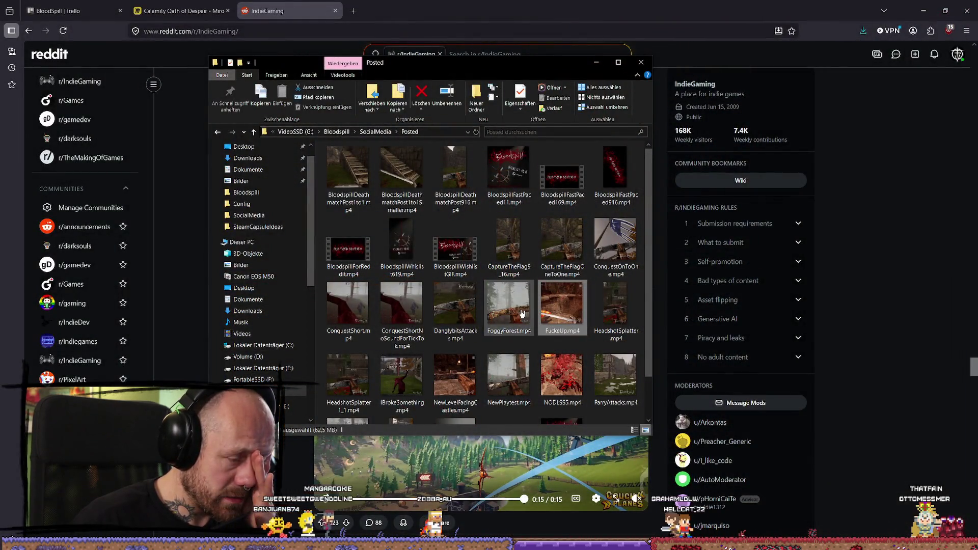
Step: Preview FoggyForest.mp4, ParryAttacks.mp4 and the BloodspillDeathmatchPost1to1Smaller clip, then select the first clip
double_click(522, 313)
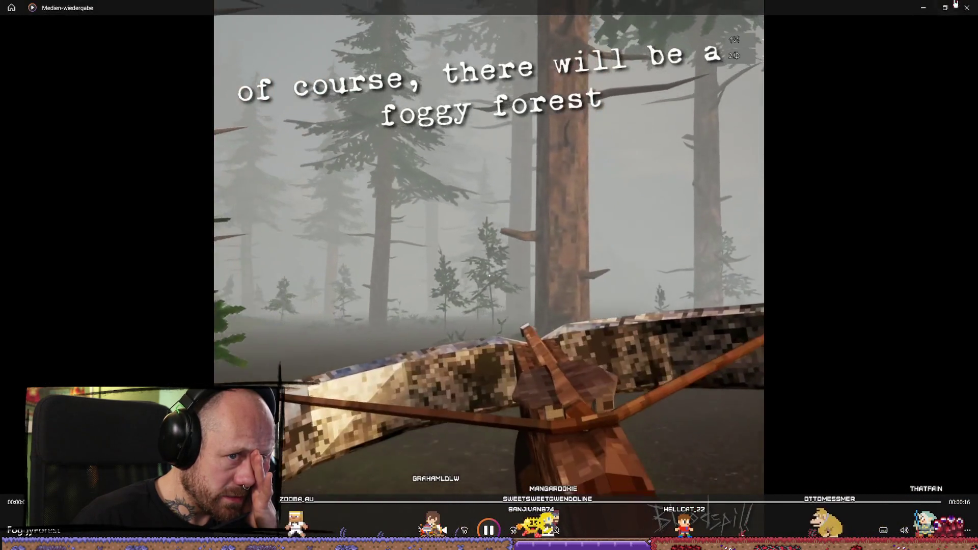
click(955, 4)
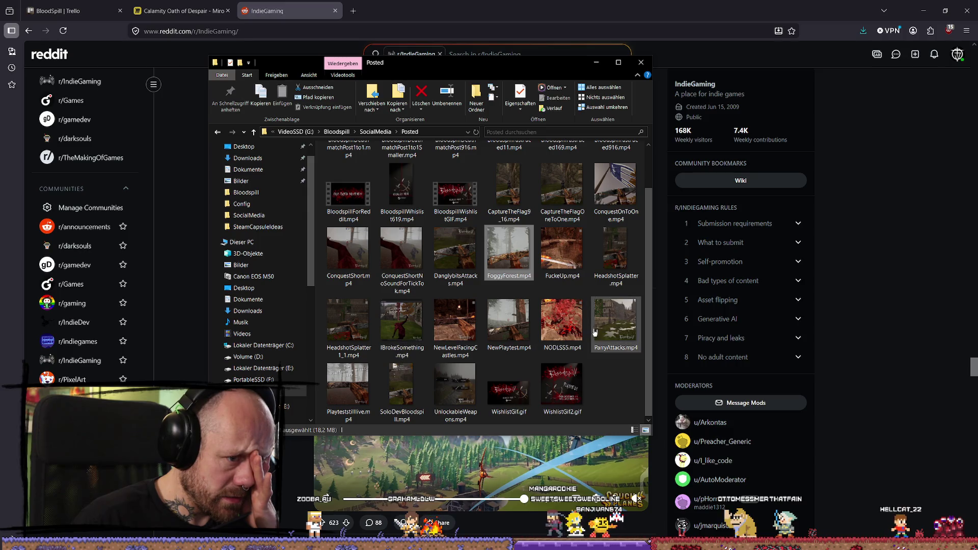
double_click(622, 331)
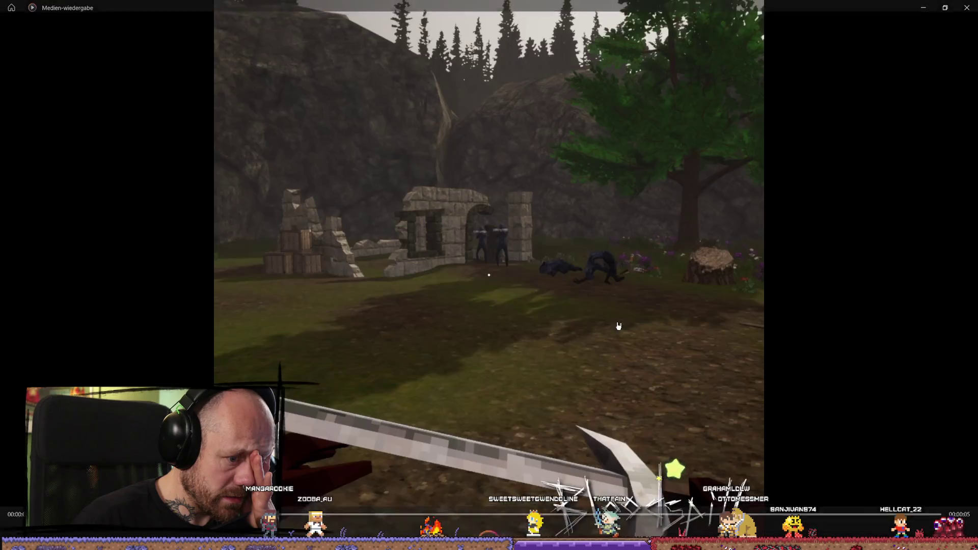
key(alt+F4)
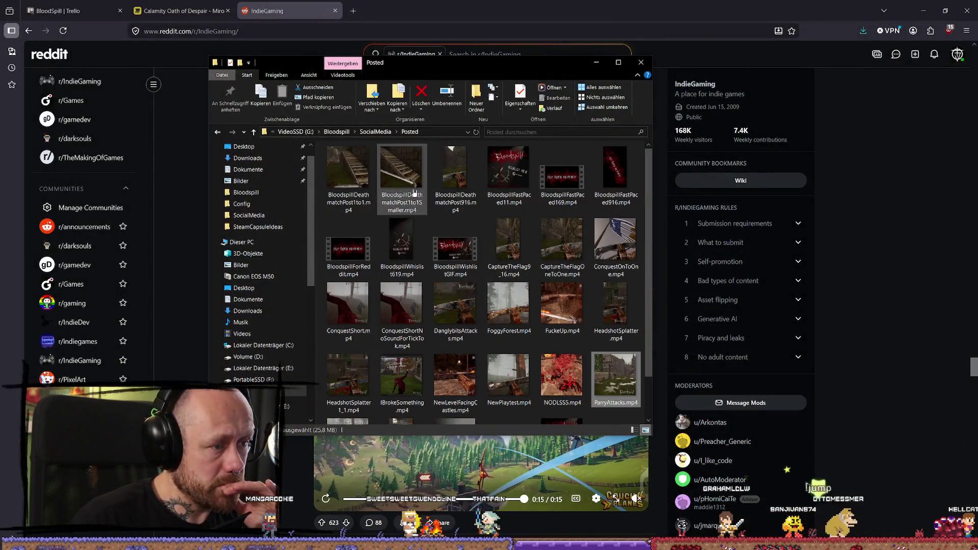
double_click(414, 192)
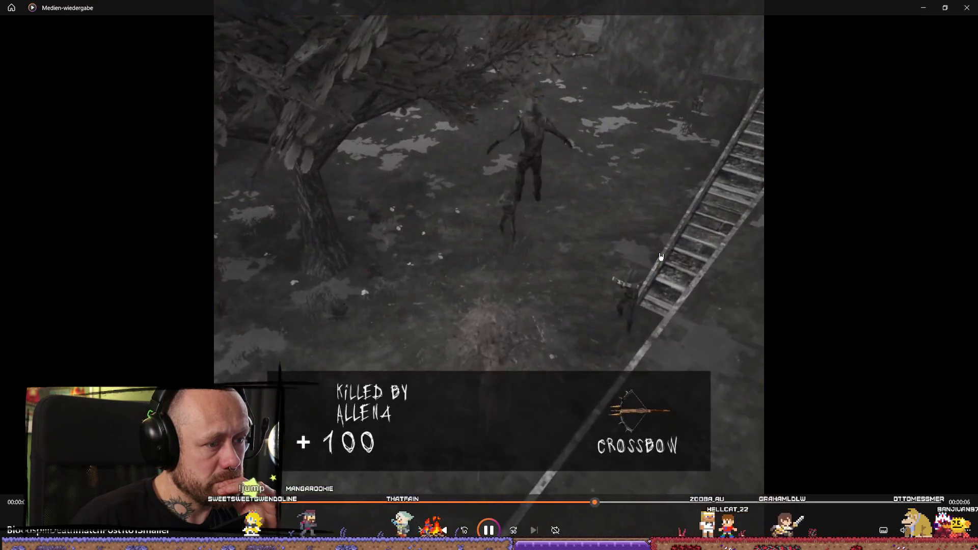
key(alt+F4)
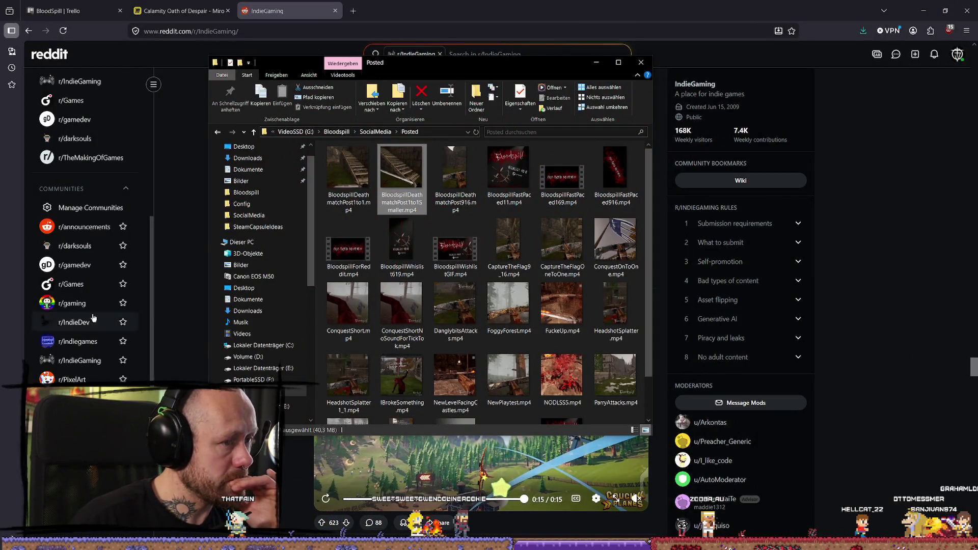
click(362, 175)
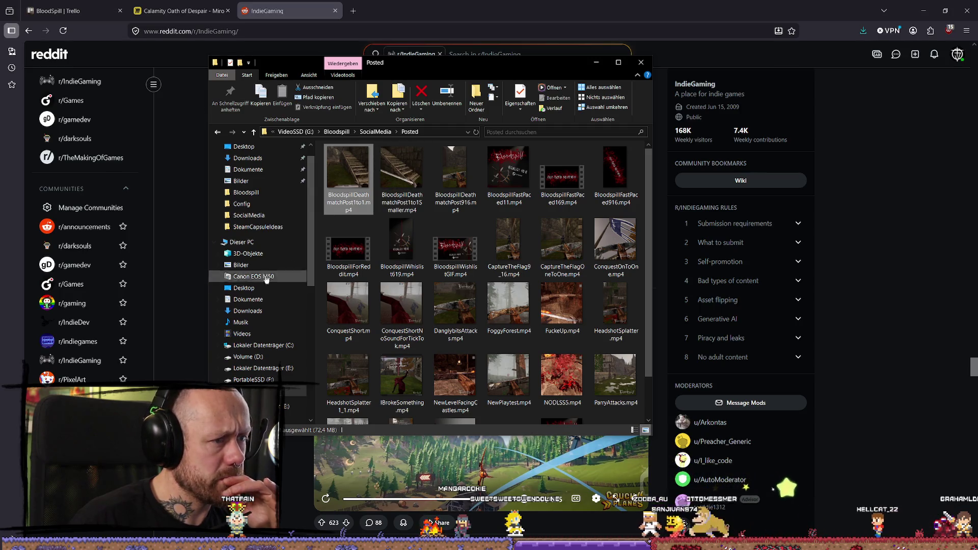
Step: On Reddit, open the r/IndieGaming barrel-roll comparison post, then go back to the feed
click(80, 79)
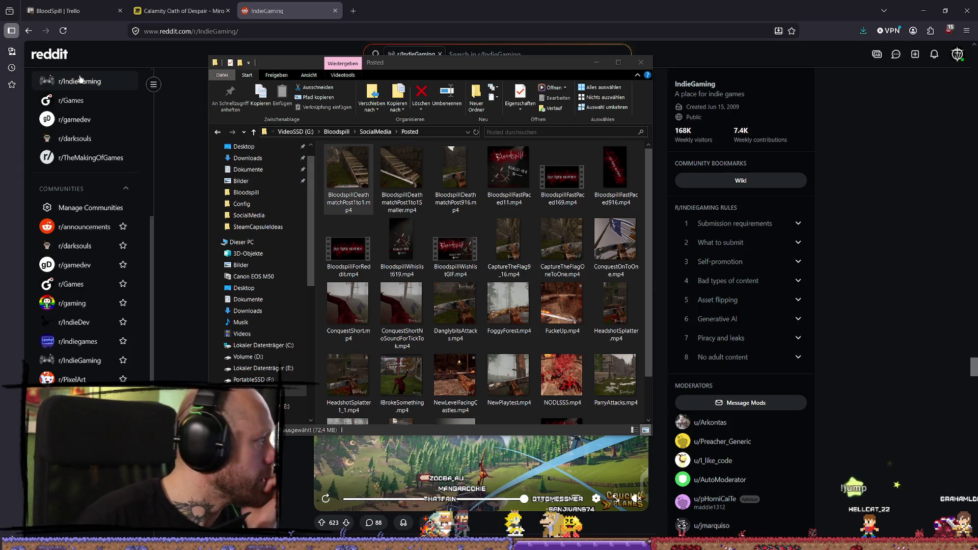
click(957, 54)
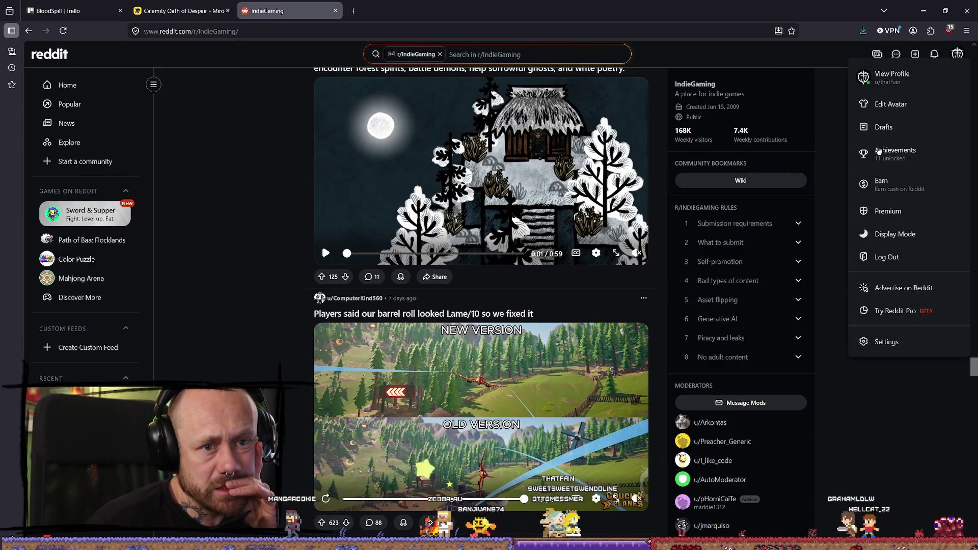
scroll(487, 312, down, 1)
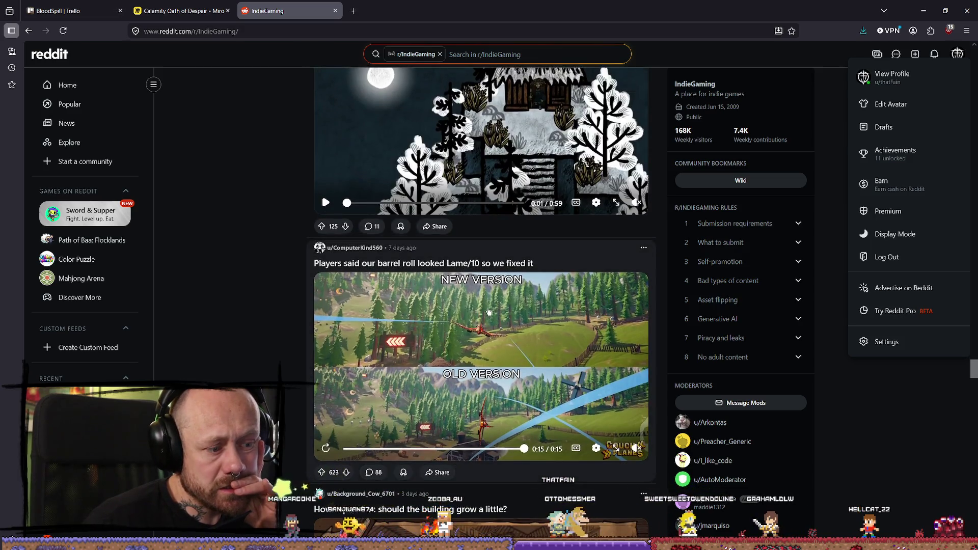
click(506, 263)
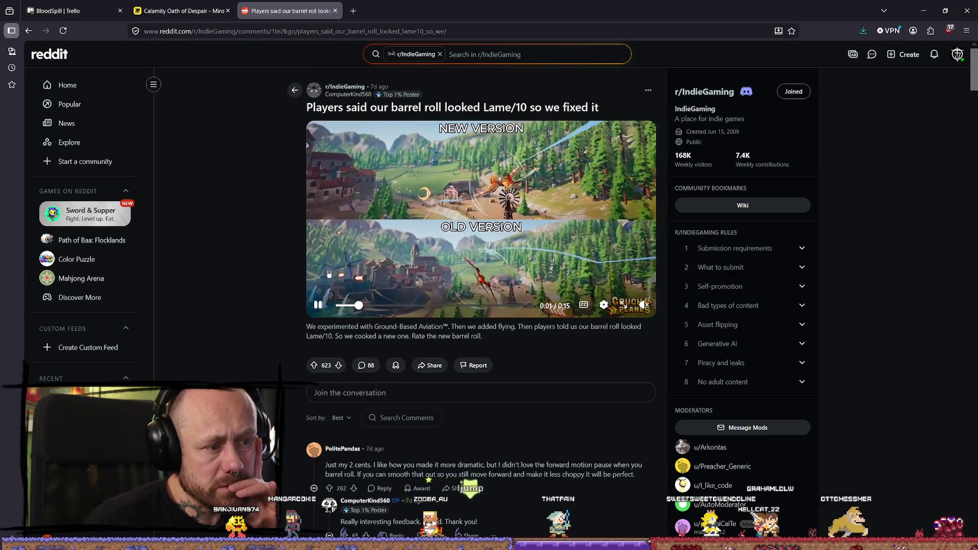
key(alt+Left)
Step: Open the 'In case you missed the announcement' post, read through it, and return to the feed
scroll(461, 257, down, 6)
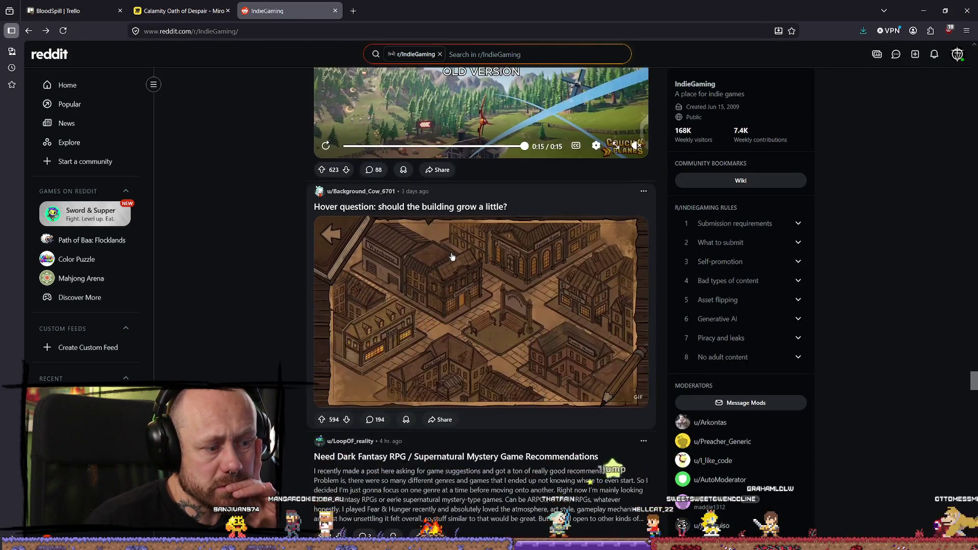
scroll(461, 256, down, 9)
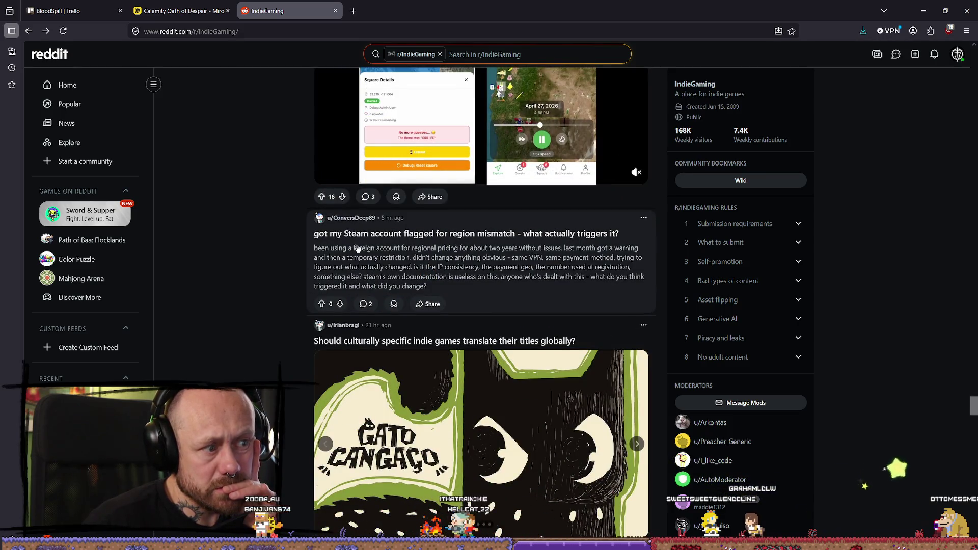
scroll(493, 236, down, 7)
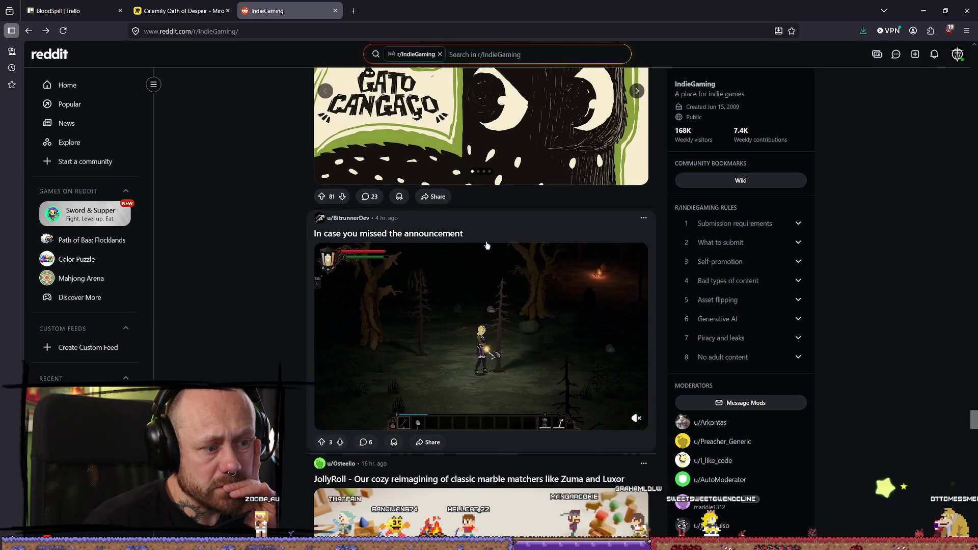
scroll(486, 245, down, 3)
scroll(488, 239, up, 1)
click(490, 139)
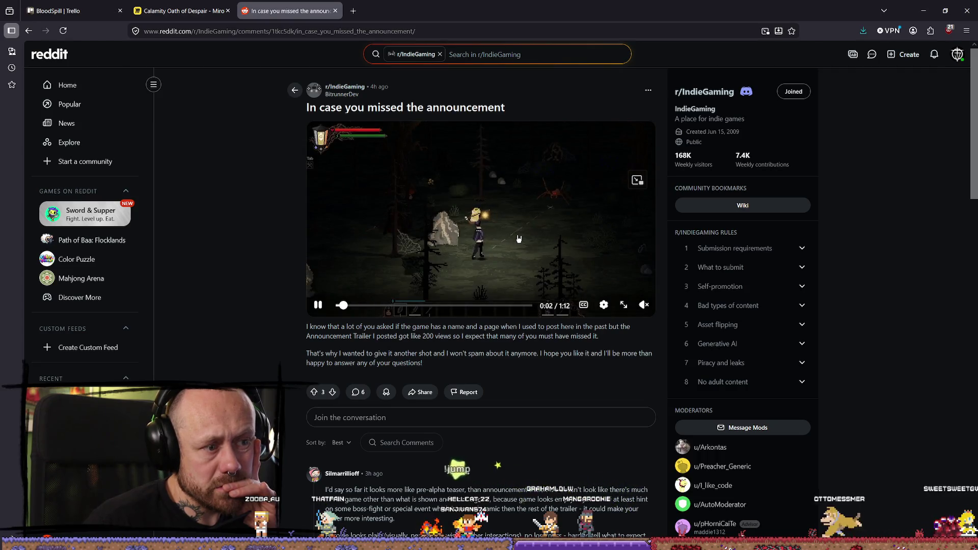
scroll(518, 238, down, 15)
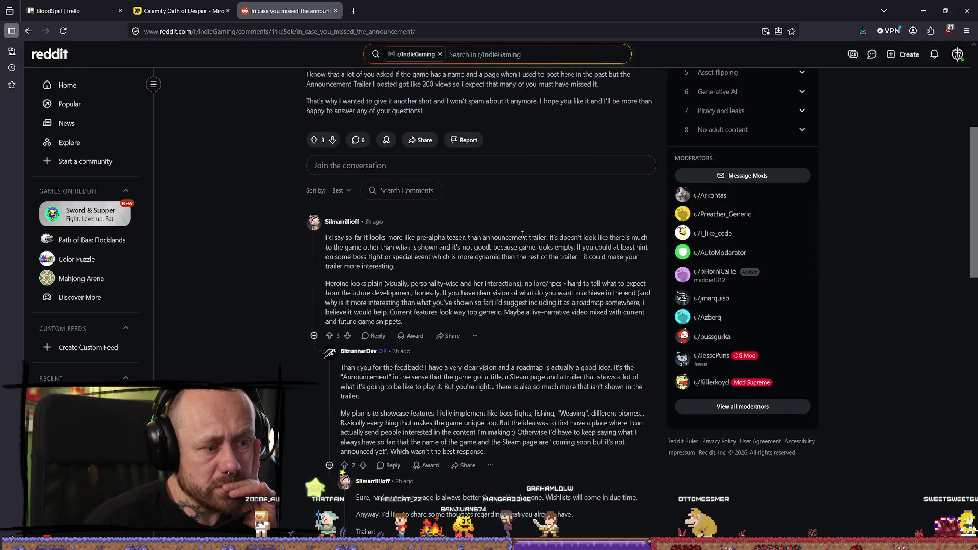
scroll(526, 243, up, 15)
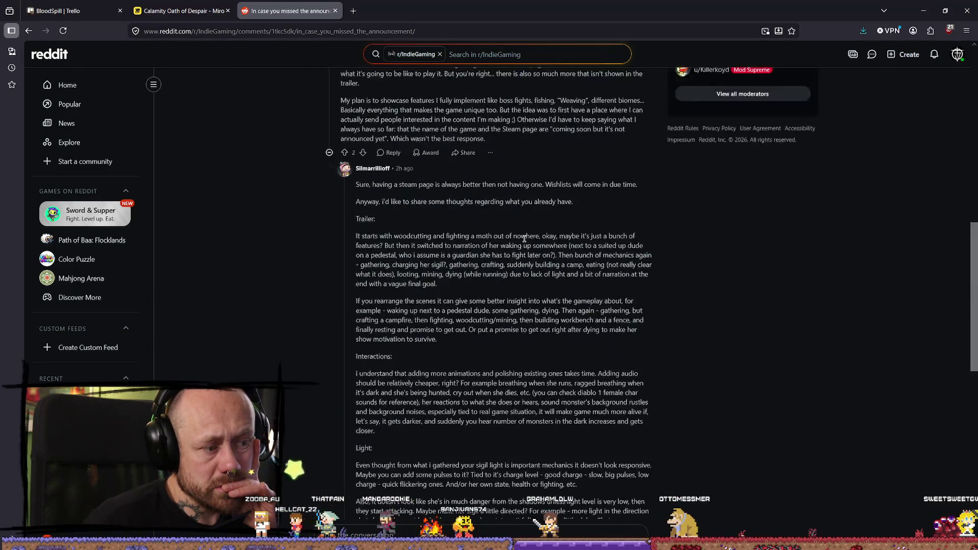
key(alt+Left)
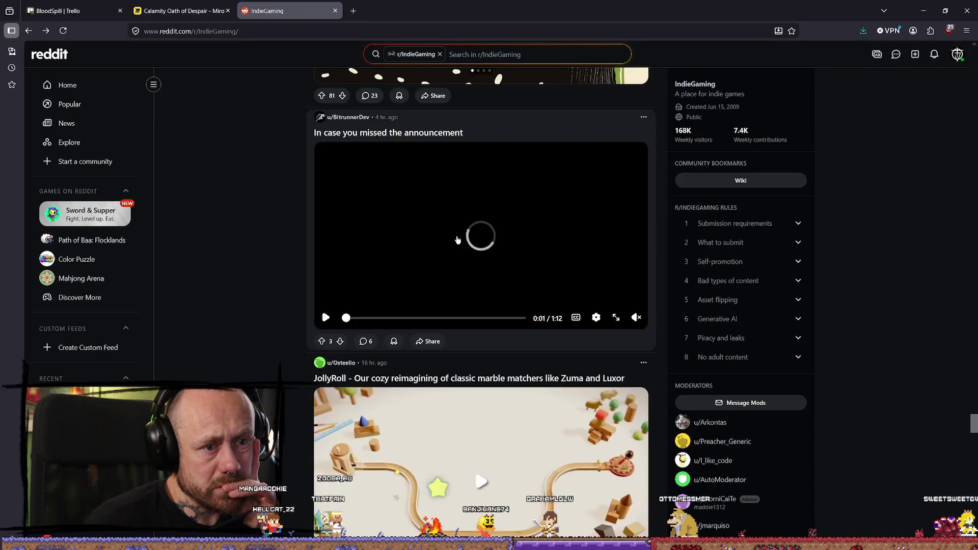
Step: Scroll further down the r/IndieGaming feed
scroll(634, 276, down, 4)
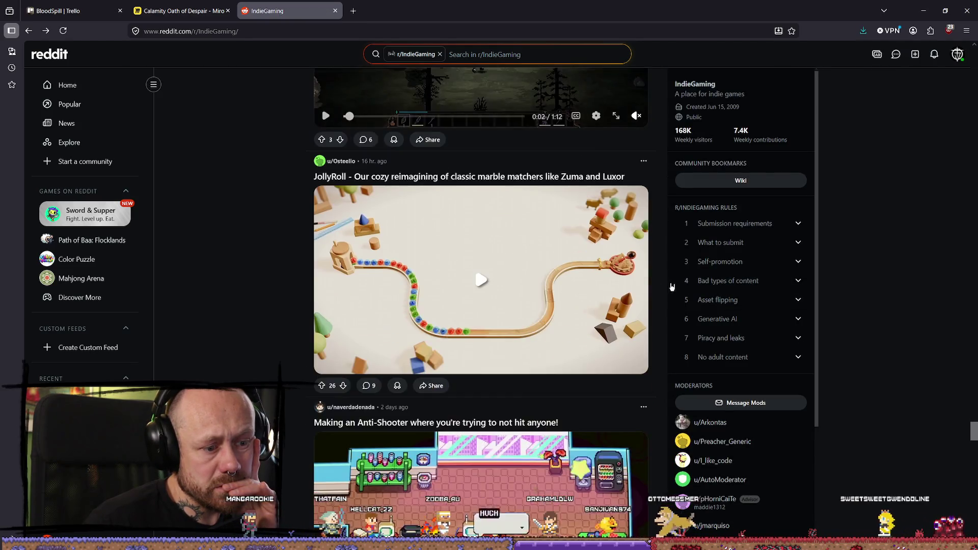
scroll(527, 289, down, 4)
scroll(662, 255, down, 6)
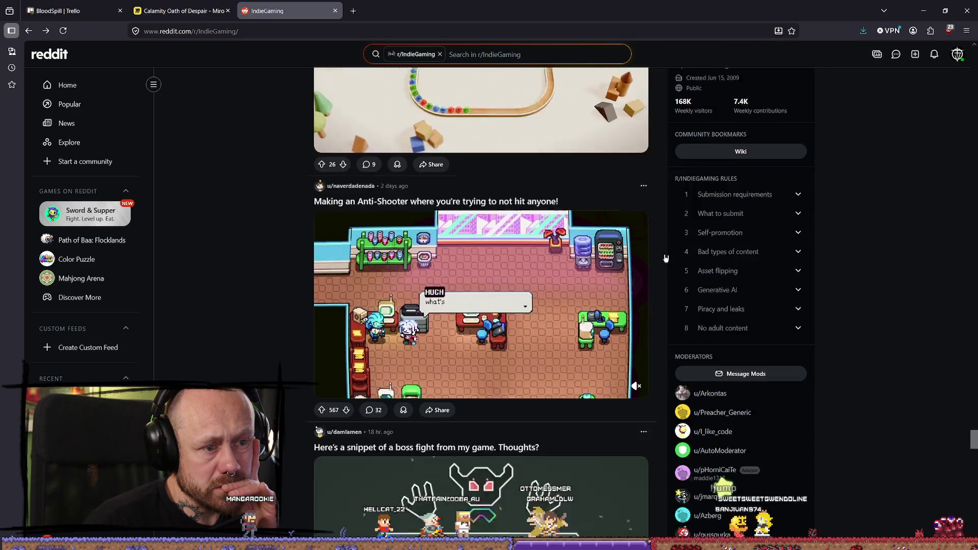
scroll(659, 100, down, 6)
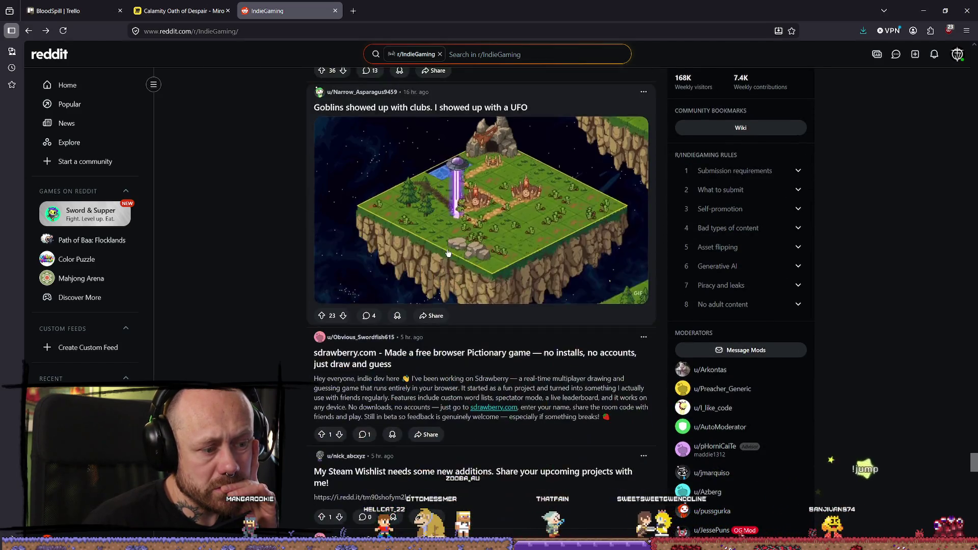
scroll(409, 168, down, 9)
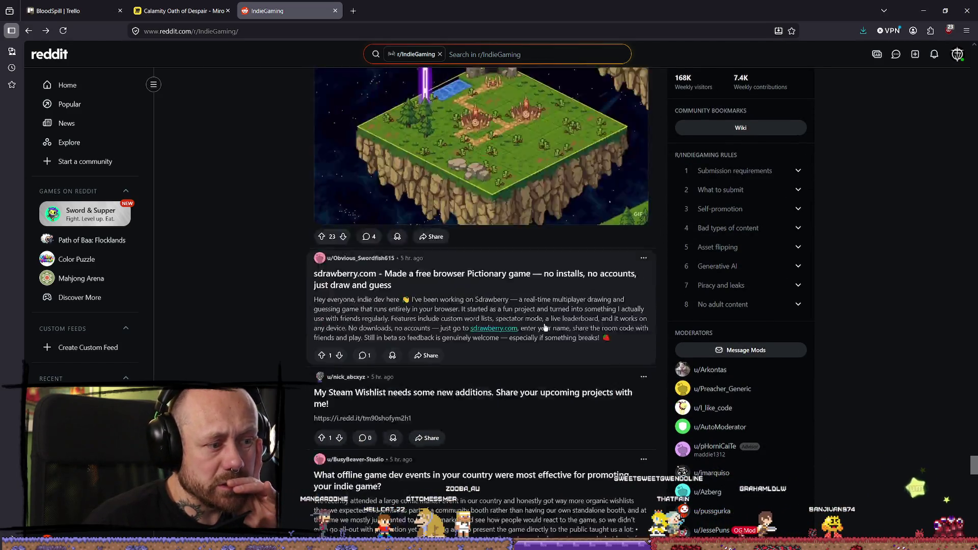
scroll(560, 263, down, 7)
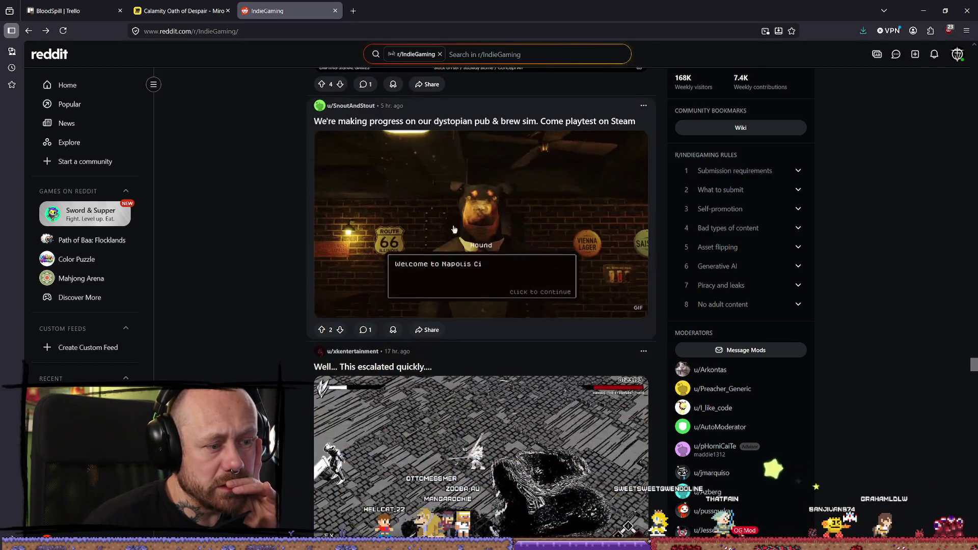
scroll(593, 247, down, 3)
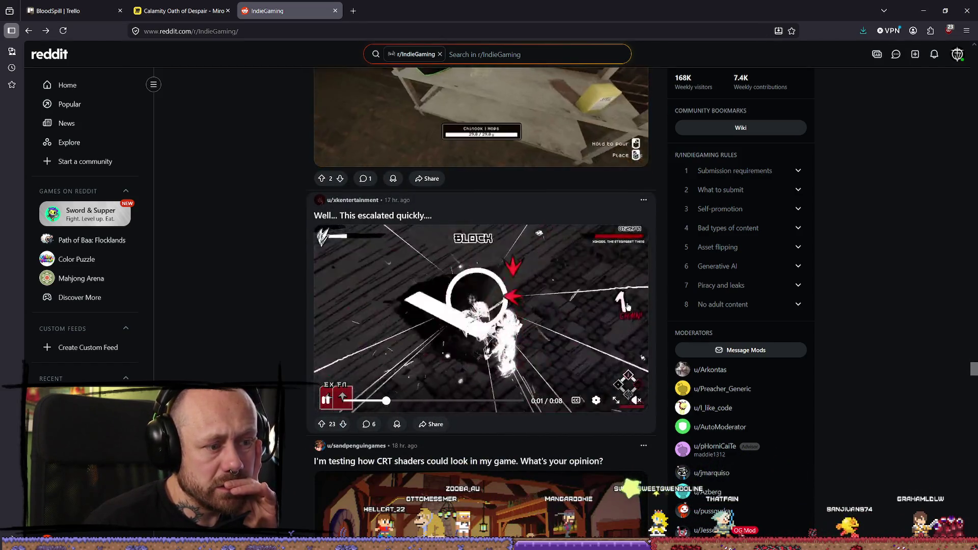
scroll(611, 285, down, 7)
scroll(563, 205, down, 5)
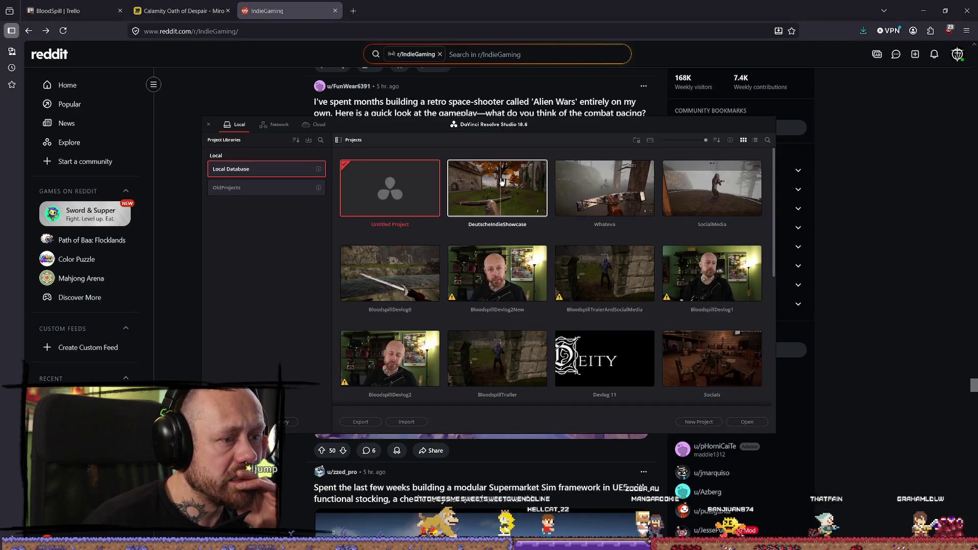
Step: Open the SocialMedia project from the Project Manager, then minimize Resolve to return to Reddit
double_click(715, 181)
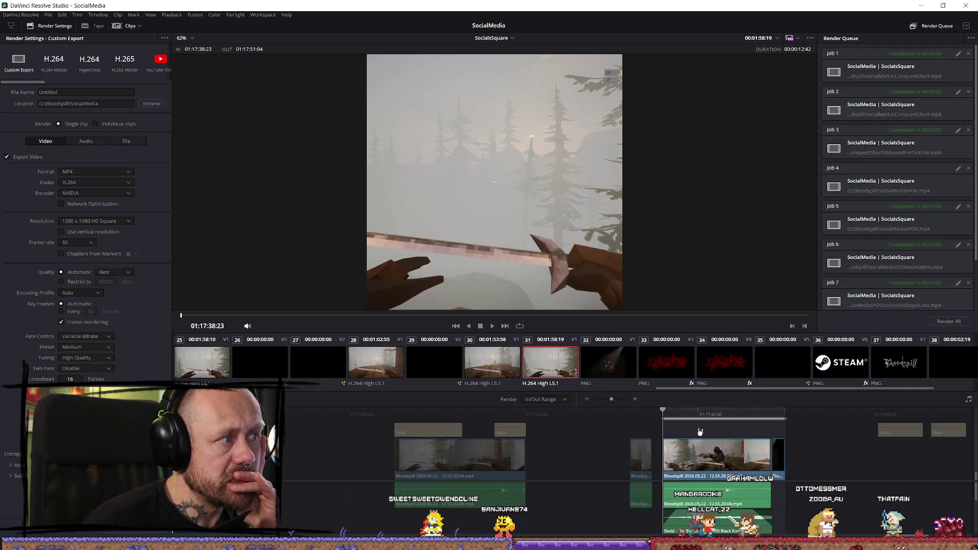
click(921, 5)
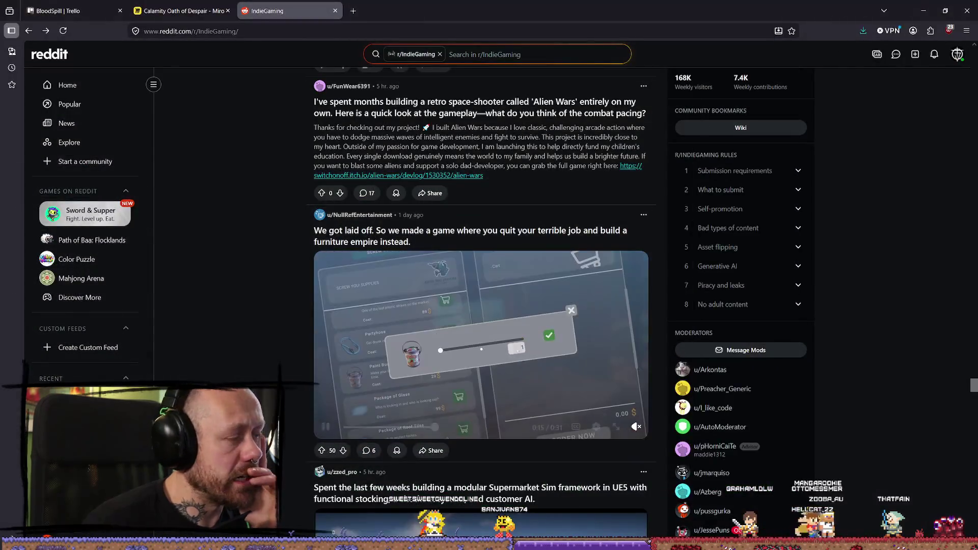
scroll(492, 295, down, 20)
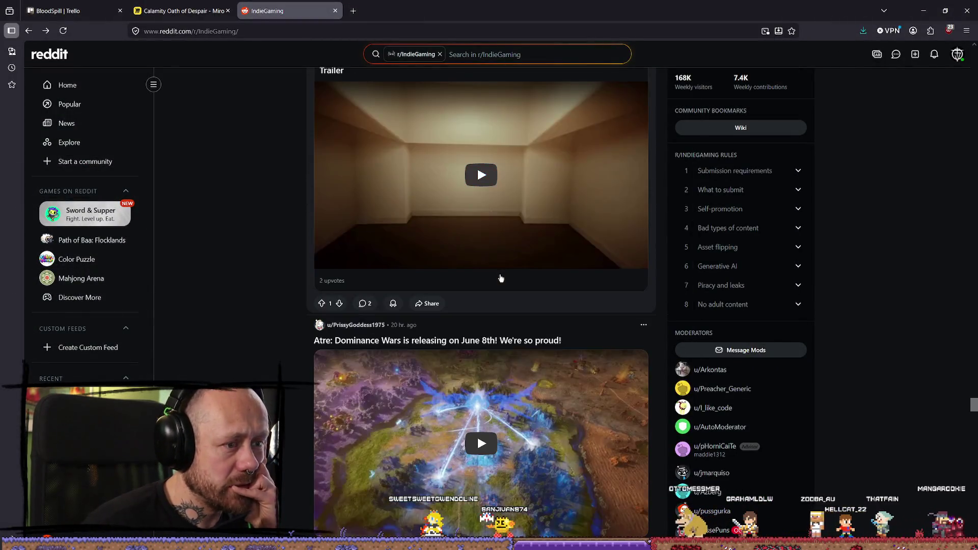
scroll(518, 210, down, 20)
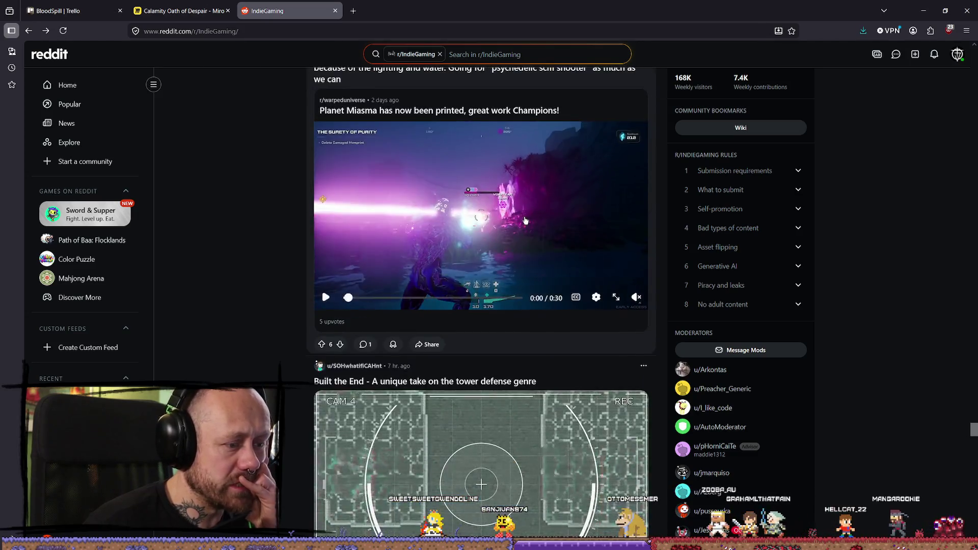
scroll(531, 220, down, 10)
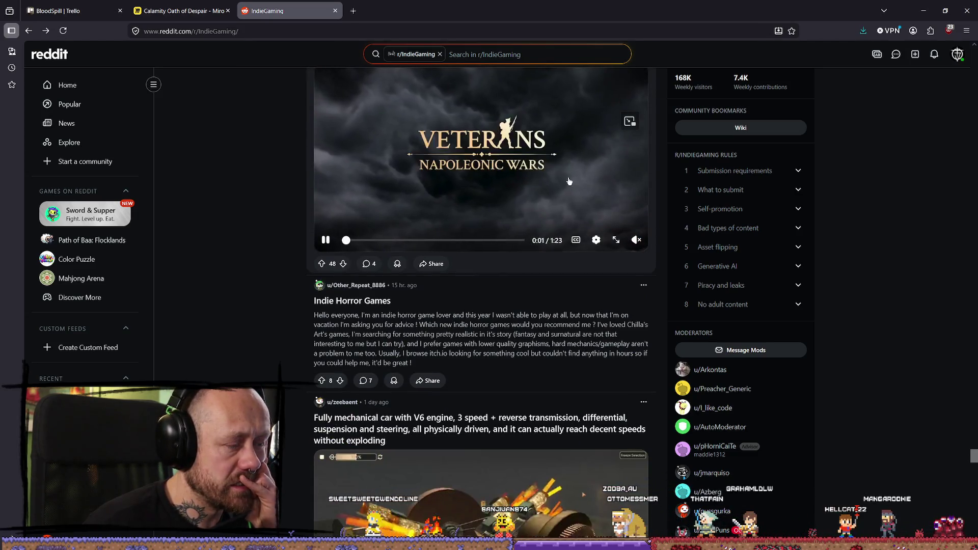
scroll(111, 333, down, 4)
scroll(90, 297, down, 1)
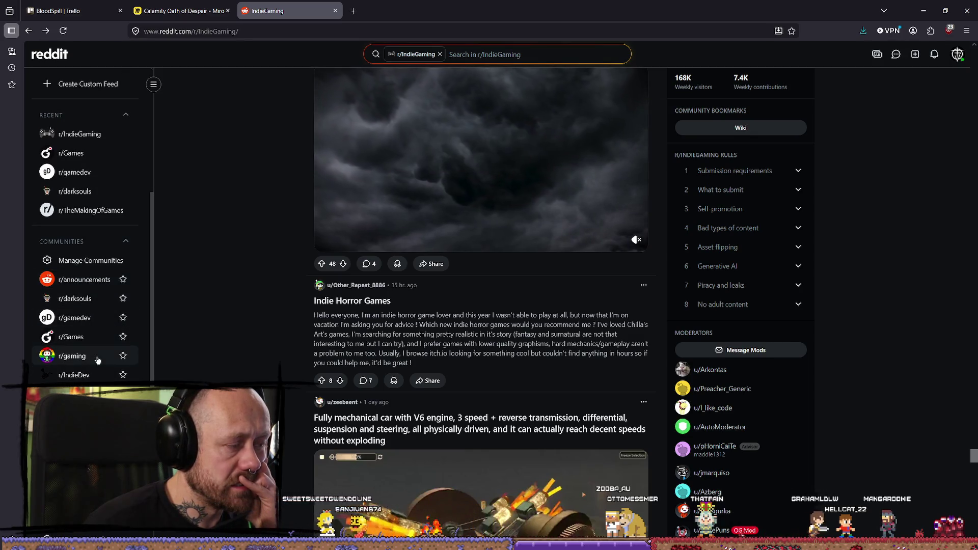
Step: Switch to r/indiegames and open the 'Our steam co-op goblin delivery game finally has a trailer!' post
click(76, 393)
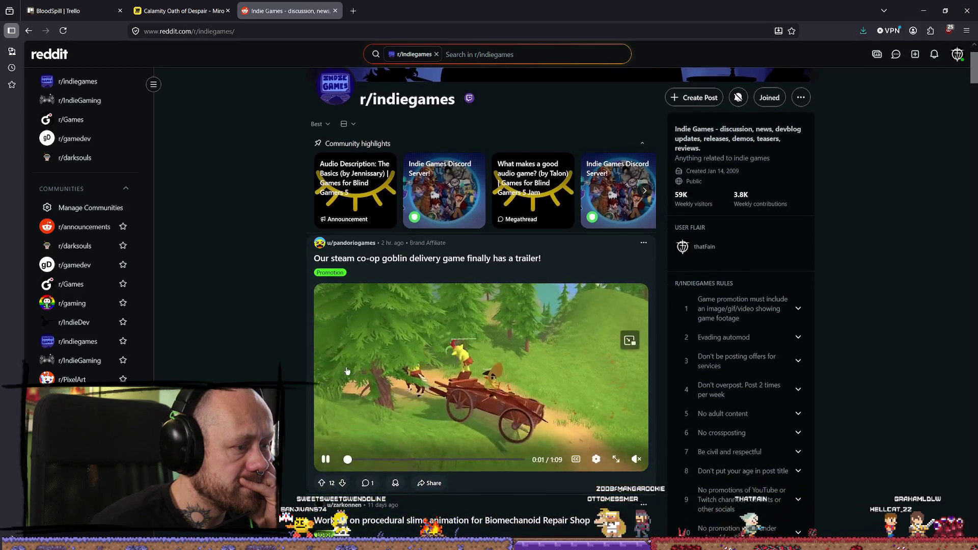
scroll(306, 252, down, 3)
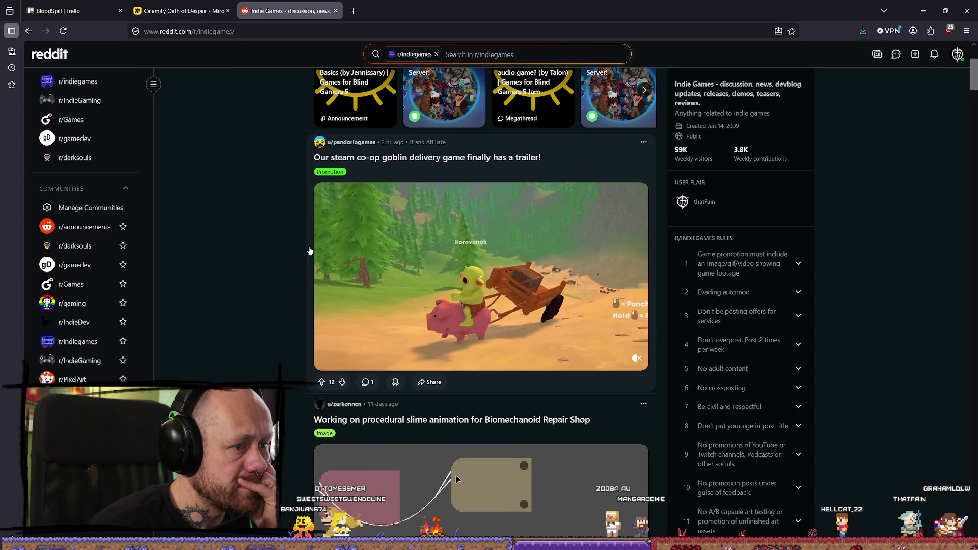
mouse_move(589, 330)
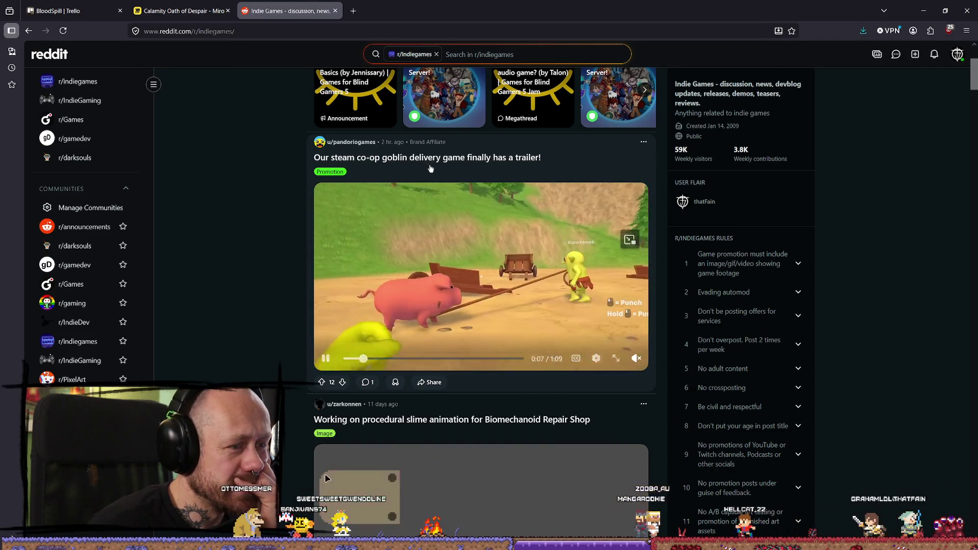
click(428, 166)
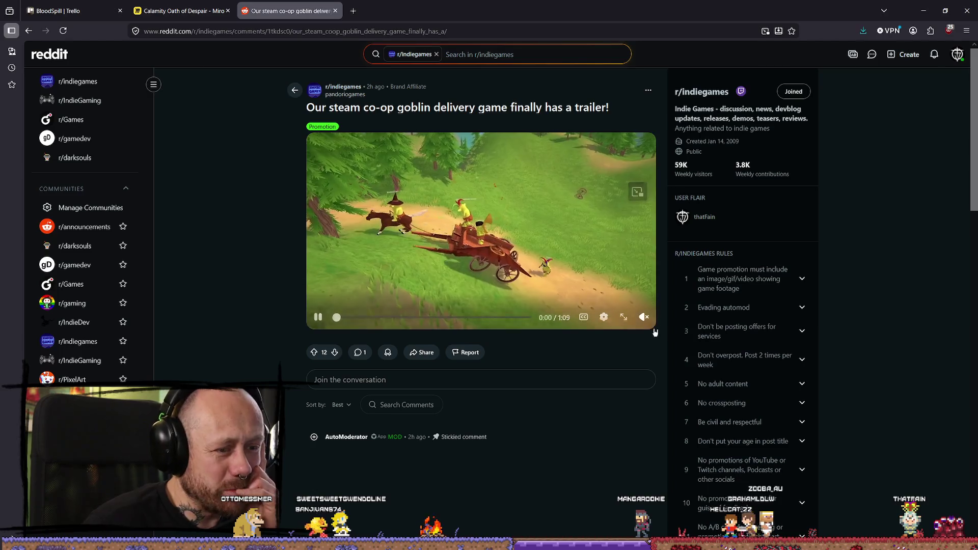
Step: Unmute the goblin delivery trailer video and upvote the post
click(644, 317)
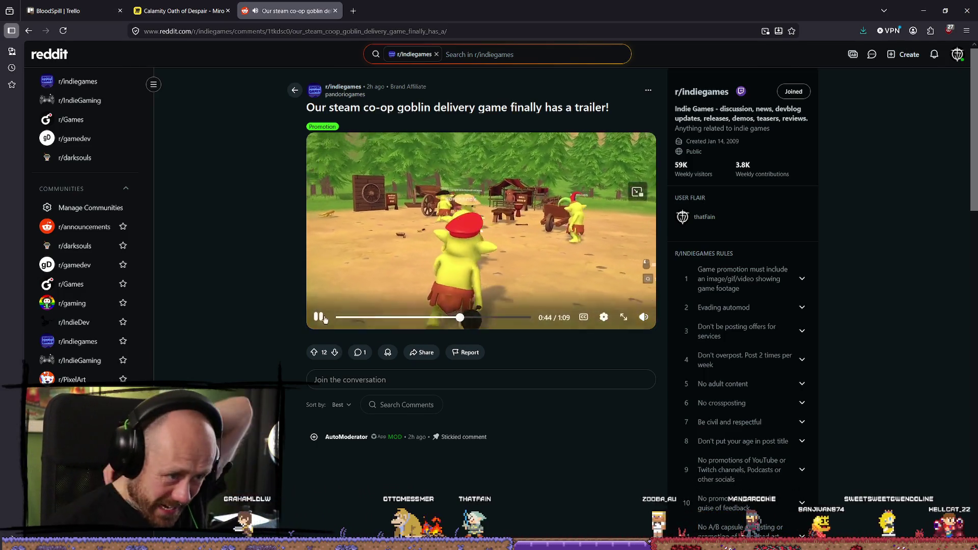
click(314, 352)
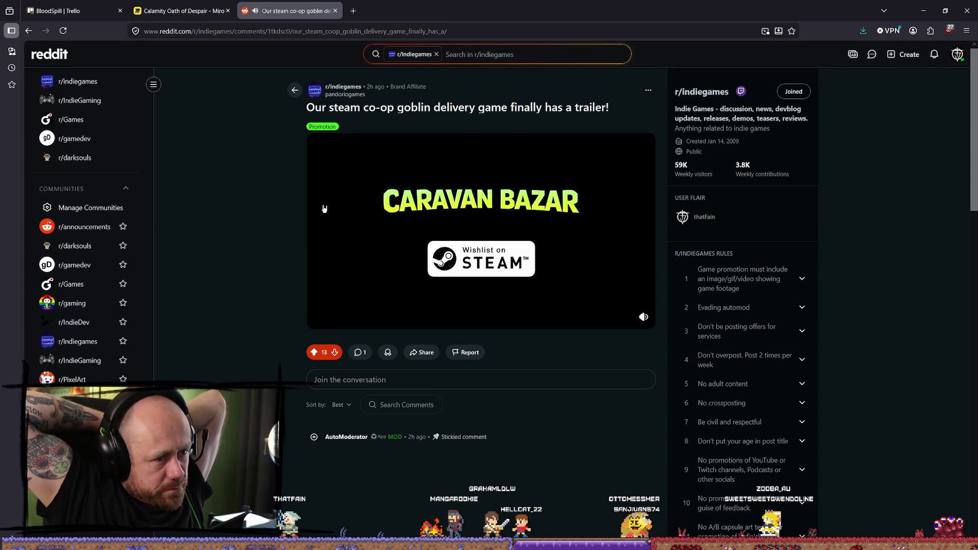
scroll(507, 108, down, 5)
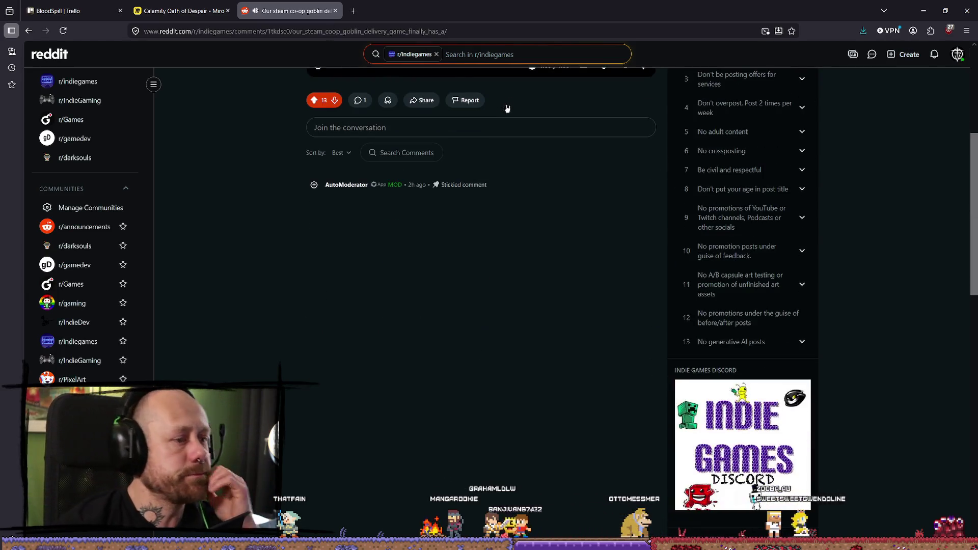
Step: Return to the r/indiegames feed, scroll down, then switch to the Posted clips folder
key(alt+Left)
scroll(324, 143, down, 5)
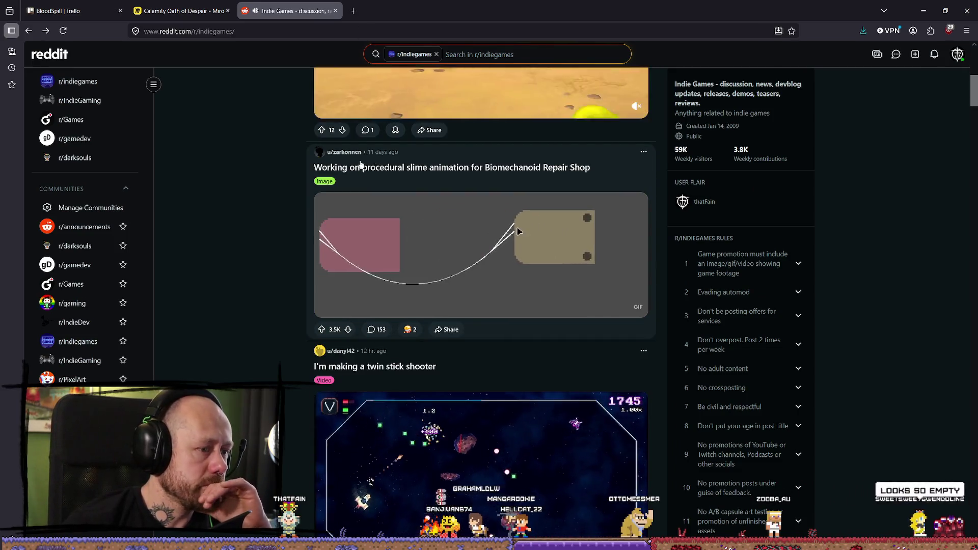
scroll(324, 143, down, 6)
scroll(325, 143, down, 6)
scroll(254, 223, down, 3)
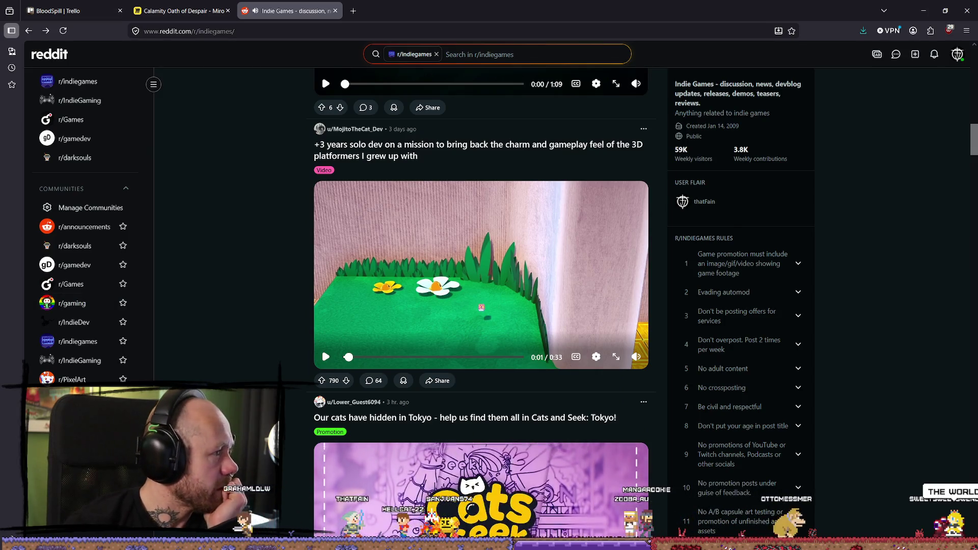
key(alt+Tab)
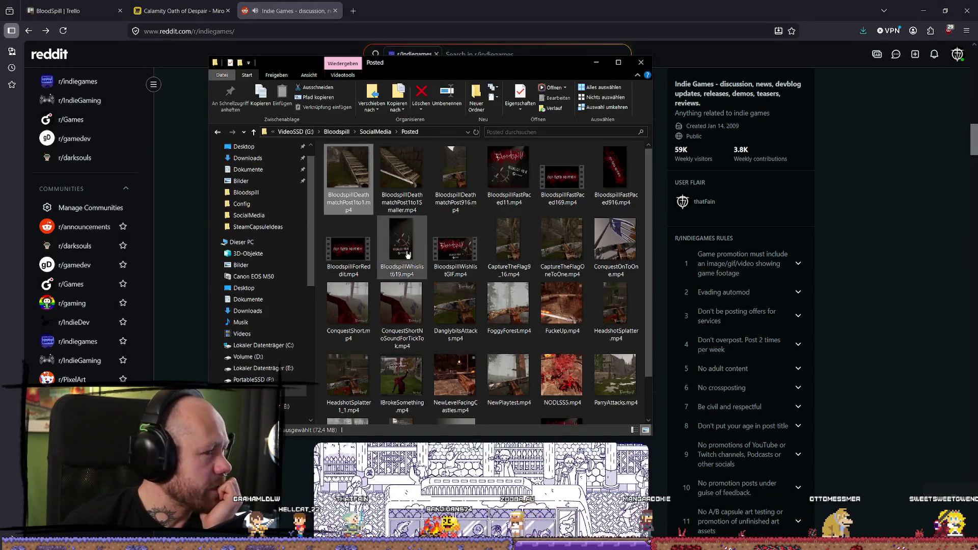
Step: Maximize the Posted folder and watch BloodspillFastPaced169.mp4 fullscreen, then close the player
click(618, 62)
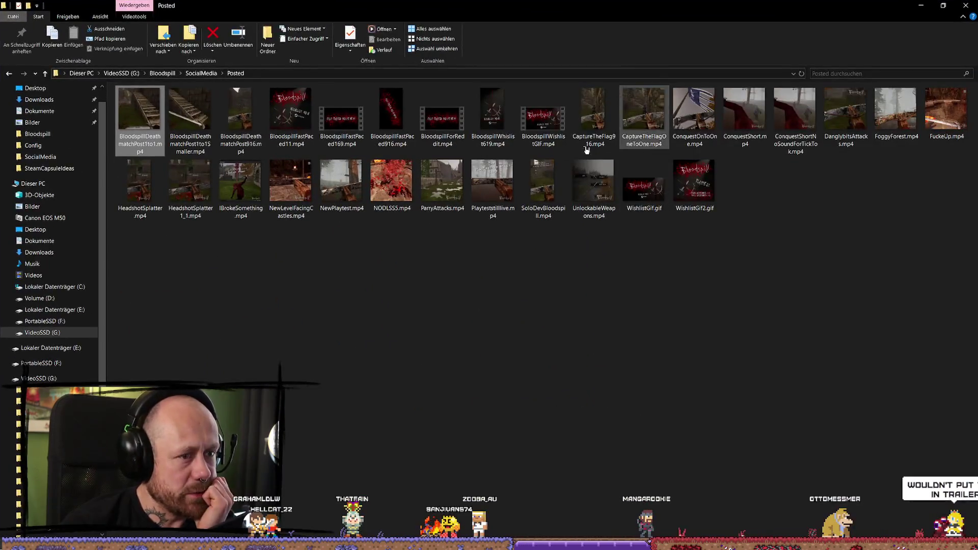
double_click(341, 116)
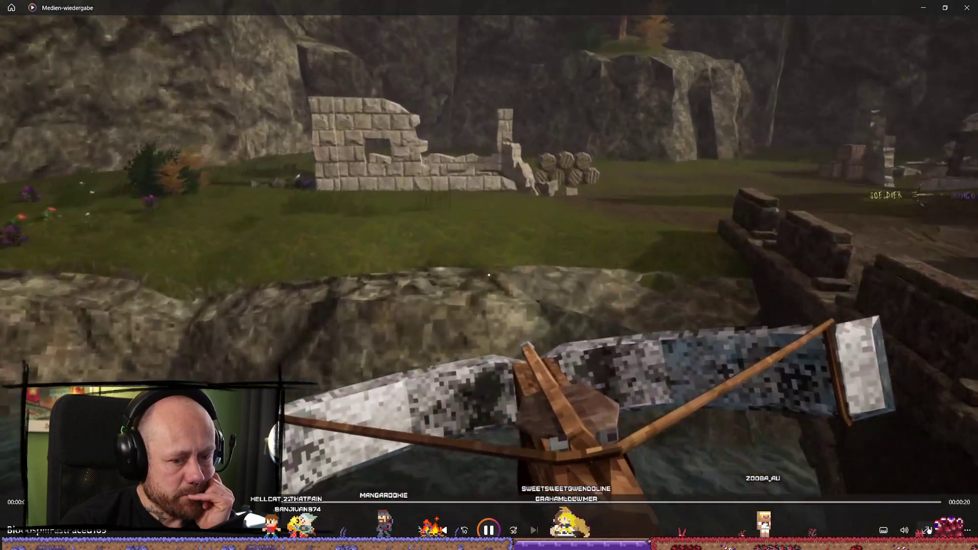
click(925, 530)
key(space)
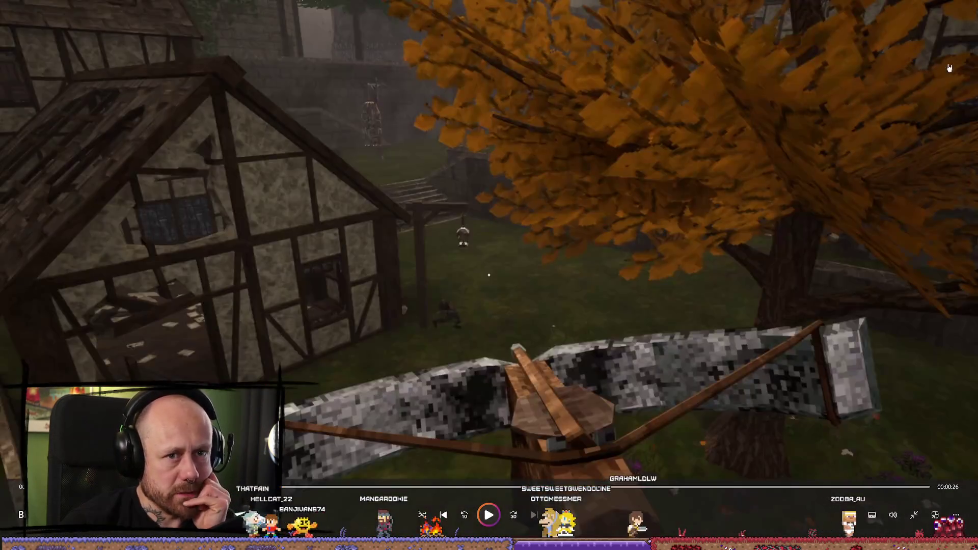
key(Escape)
click(965, 5)
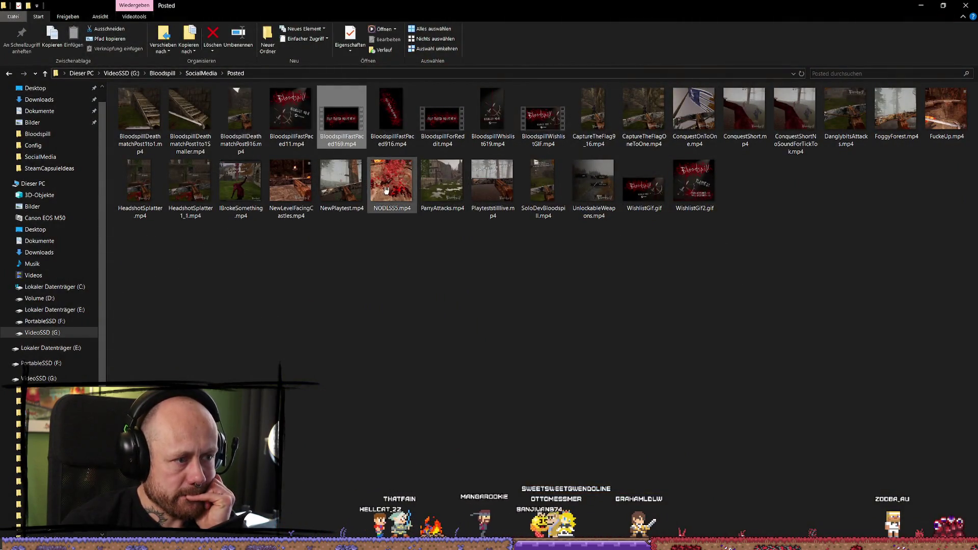
Step: Clear the file selection, play NewPlaytest.mp4, and close the player
click(760, 213)
click(780, 295)
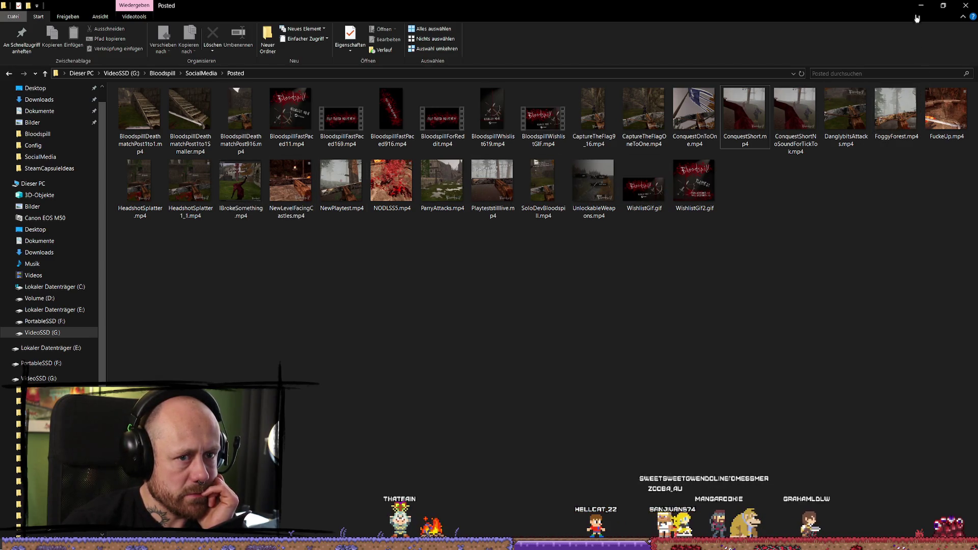
double_click(340, 181)
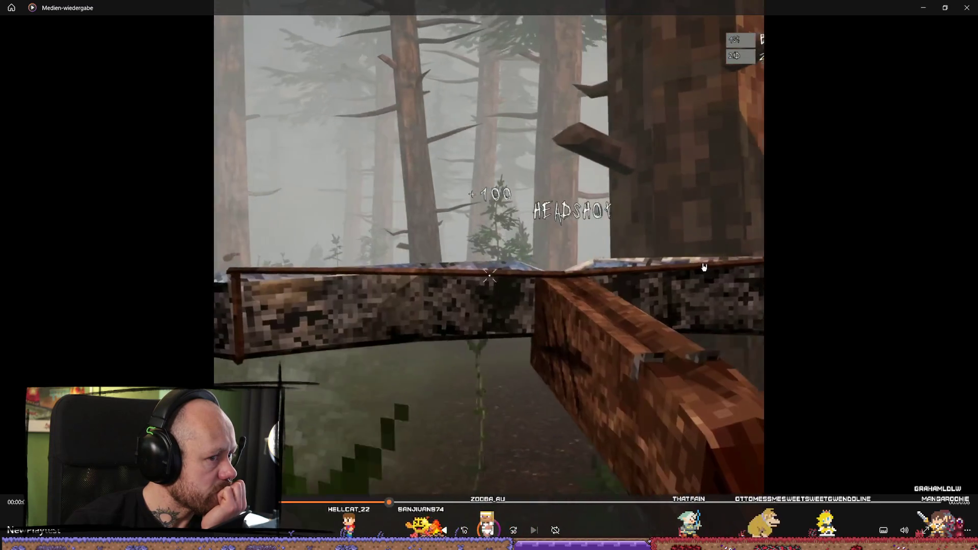
click(966, 7)
Step: Back on the r/indiegames feed, scroll down and play the PS1-era survival horror video
click(966, 8)
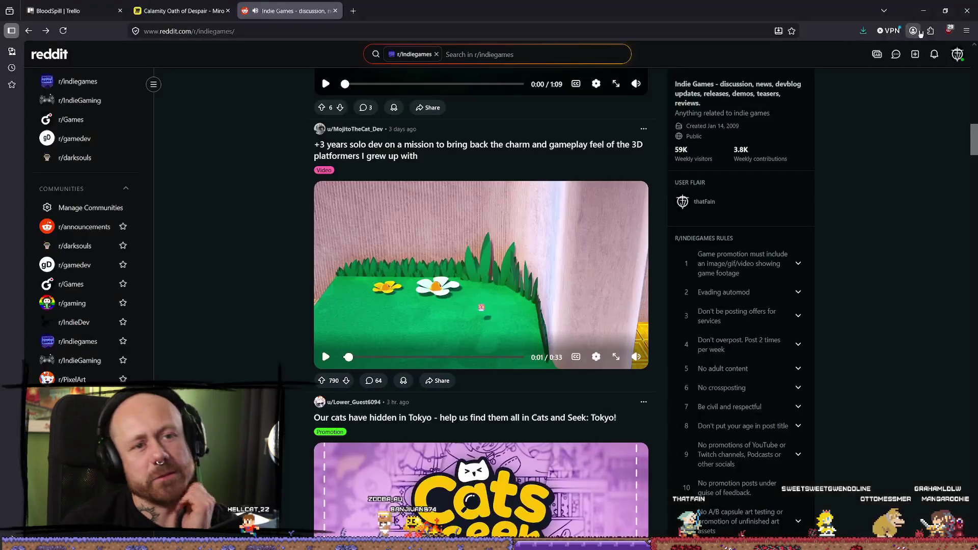
scroll(486, 256, down, 5)
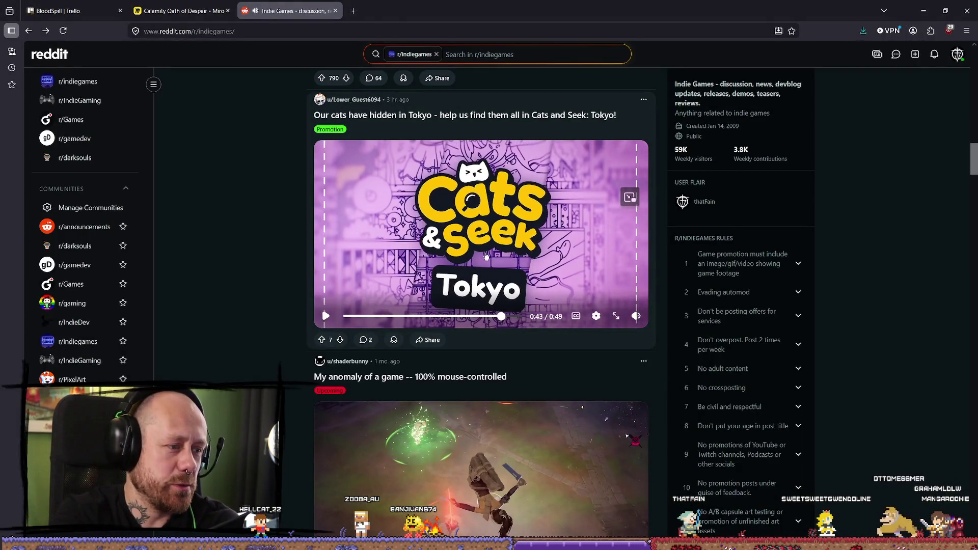
scroll(486, 257, down, 7)
scroll(338, 257, down, 4)
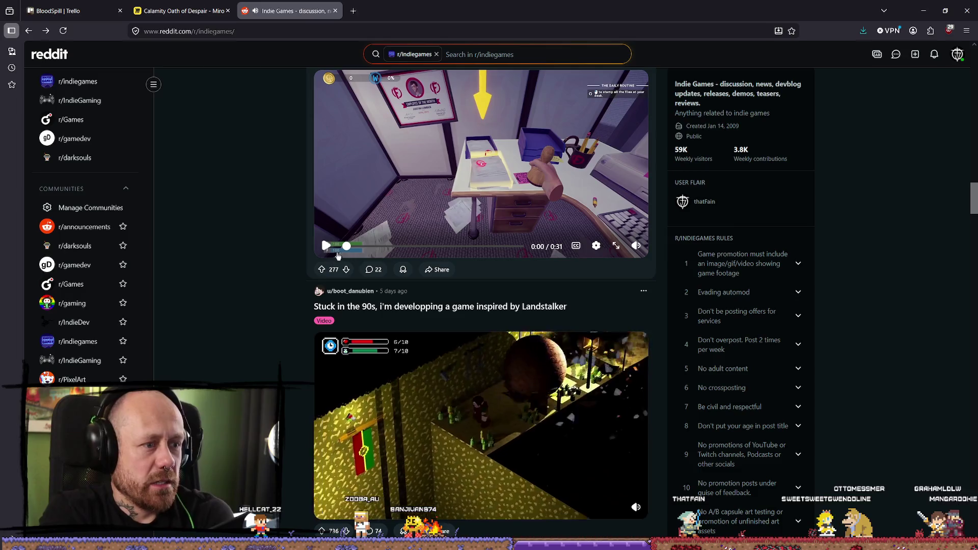
scroll(472, 321, down, 3)
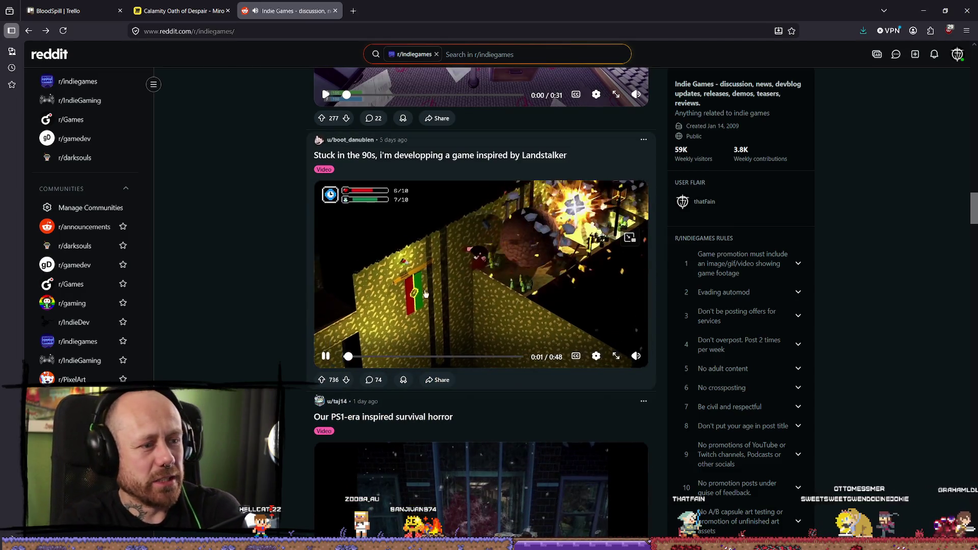
scroll(461, 270, down, 4)
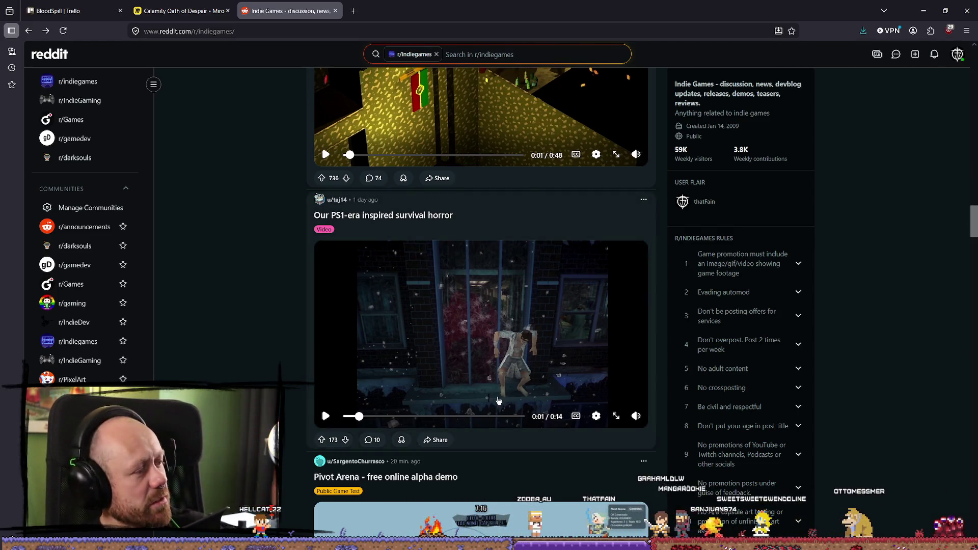
click(530, 364)
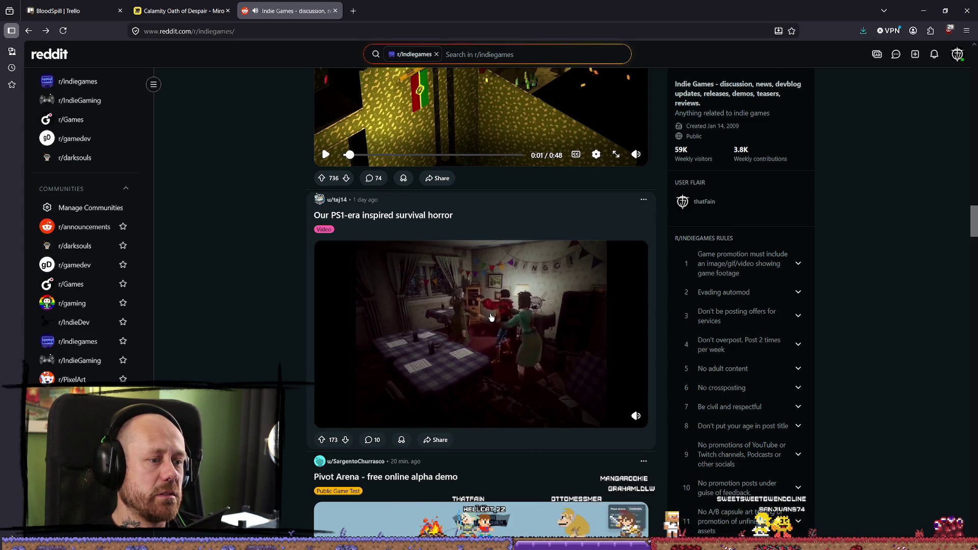
Step: Scroll further down the feed to the Apocalypse Express 1.0 June 10th announcement post
scroll(489, 319, down, 8)
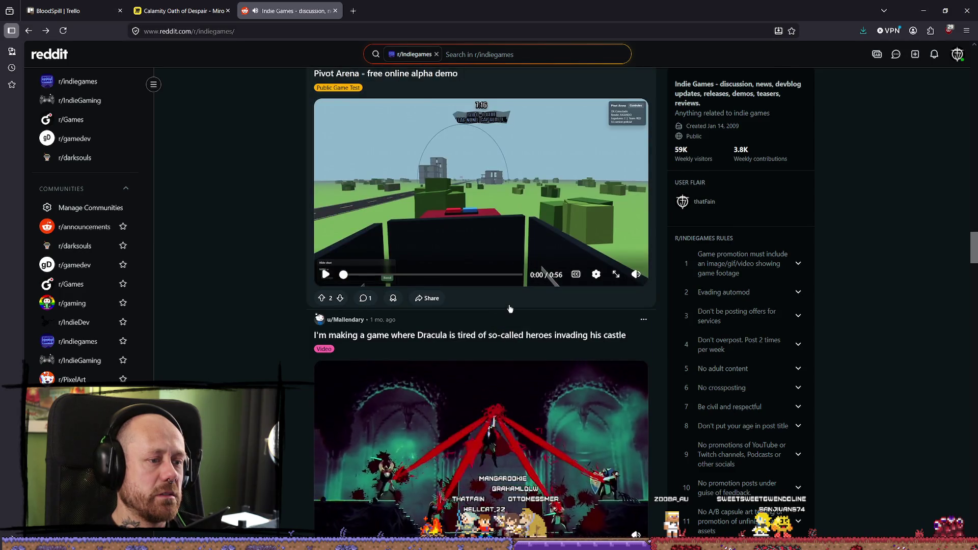
scroll(532, 304, down, 3)
scroll(535, 301, down, 10)
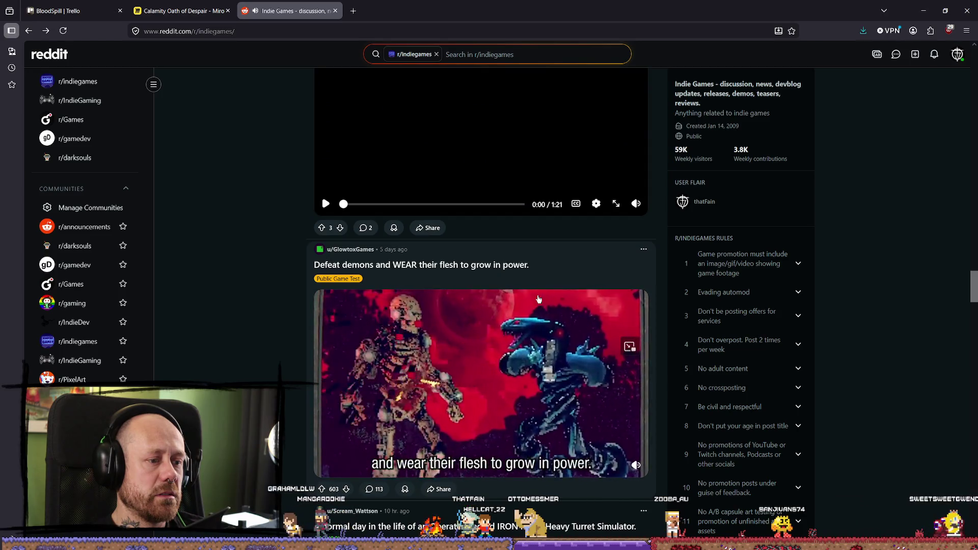
scroll(538, 299, down, 2)
scroll(514, 311, up, 1)
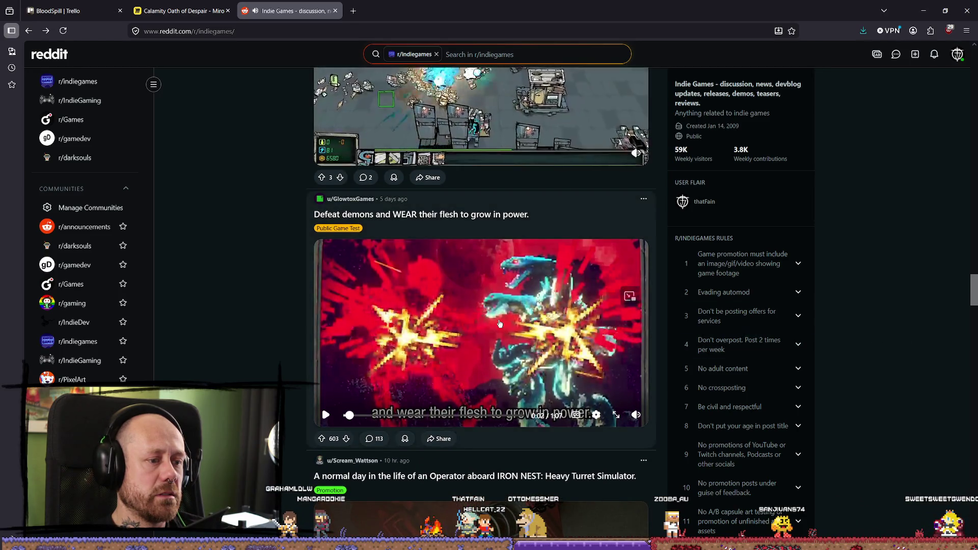
scroll(280, 283, down, 7)
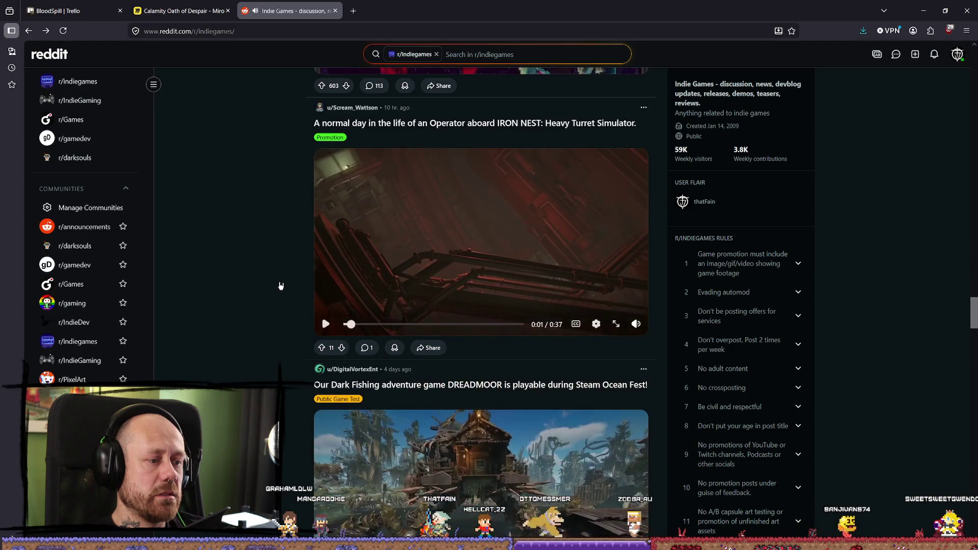
scroll(314, 262, down, 4)
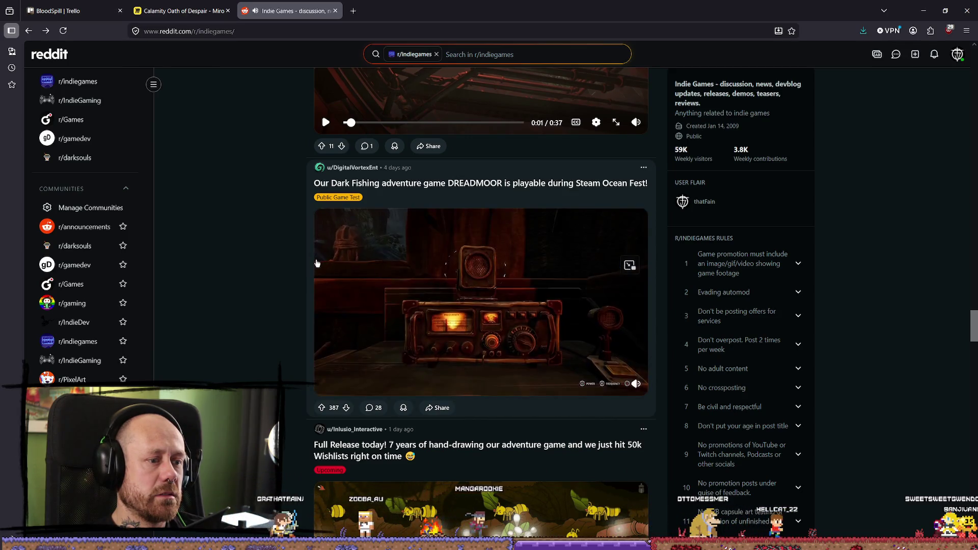
scroll(316, 263, down, 8)
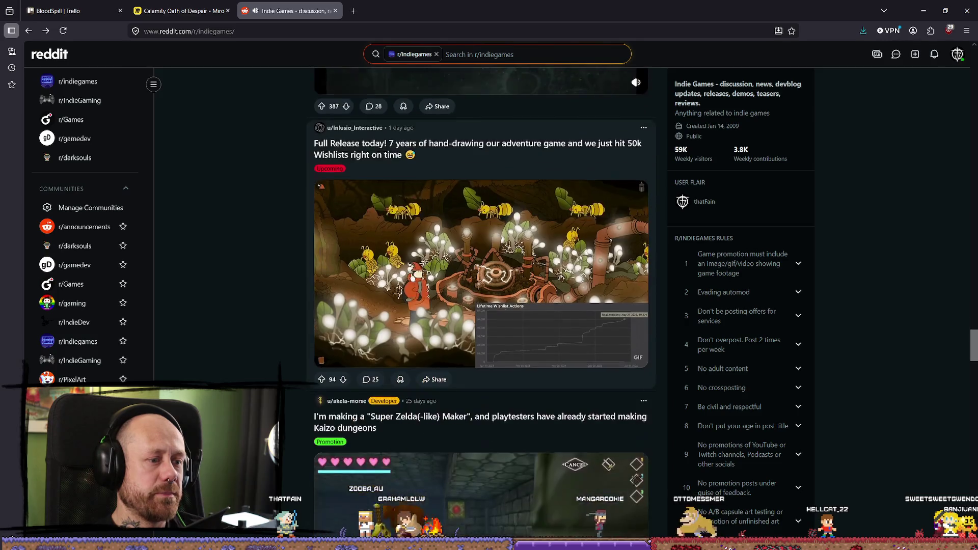
scroll(476, 229, down, 2)
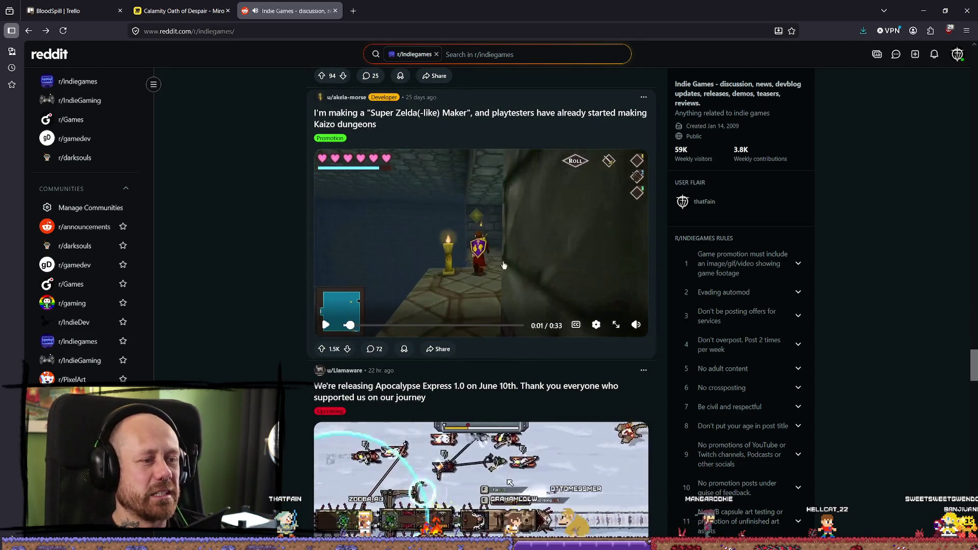
scroll(262, 292, up, 4)
scroll(305, 293, down, 6)
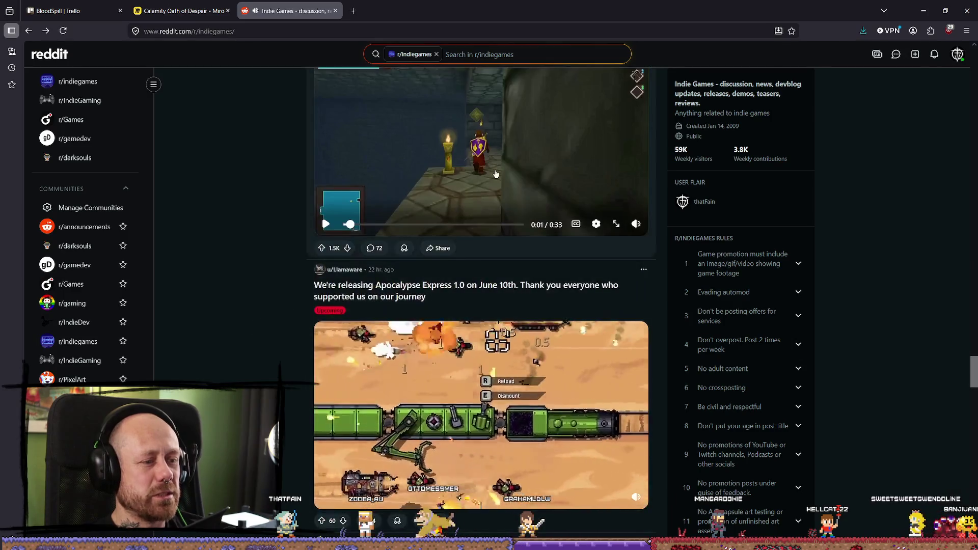
scroll(356, 293, up, 3)
scroll(433, 305, up, 1)
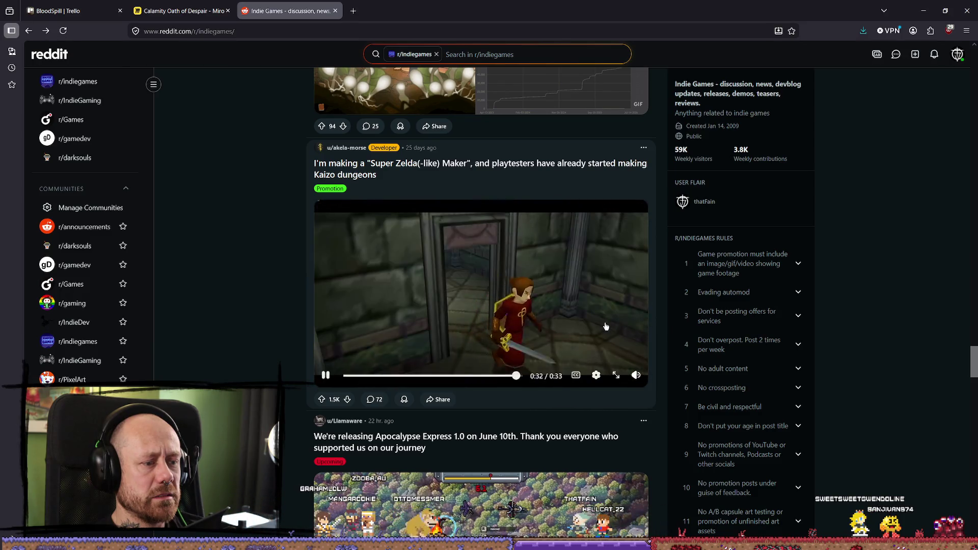
scroll(501, 287, down, 5)
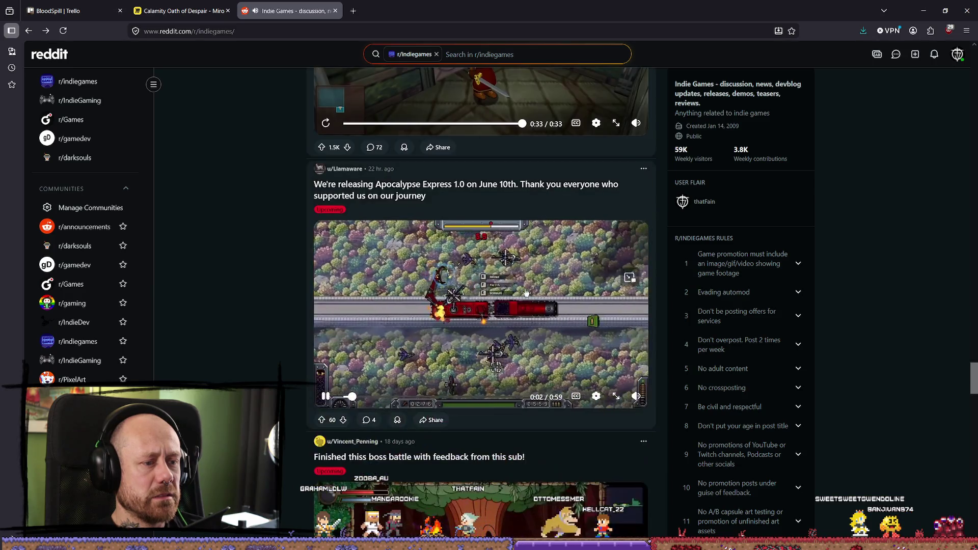
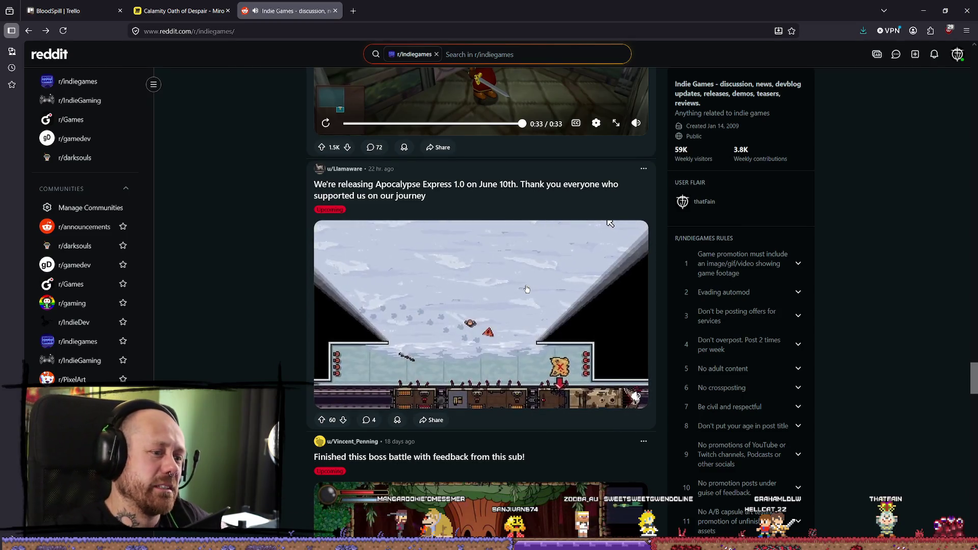
Step: Scroll the r/indiegames feed and view the snowy screenshot full-screen, then close it
scroll(687, 239, down, 8)
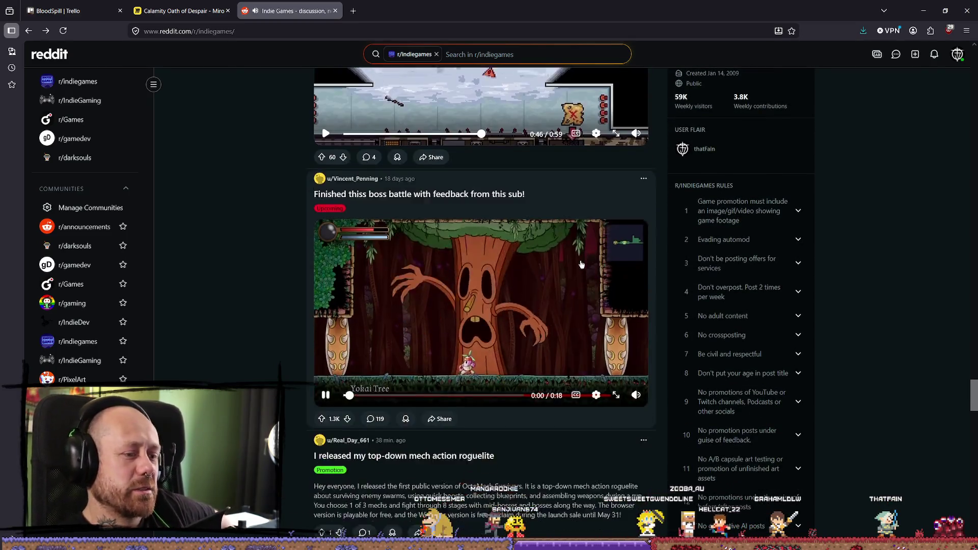
scroll(580, 232, down, 4)
scroll(575, 242, down, 3)
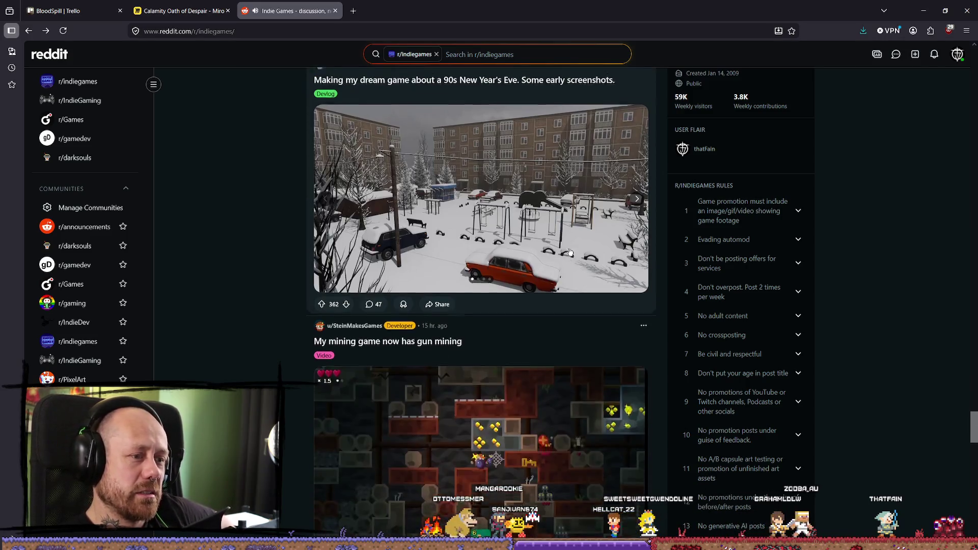
scroll(569, 251, up, 4)
scroll(569, 251, down, 2)
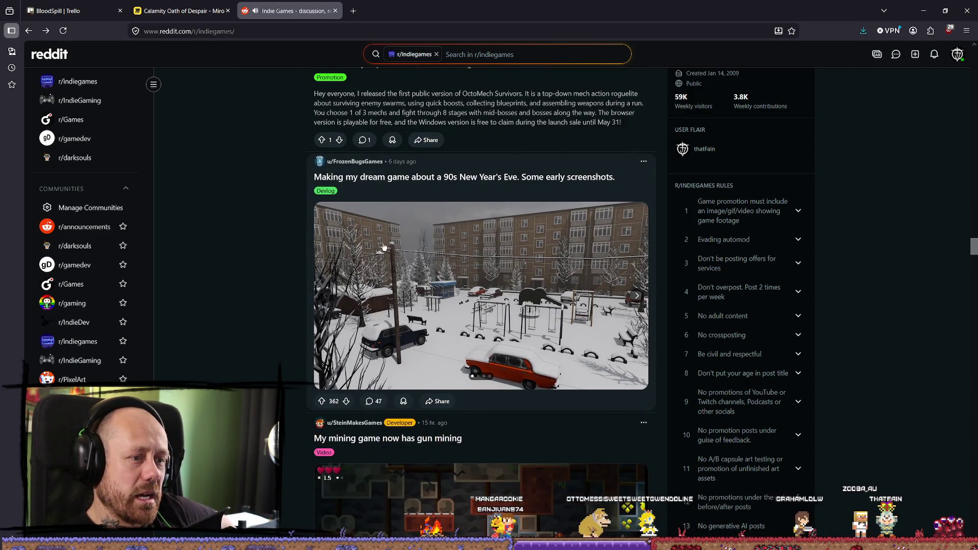
click(422, 256)
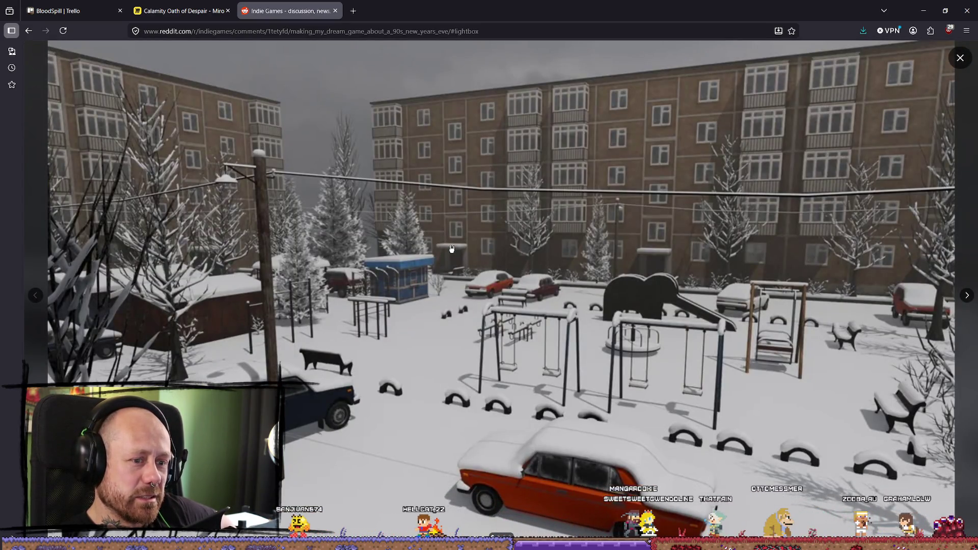
key(Escape)
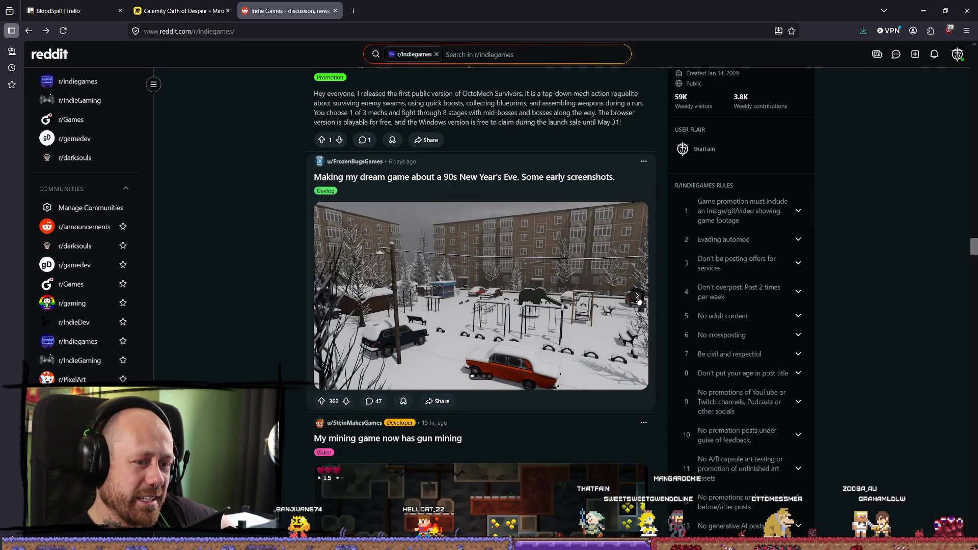
Step: Advance the post's screenshot carousel to its fourth image
click(637, 297)
click(637, 297)
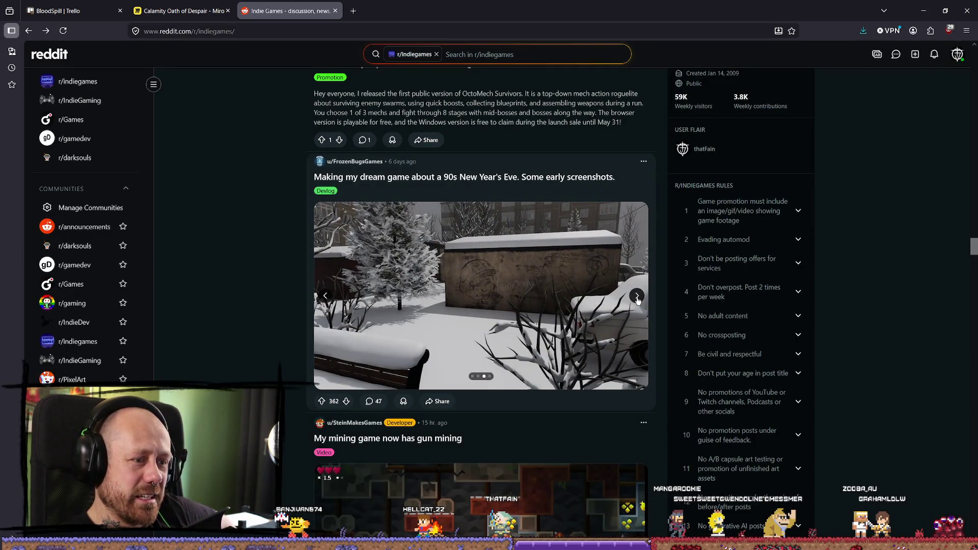
click(637, 297)
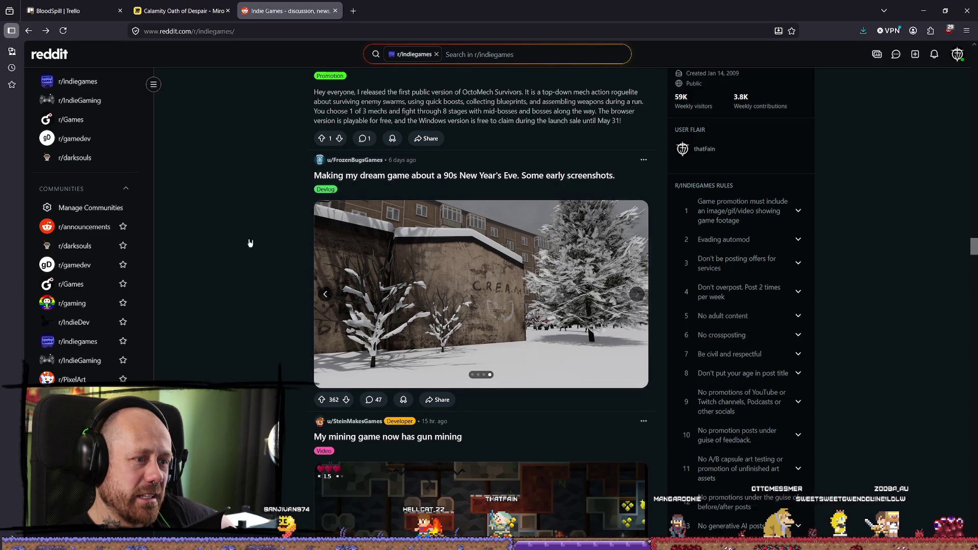
scroll(257, 240, down, 2)
Step: Scroll further down through the r/indiegames feed
scroll(257, 240, up, 1)
scroll(260, 240, down, 8)
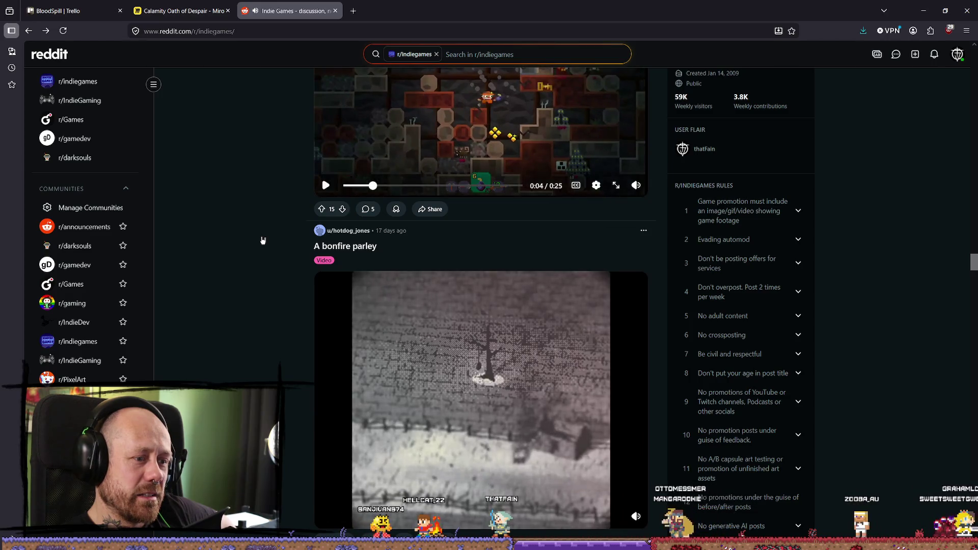
scroll(261, 240, down, 2)
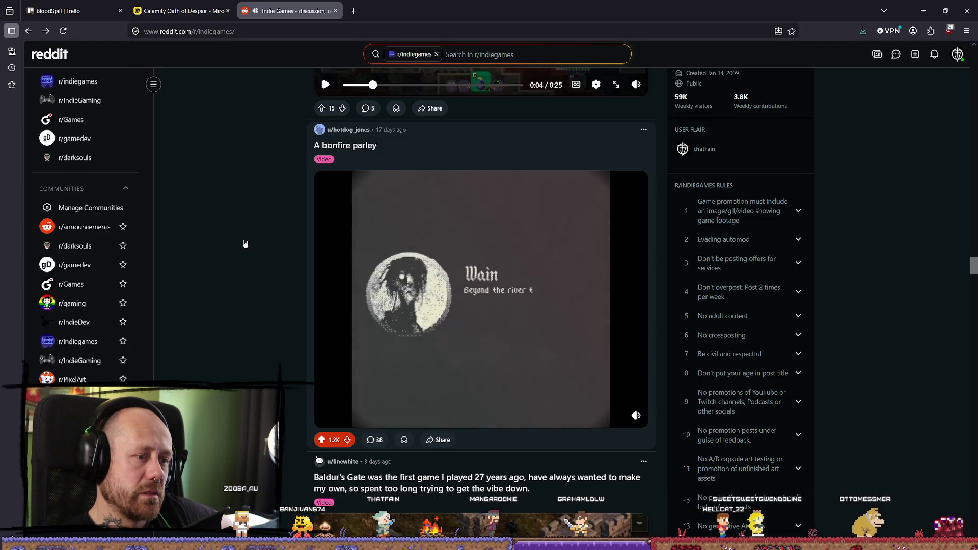
scroll(362, 290, down, 6)
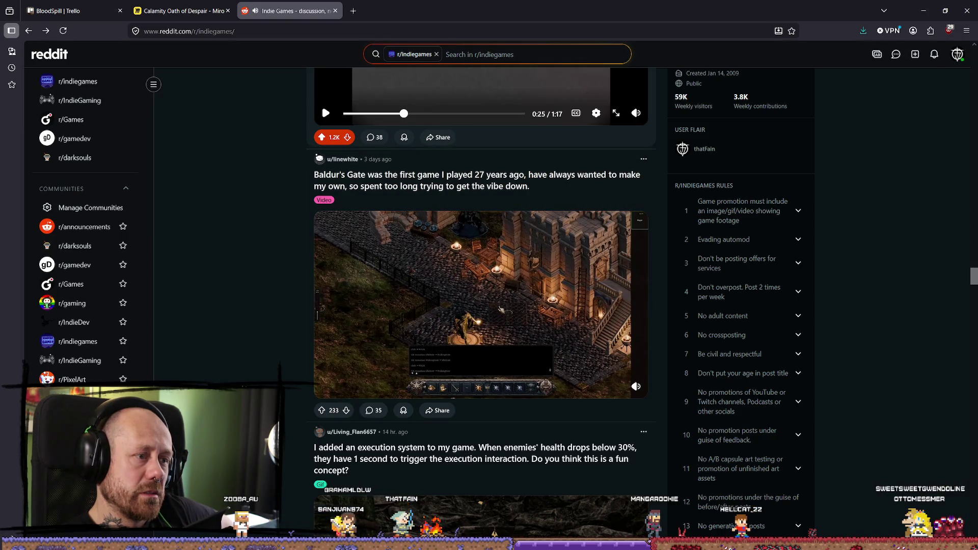
scroll(256, 381, down, 6)
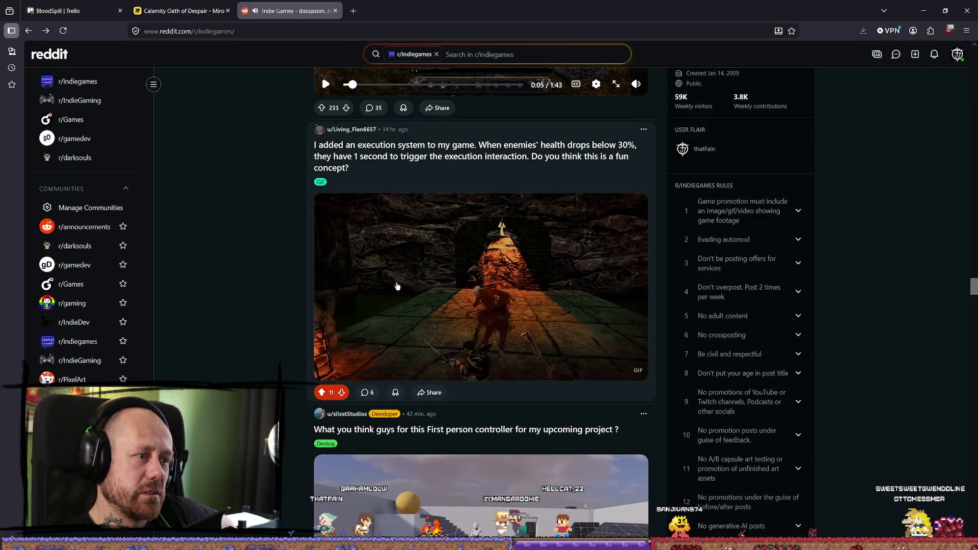
scroll(398, 286, down, 11)
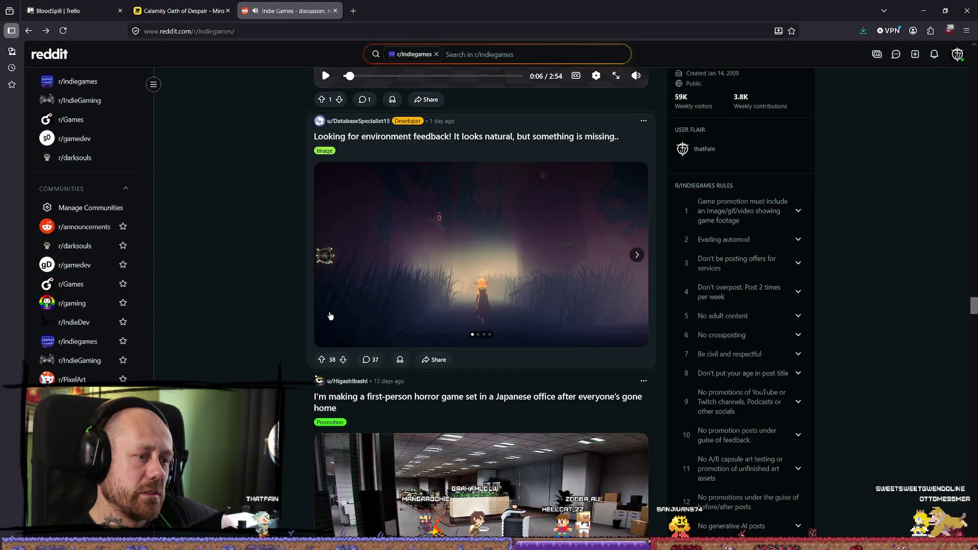
scroll(336, 305, up, 4)
scroll(357, 270, up, 2)
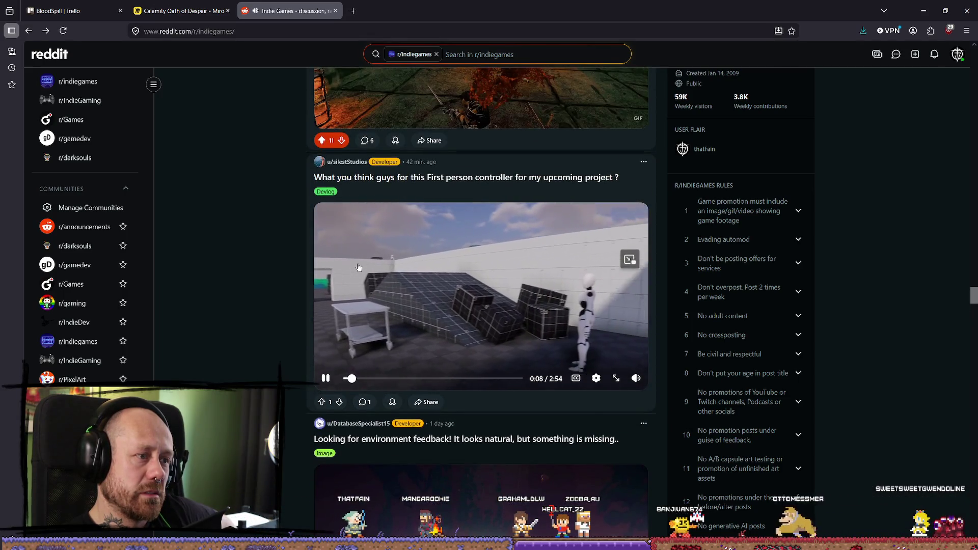
scroll(359, 285, down, 14)
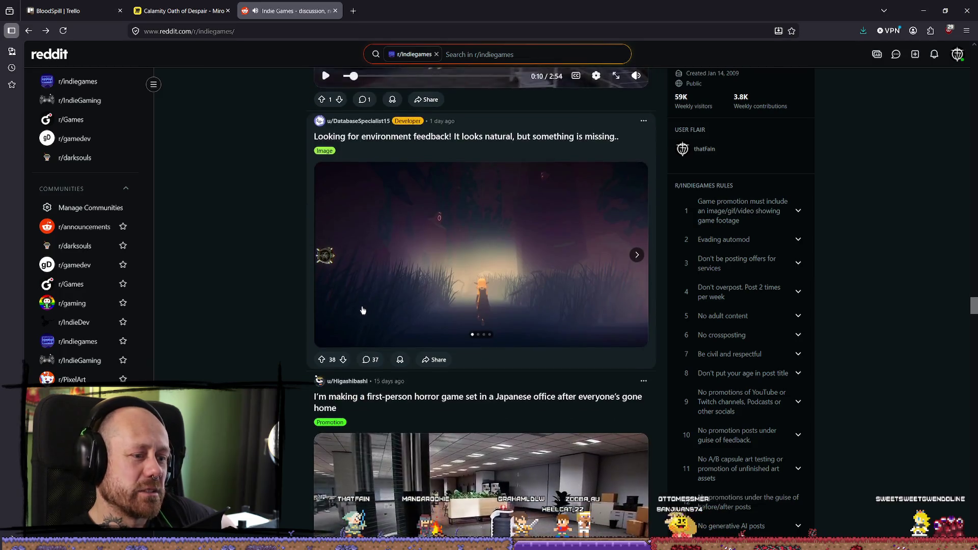
Step: Expand sidebar rule 4, 'Don't overpost', to show 'Post 2 times per week.'
scroll(360, 314, down, 5)
scroll(306, 311, up, 3)
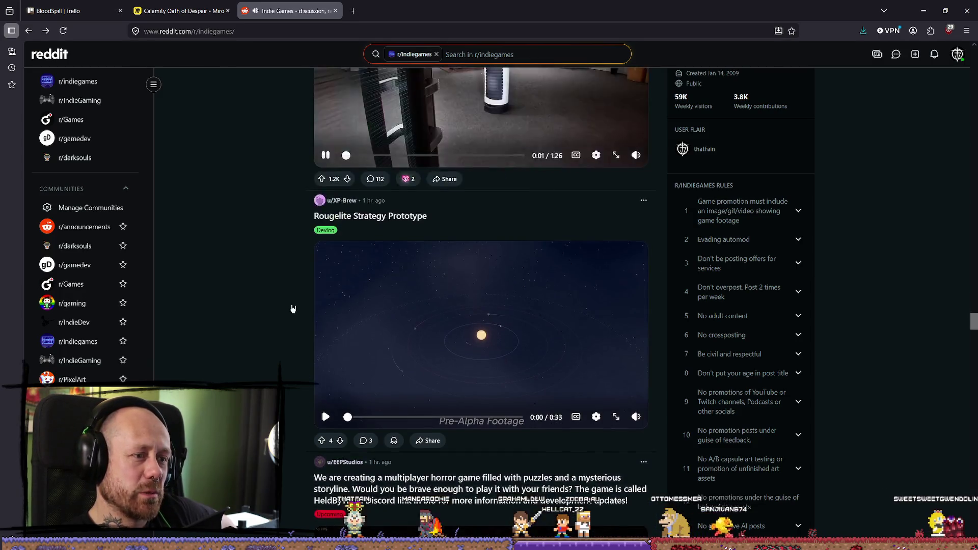
scroll(299, 326, down, 6)
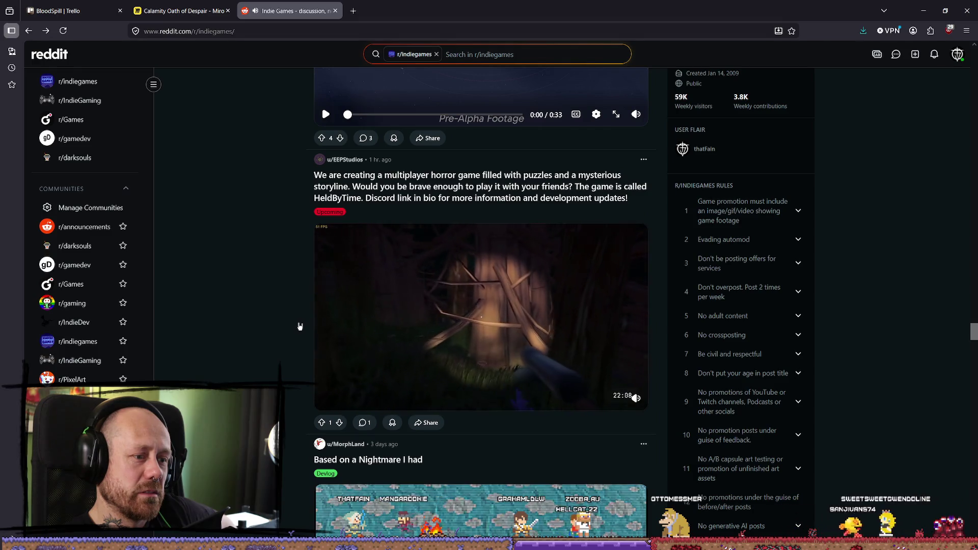
scroll(300, 326, down, 7)
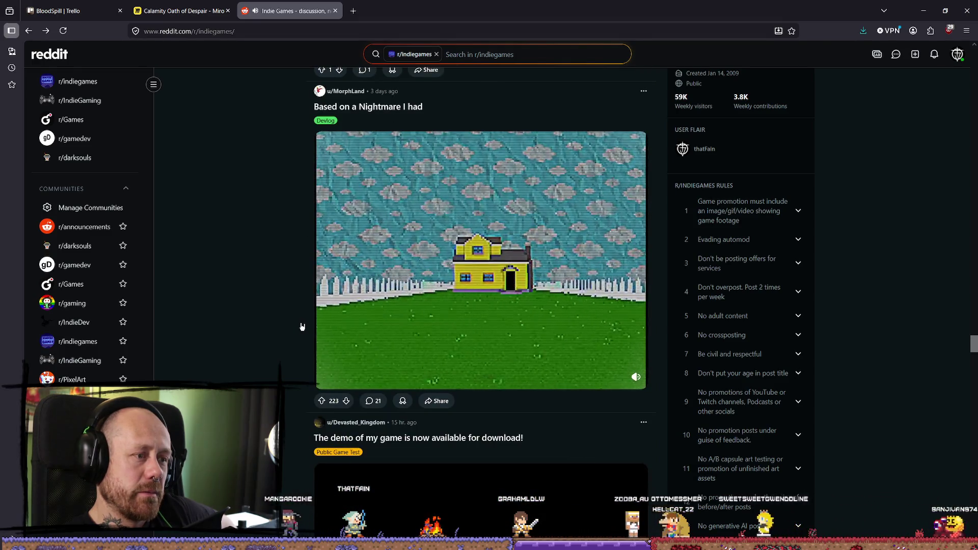
scroll(306, 326, down, 14)
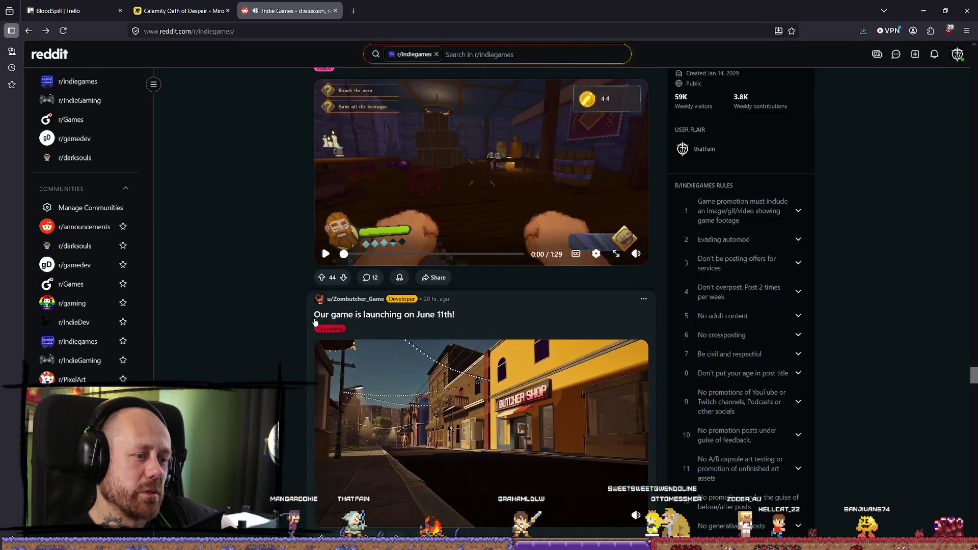
scroll(476, 288, up, 5)
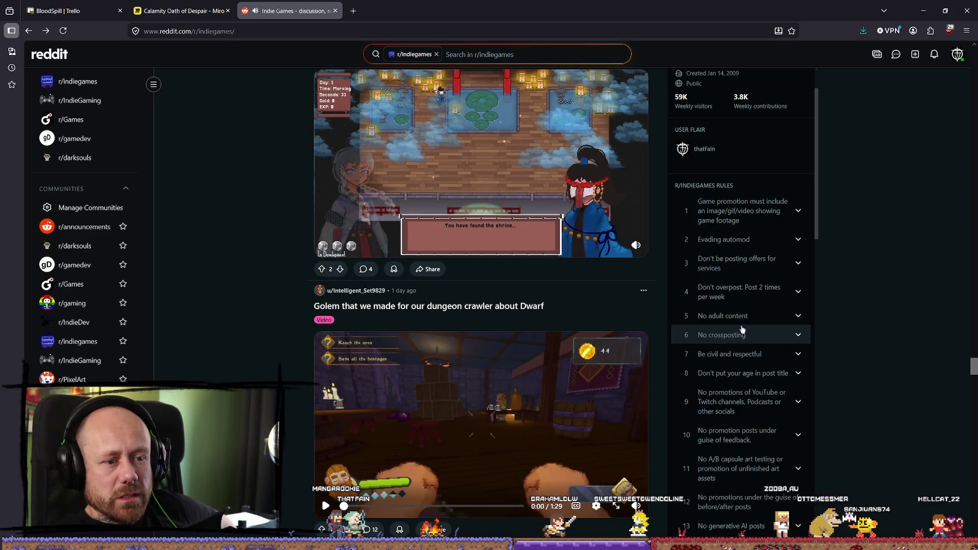
click(763, 295)
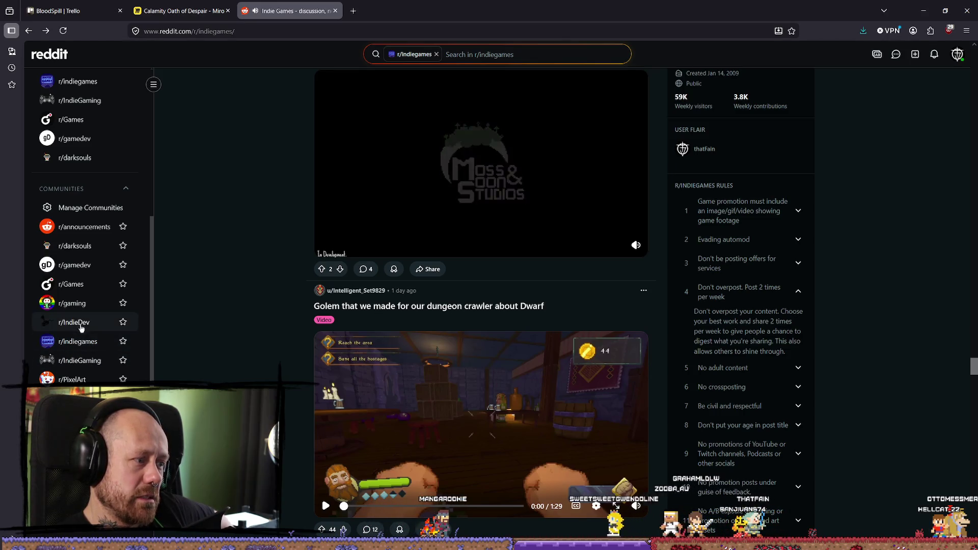
Step: Go to the r/IndieGaming community and start scrolling its feed
click(93, 361)
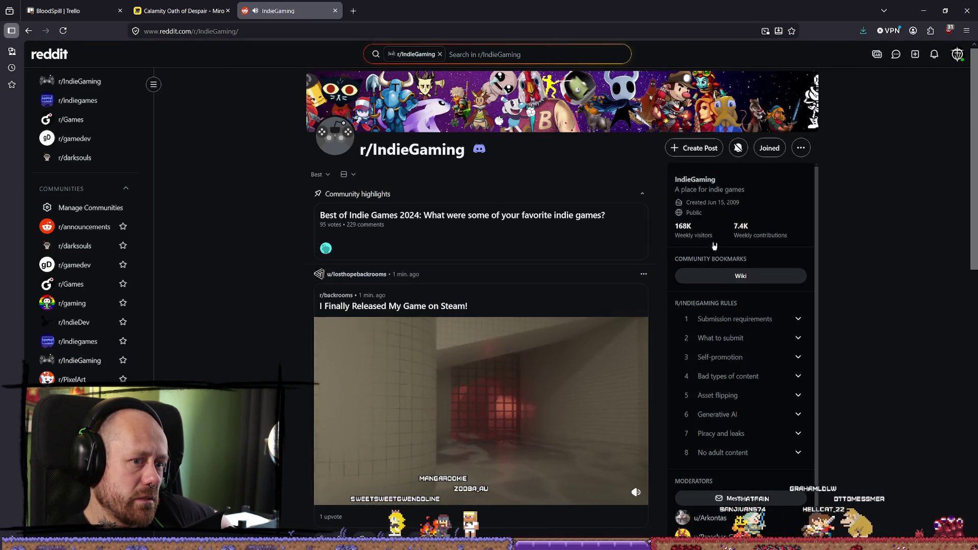
scroll(821, 243, down, 3)
scroll(659, 280, down, 20)
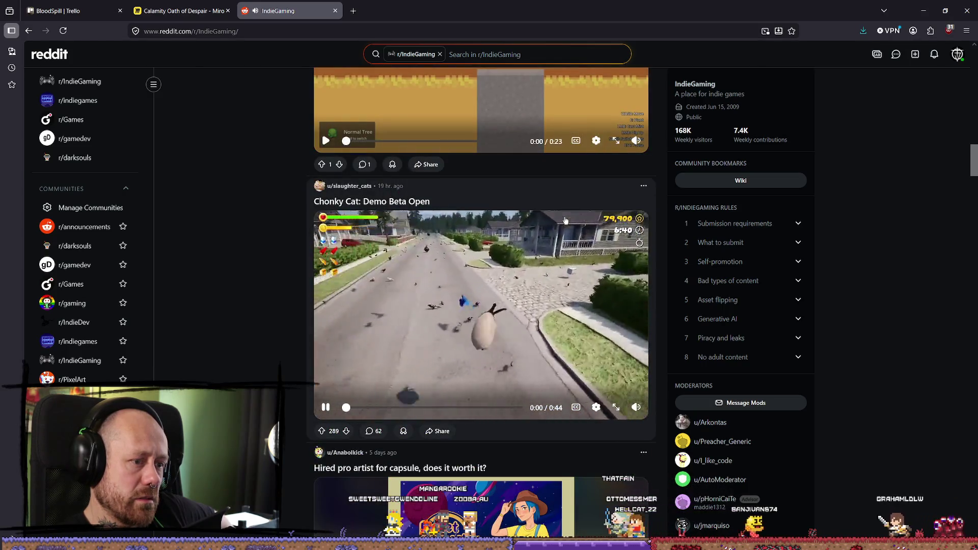
scroll(565, 220, down, 15)
scroll(575, 213, up, 3)
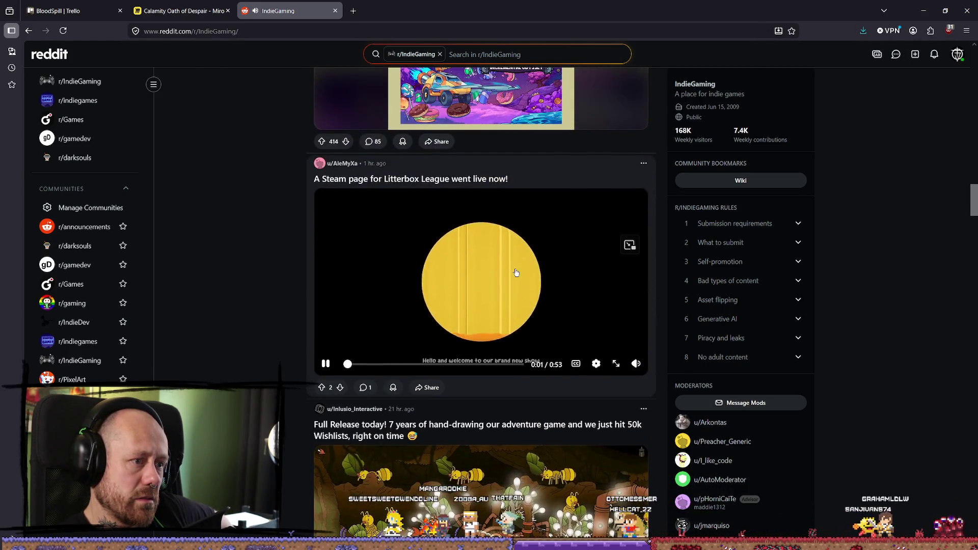
scroll(509, 255, down, 13)
scroll(470, 298, down, 10)
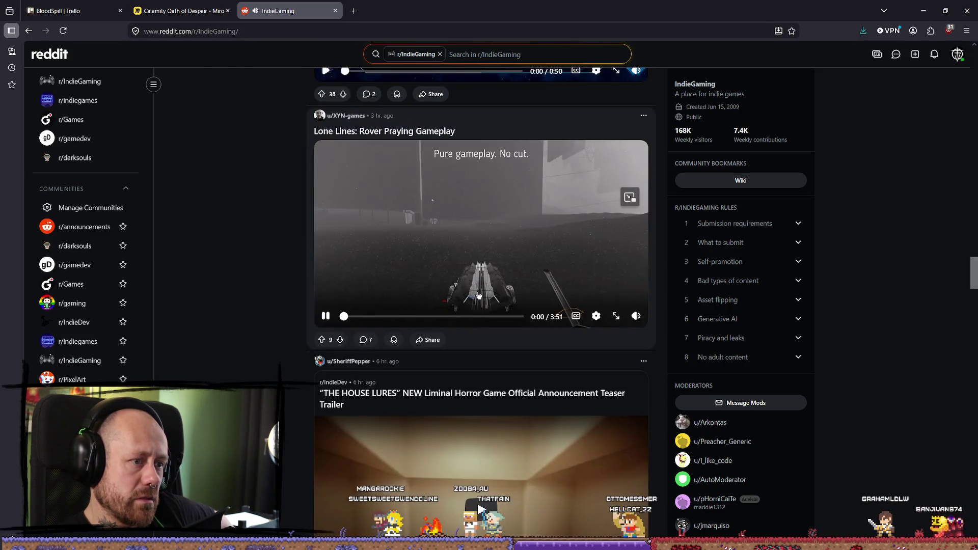
scroll(485, 287, down, 5)
scroll(486, 288, down, 7)
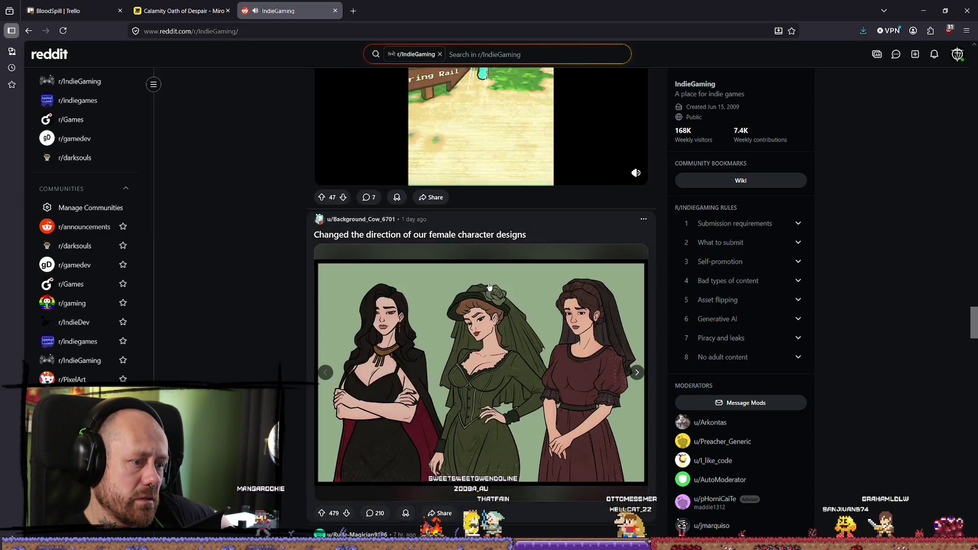
scroll(497, 291, up, 6)
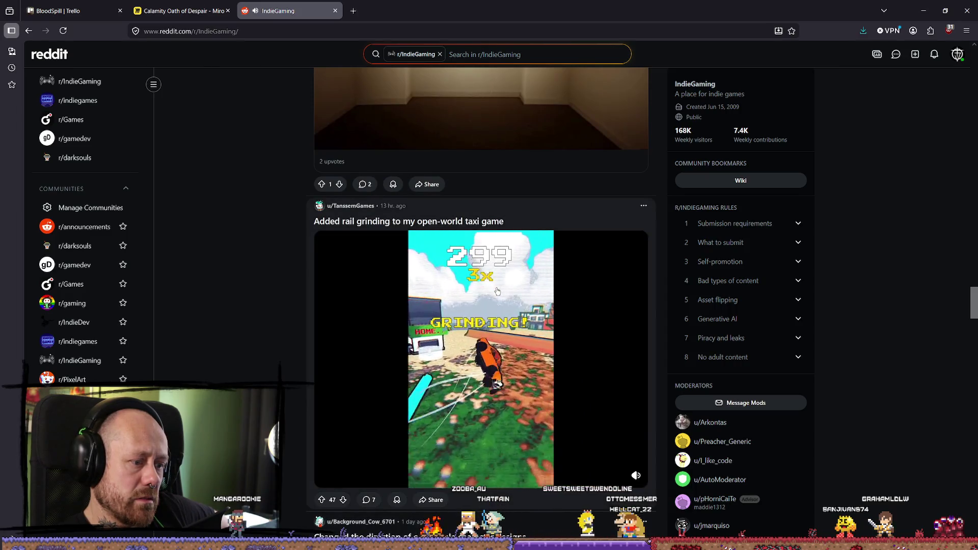
scroll(497, 291, down, 15)
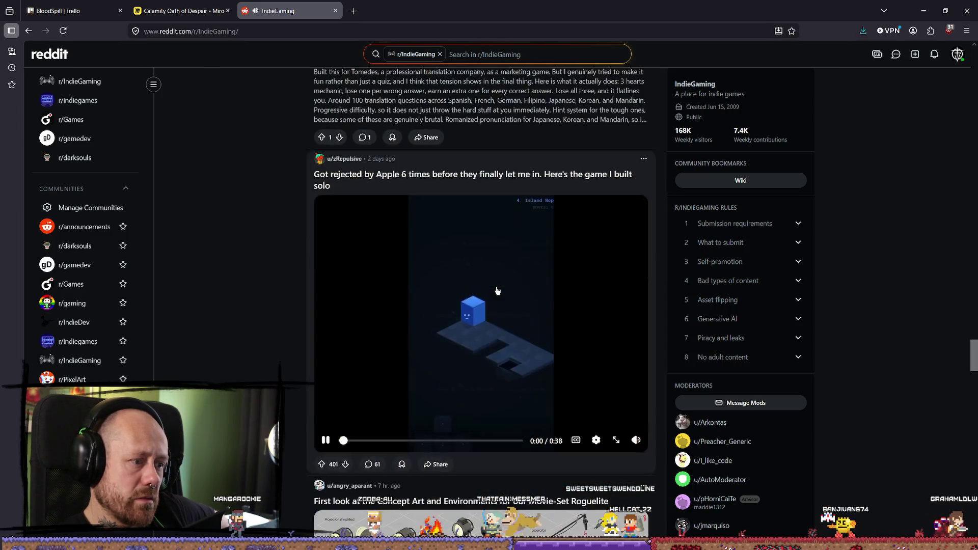
scroll(497, 291, down, 5)
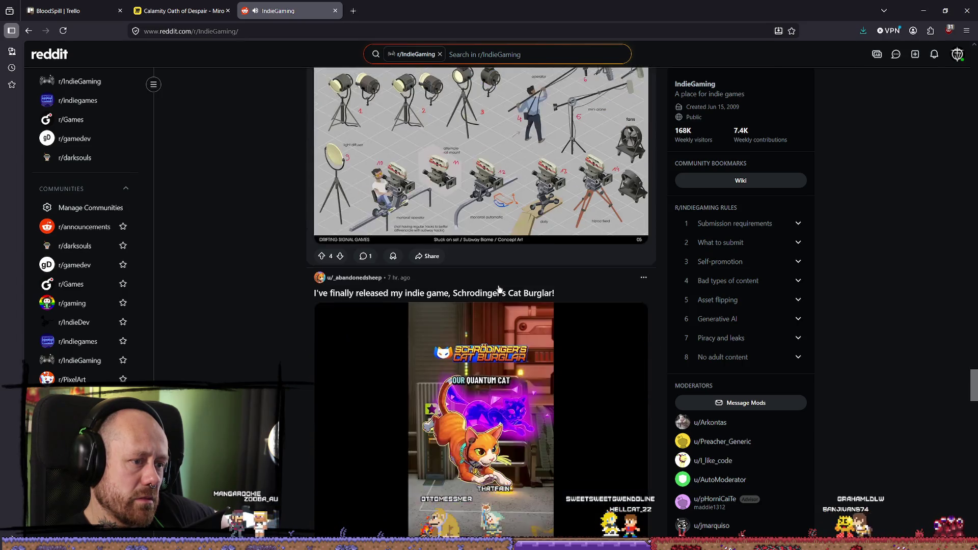
Step: Keep scrolling until the HeldByTime multiplayer horror game post appears
scroll(498, 288, down, 6)
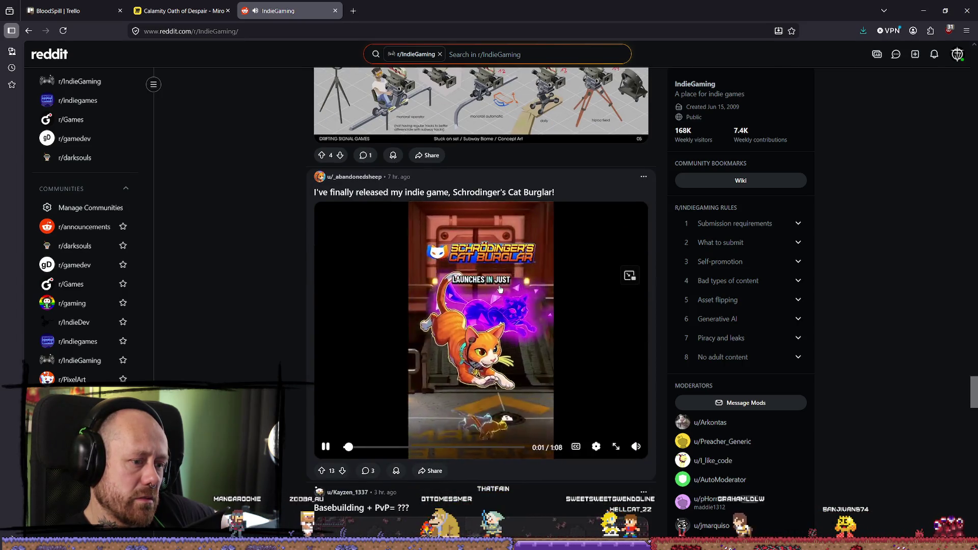
scroll(249, 305, down, 1)
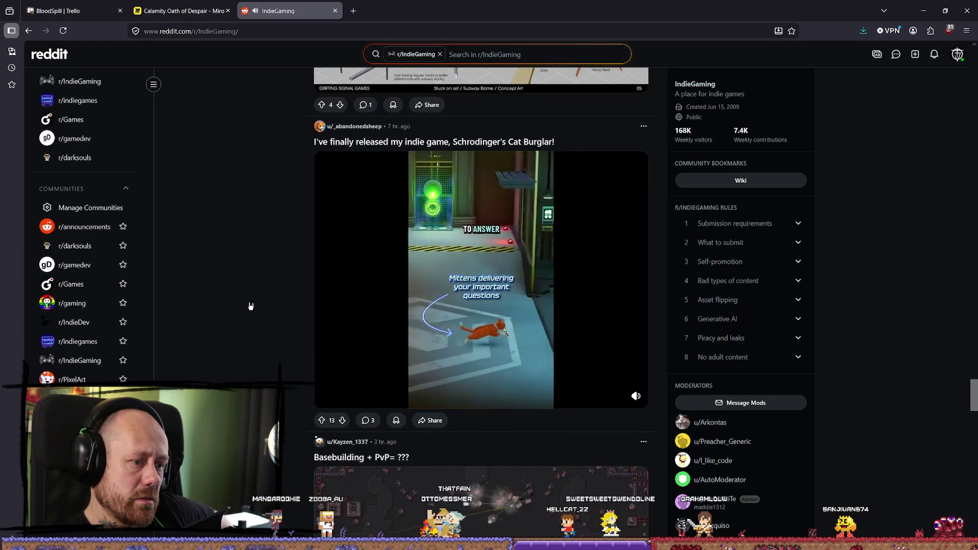
scroll(250, 306, up, 1)
scroll(250, 306, down, 5)
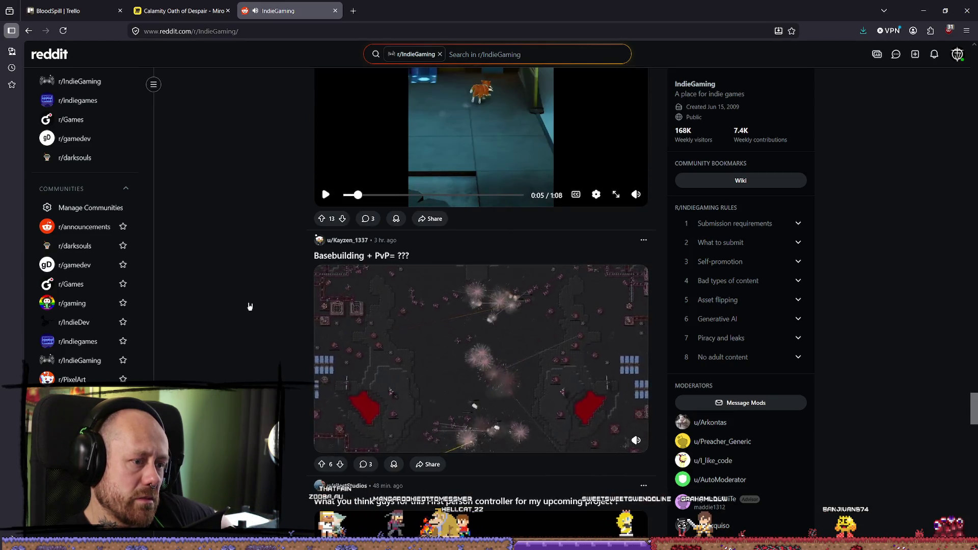
scroll(250, 306, down, 6)
scroll(249, 306, down, 8)
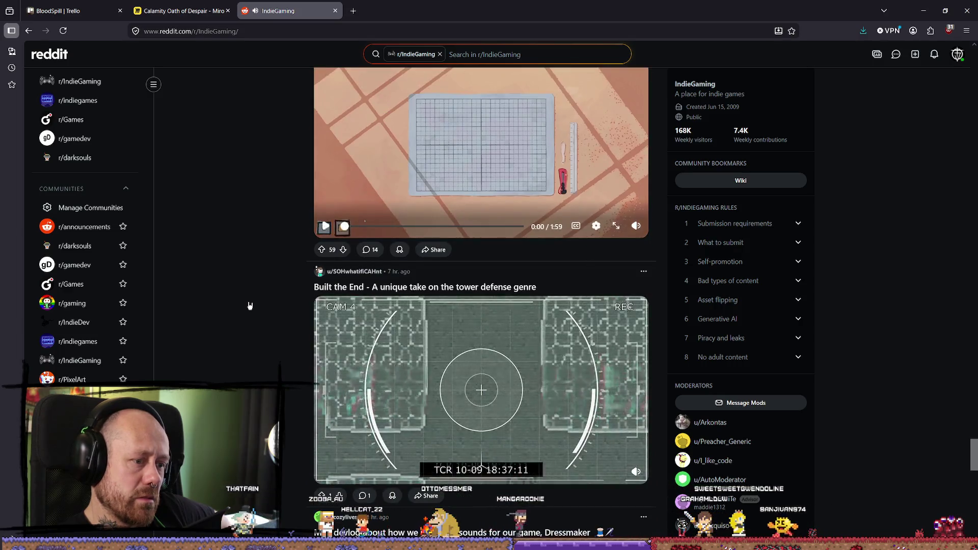
scroll(249, 305, down, 3)
scroll(249, 306, down, 3)
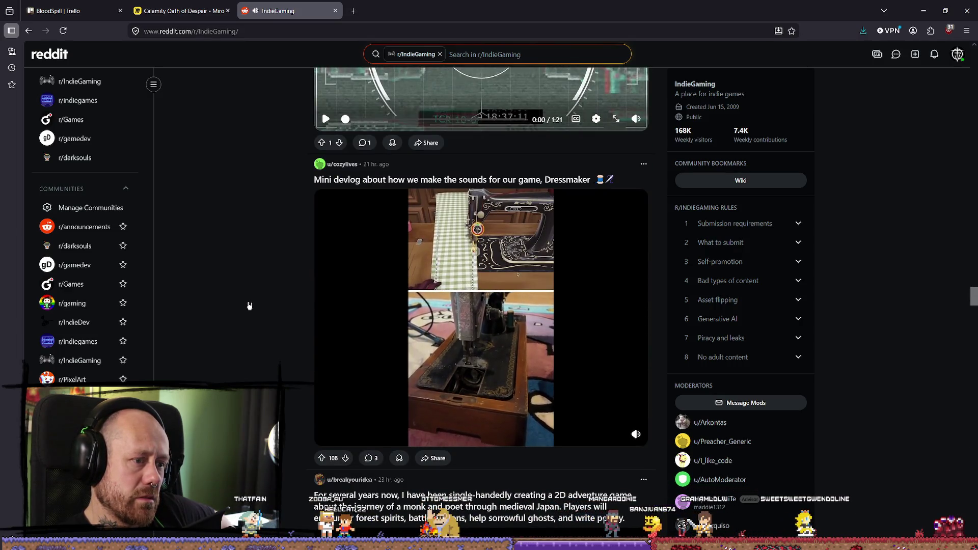
scroll(250, 305, down, 5)
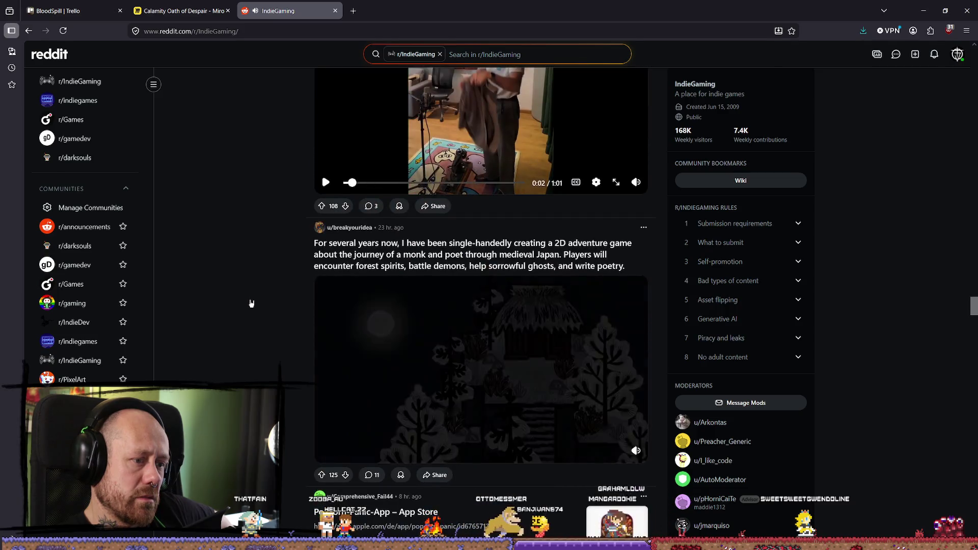
scroll(251, 304, down, 9)
scroll(251, 303, down, 17)
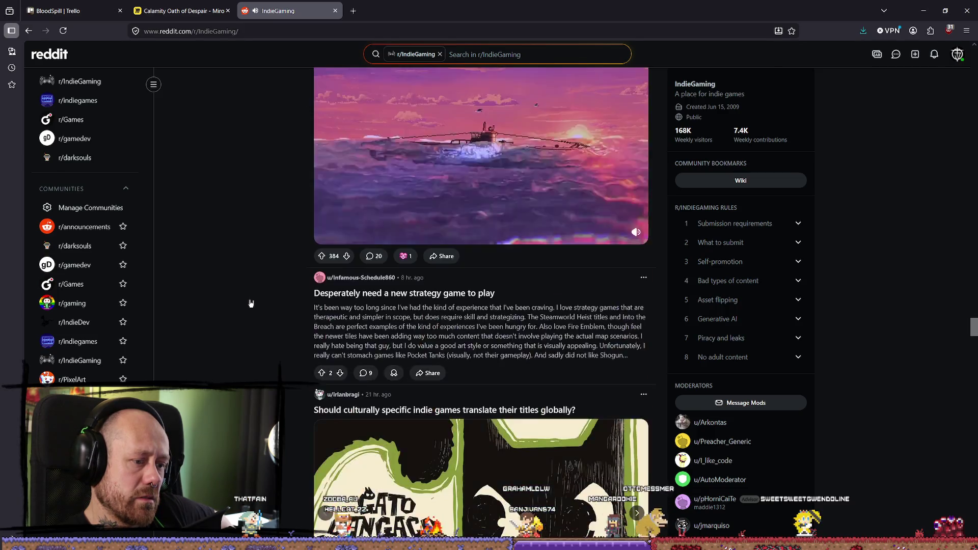
scroll(251, 301, down, 5)
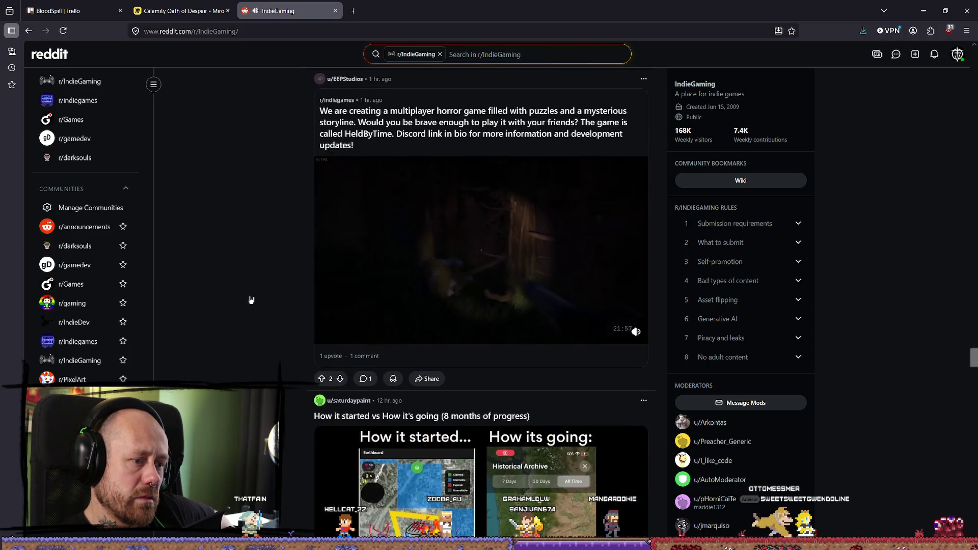
scroll(637, 252, up, 3)
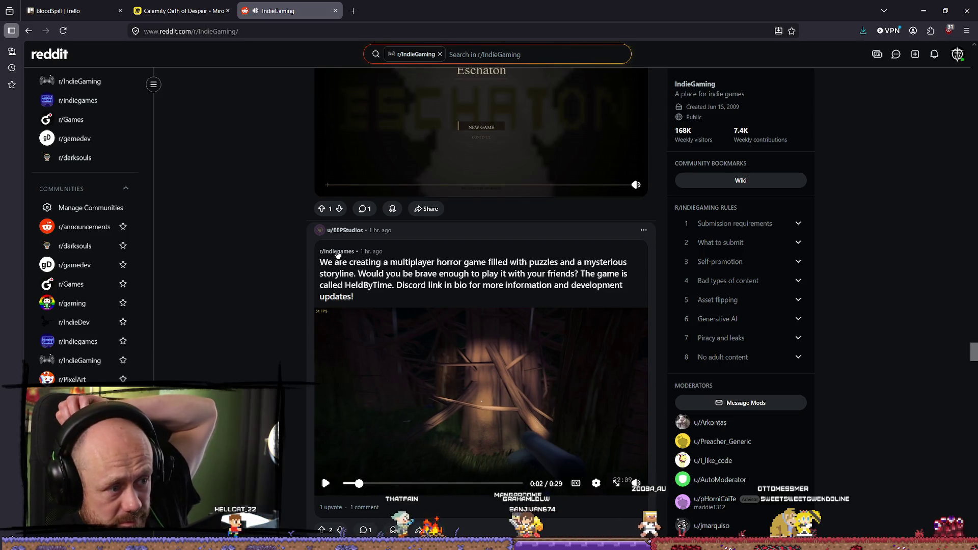
Step: Expand the Self-promotion rule and read through its text
click(738, 261)
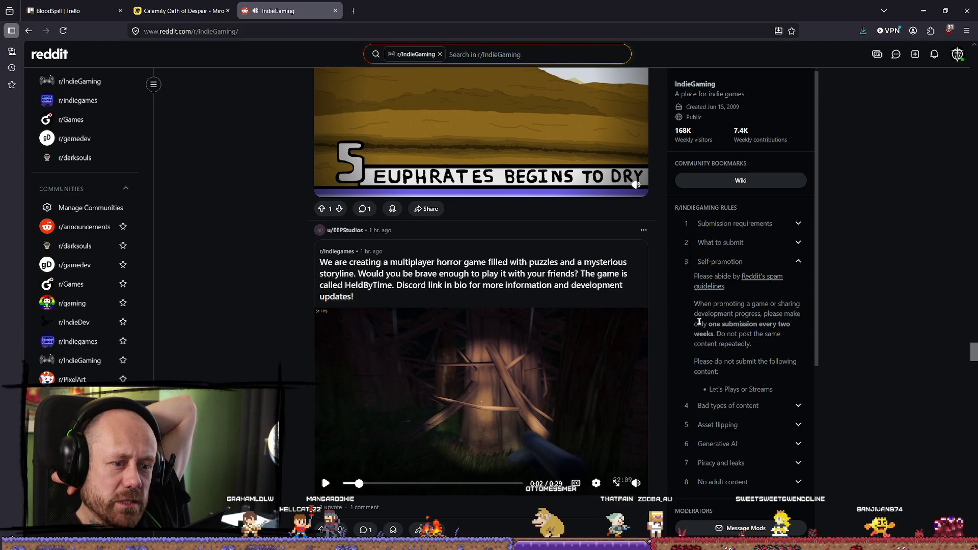
drag(717, 325, 758, 346)
click(759, 348)
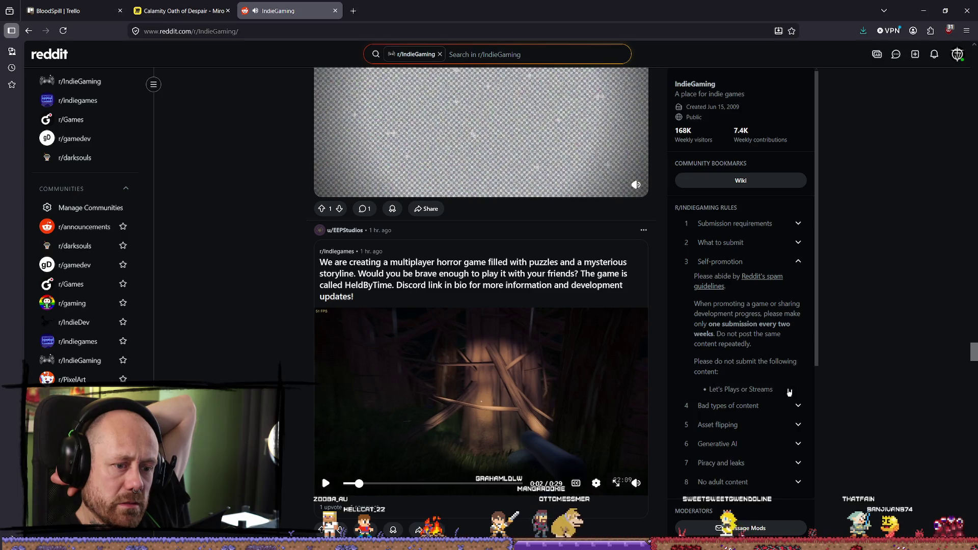
scroll(789, 392, down, 3)
Step: Expand and collapse the Generative AI rule, then scroll further down the page
click(733, 287)
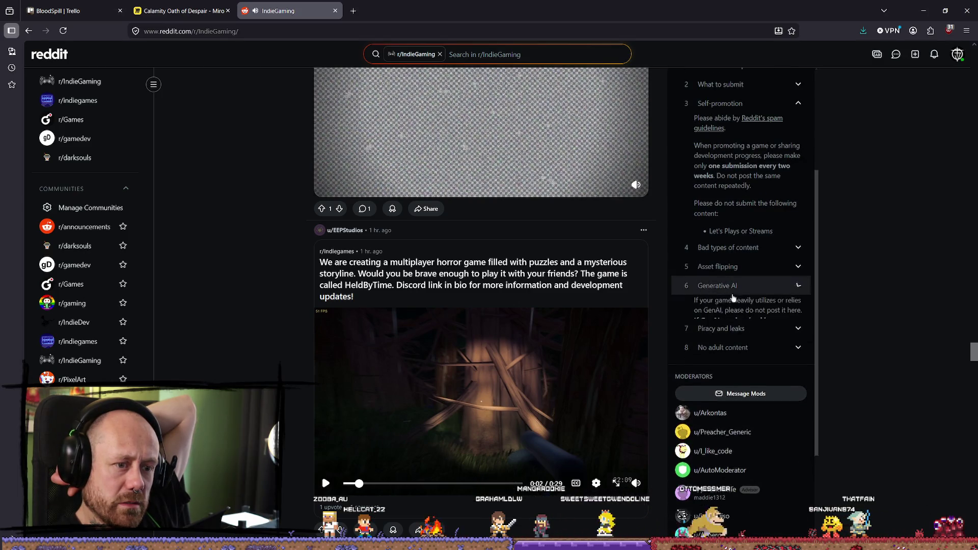
click(733, 286)
scroll(643, 285, down, 3)
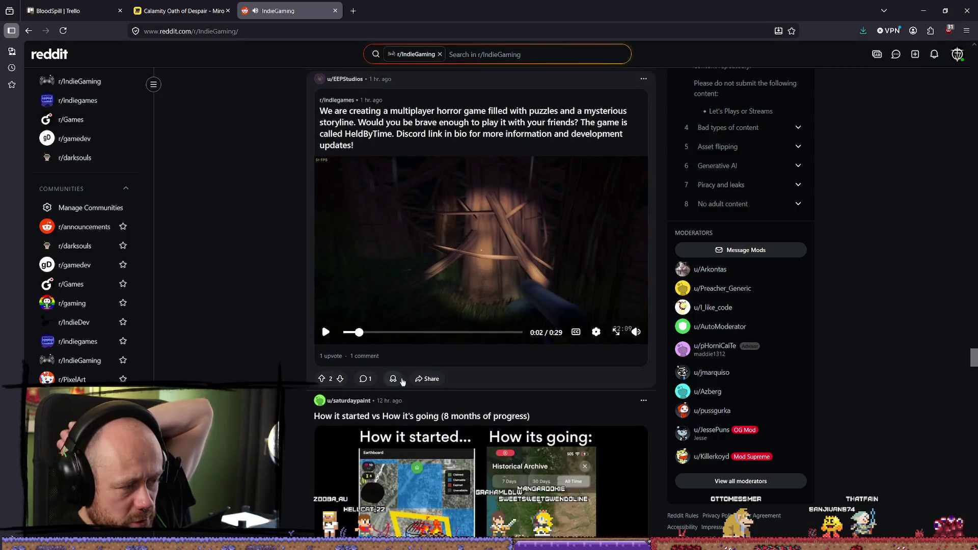
scroll(402, 381, down, 20)
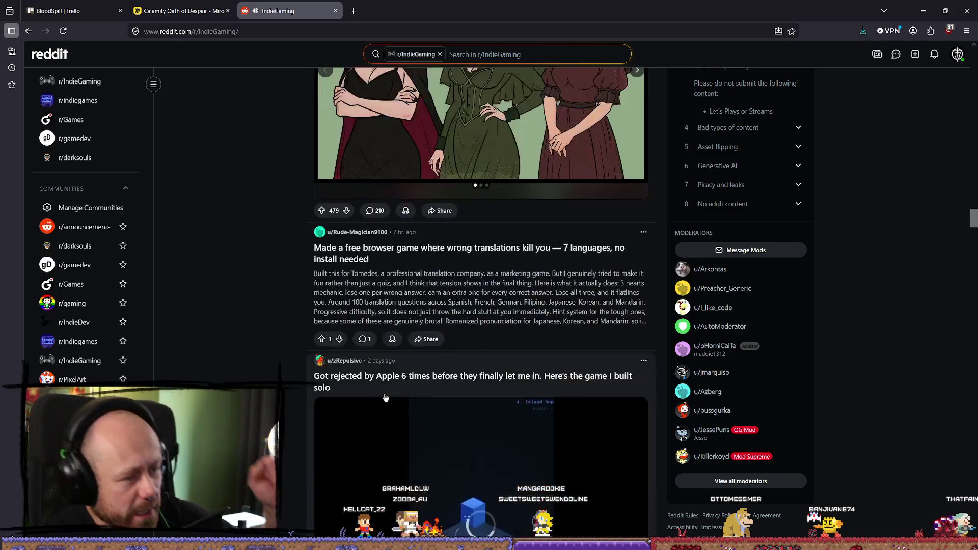
scroll(386, 397, down, 10)
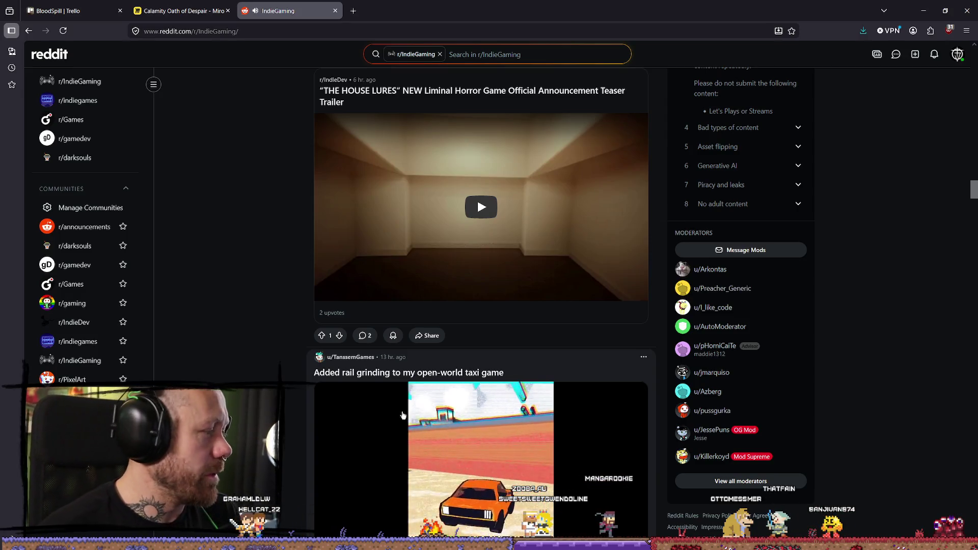
scroll(402, 415, up, 6)
Step: Close the IndieGaming tab and navigate the Miro board to the Unreal Tournament images
click(336, 12)
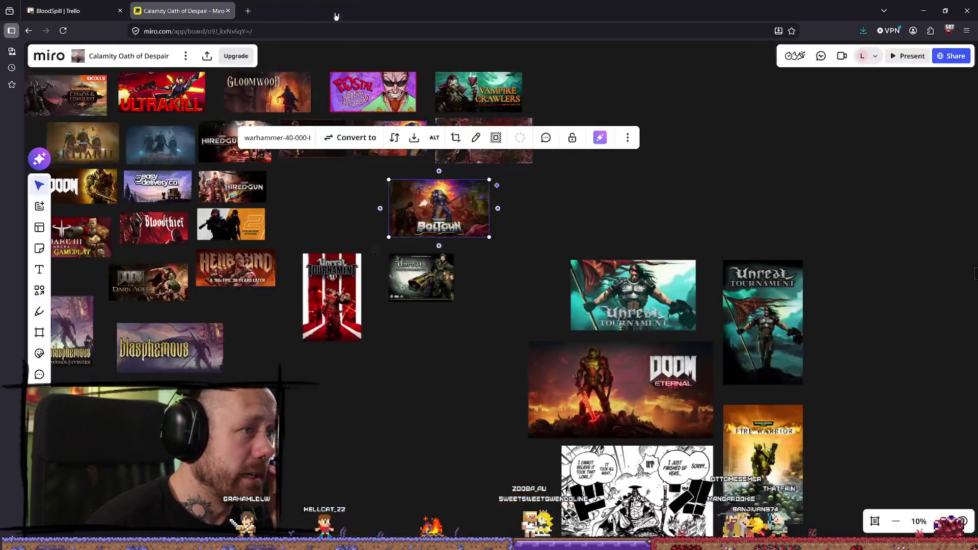
scroll(475, 233, down, 2)
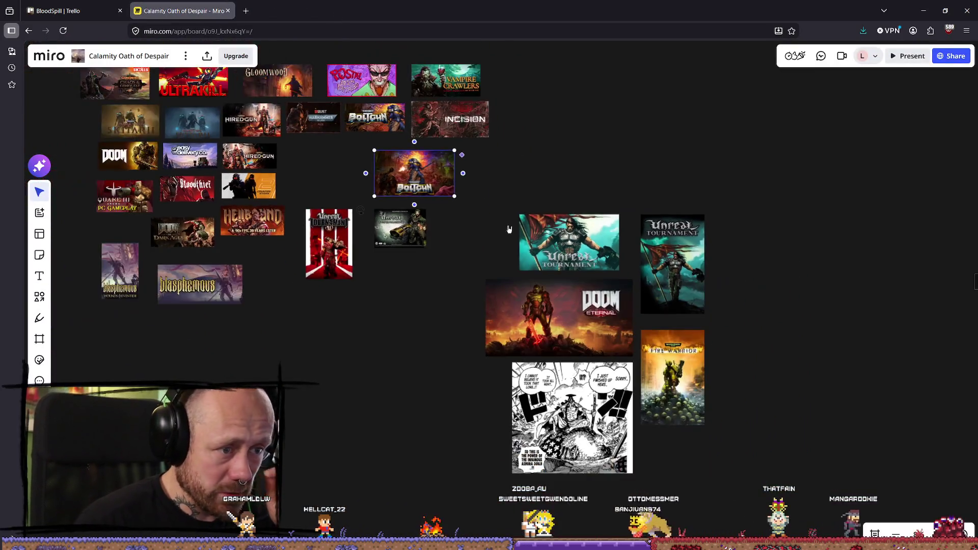
scroll(508, 229, up, 3)
scroll(490, 127, down, 2)
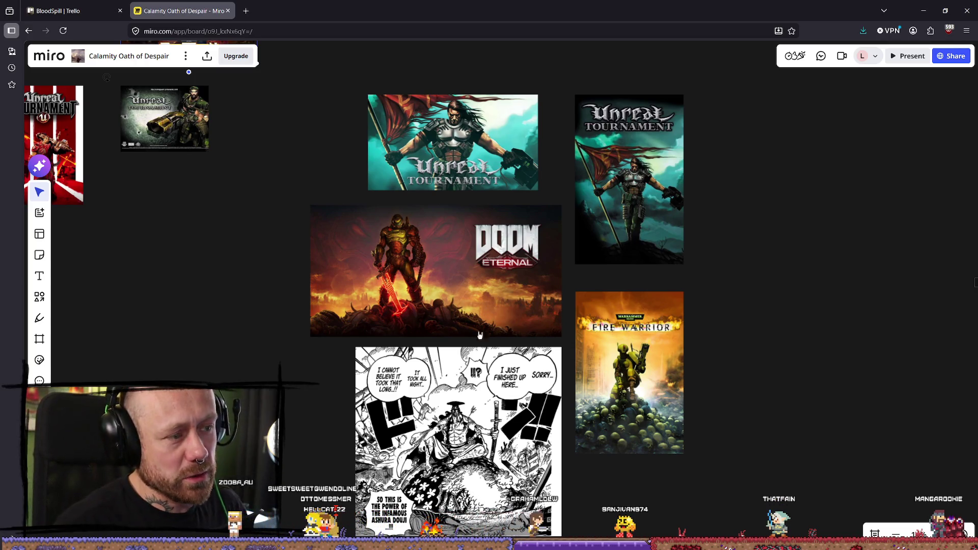
scroll(479, 334, up, 1)
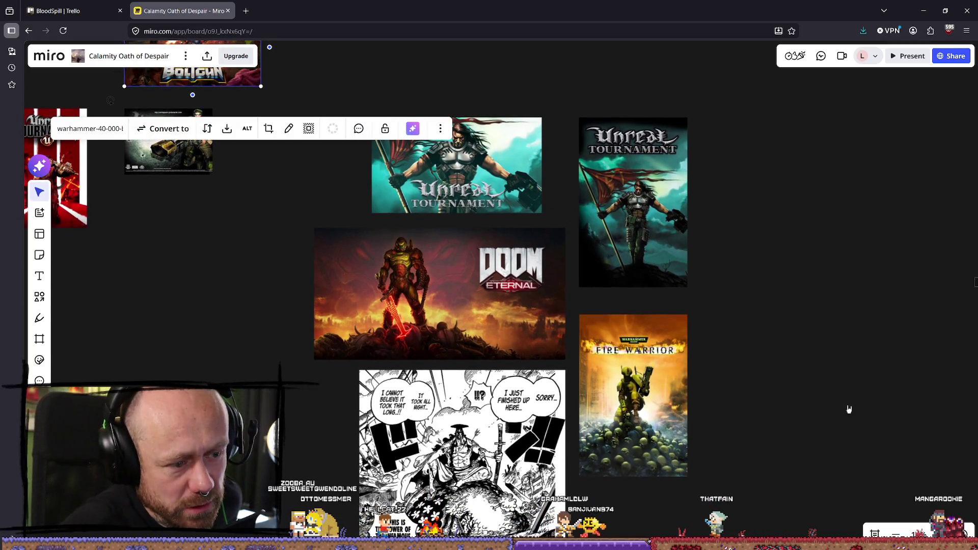
scroll(826, 322, up, 1)
scroll(526, 240, up, 2)
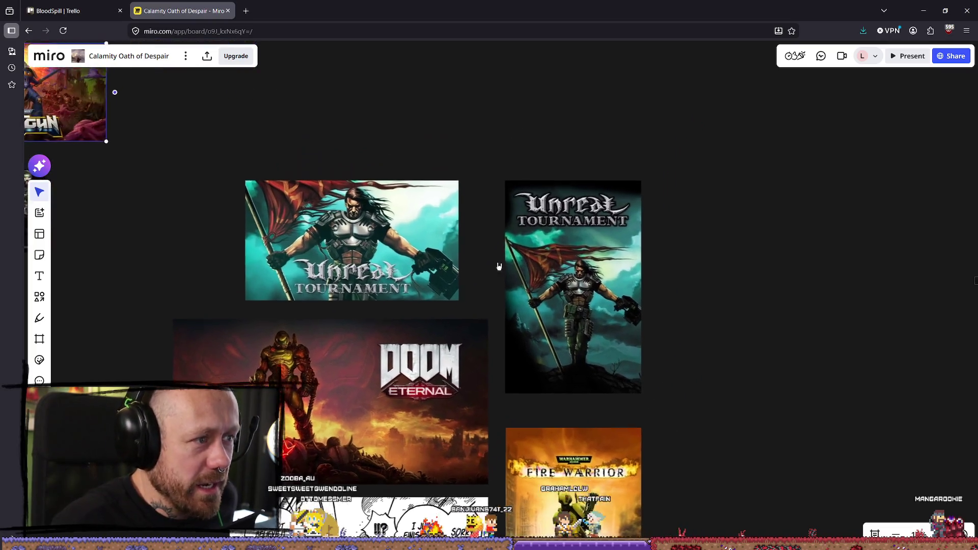
scroll(499, 266, down, 1)
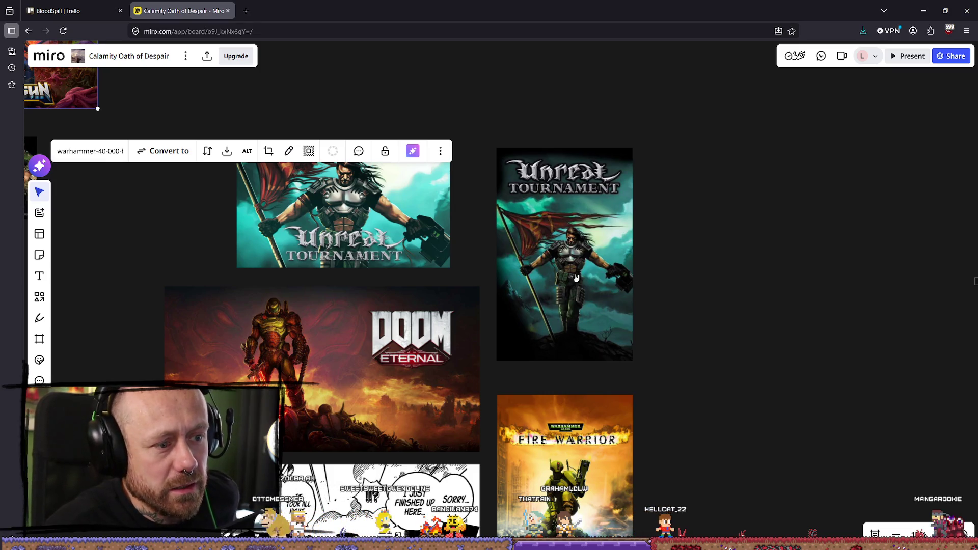
scroll(412, 269, down, 1)
scroll(617, 326, left, 2)
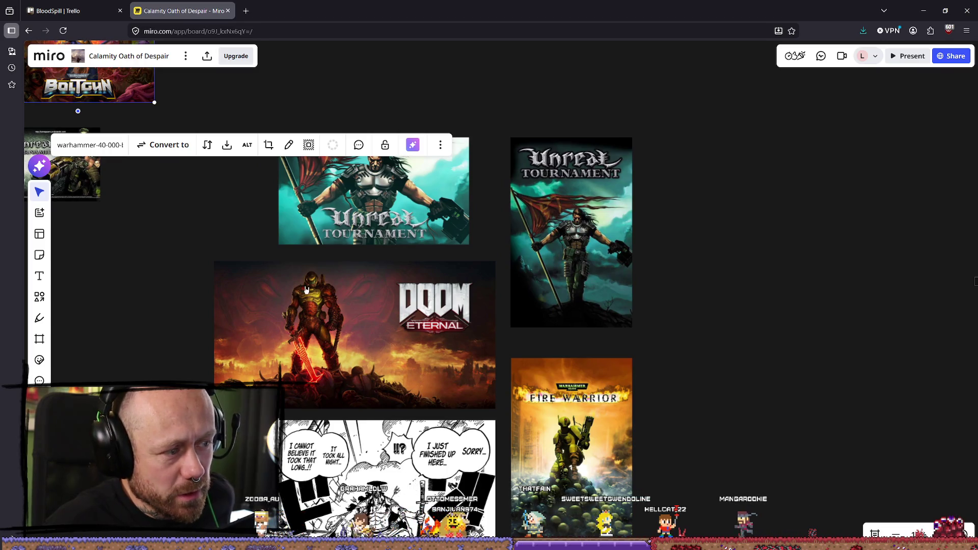
scroll(357, 347, up, 1)
scroll(358, 347, left, 1)
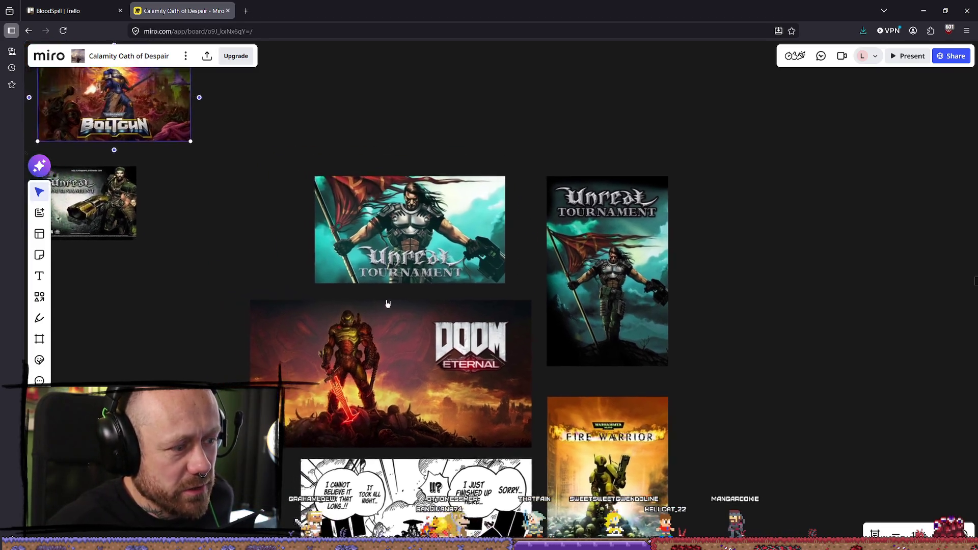
scroll(337, 254, down, 2)
scroll(336, 254, right, 2)
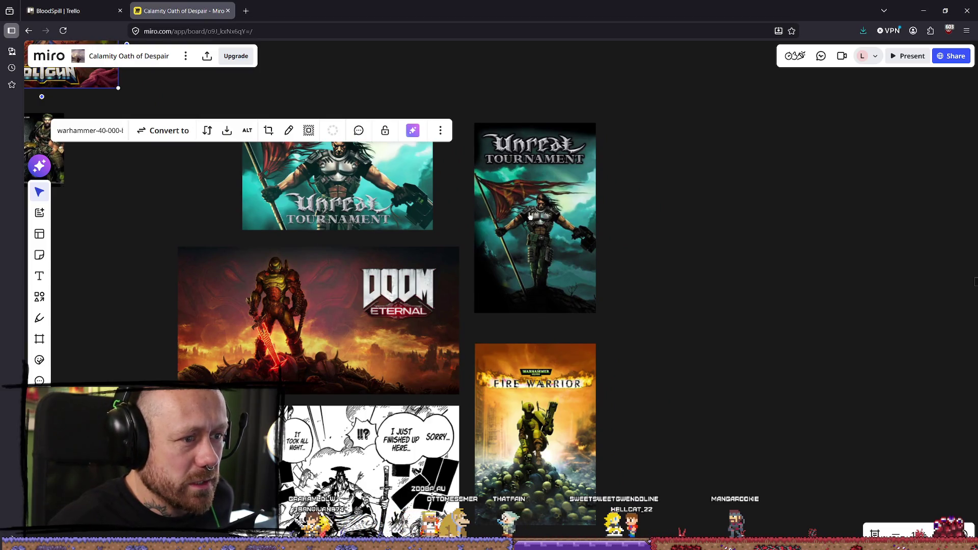
Step: Shift the wide Unreal Tournament image right so its edge aligns with Doom Eternal
click(529, 215)
click(426, 201)
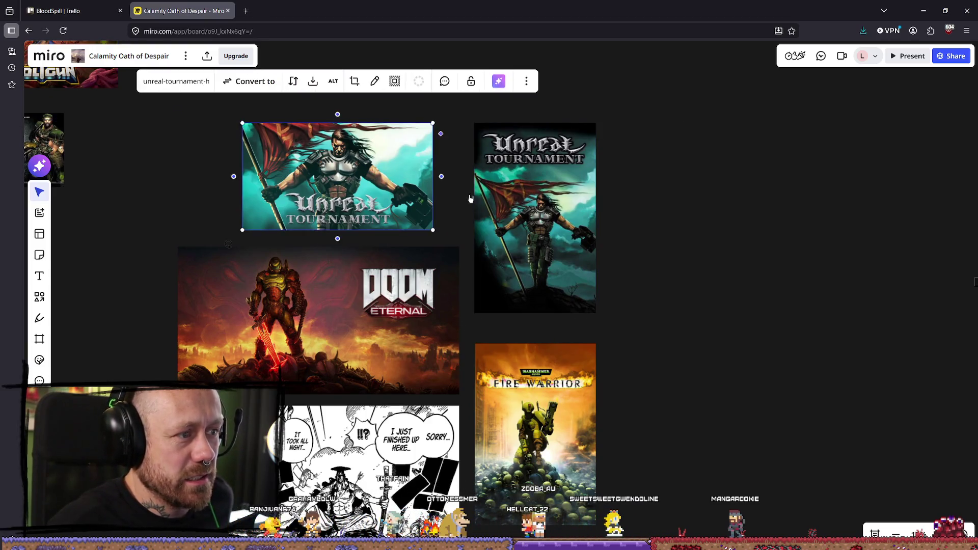
click(539, 212)
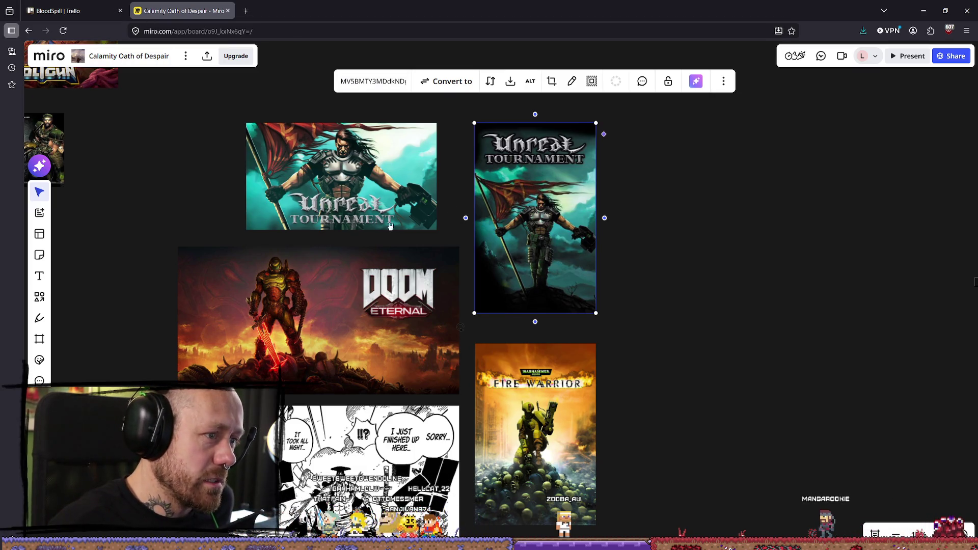
click(335, 174)
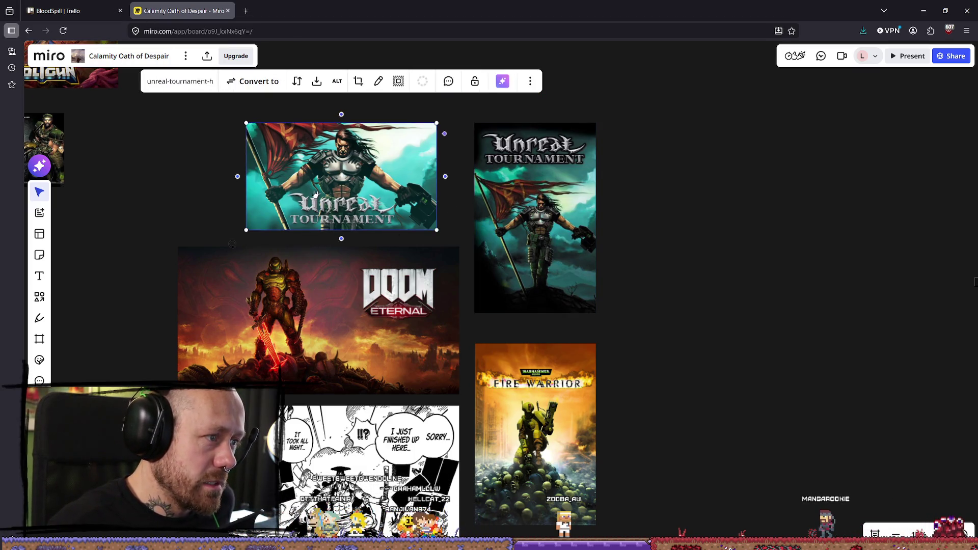
click(248, 9)
key(ctrl+w)
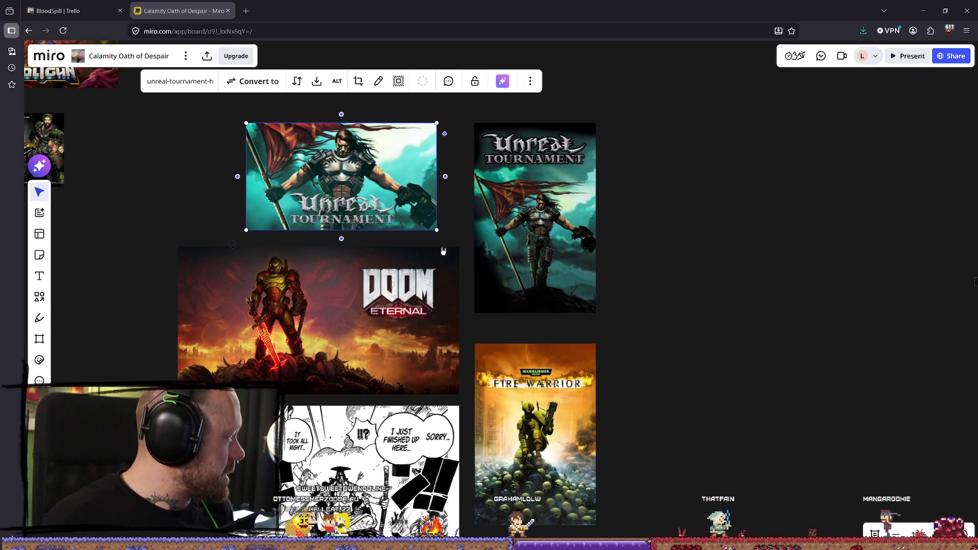
drag(356, 191, 392, 189)
key(Tab)
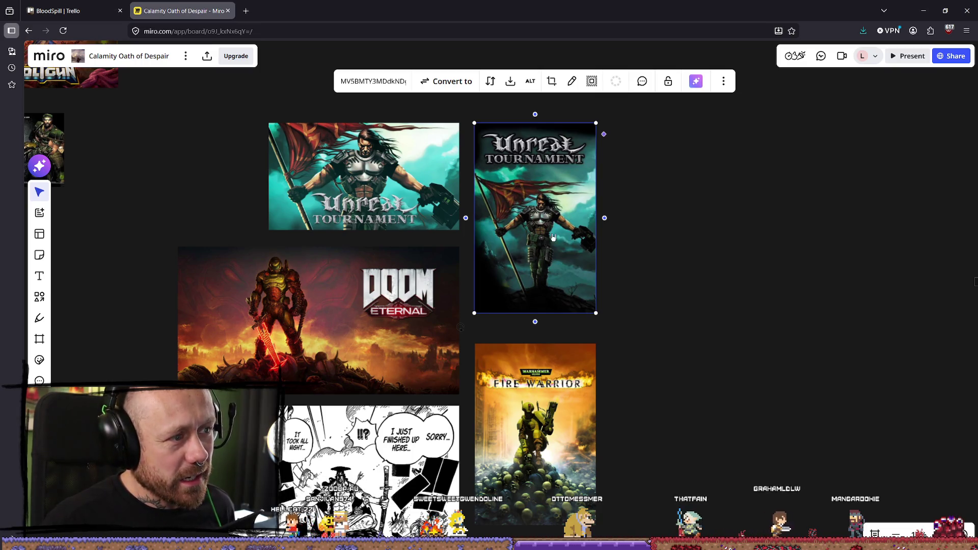
scroll(711, 275, down, 1)
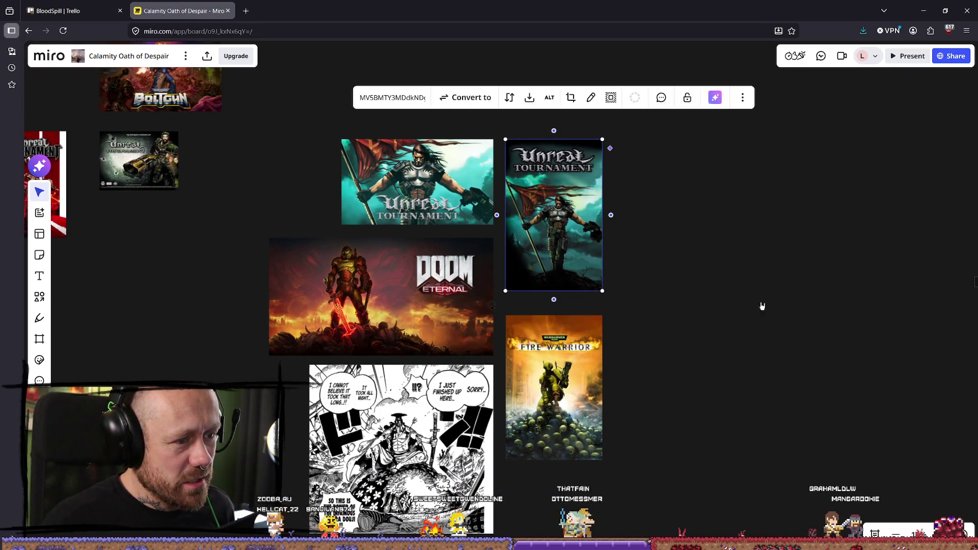
scroll(762, 305, down, 3)
scroll(728, 290, up, 1)
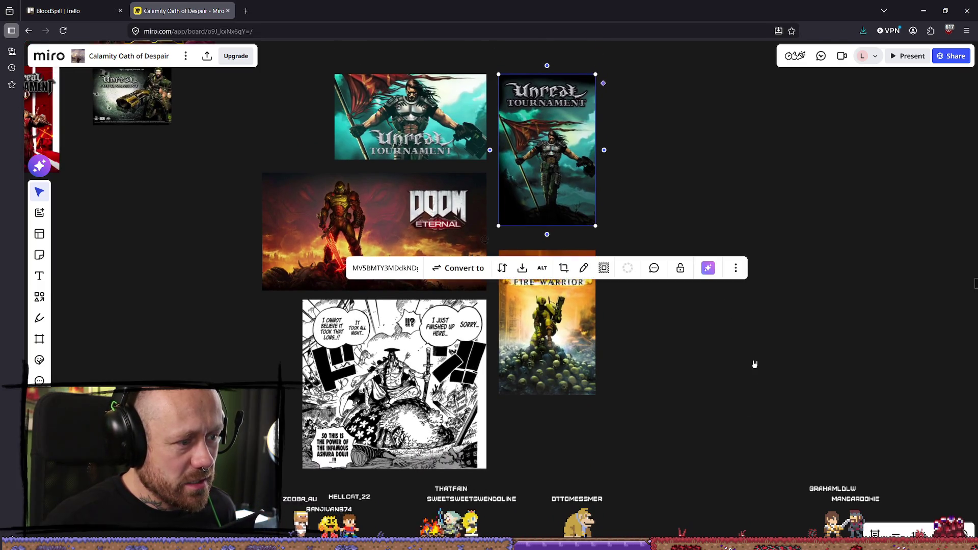
click(554, 340)
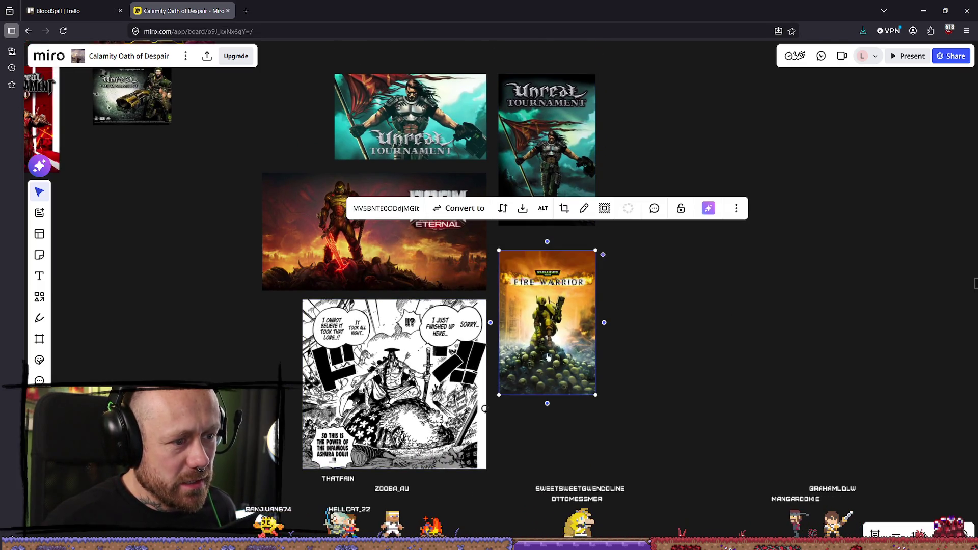
scroll(535, 339, up, 5)
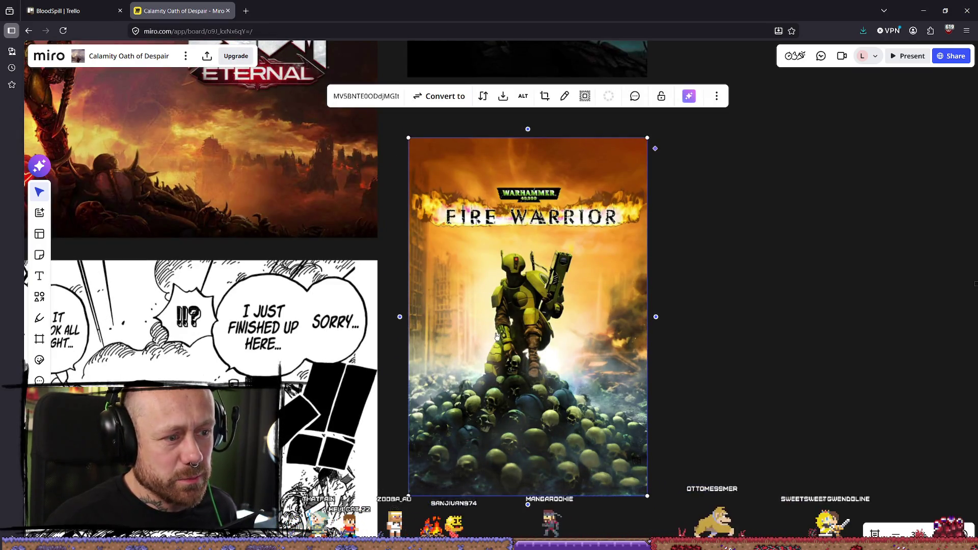
scroll(515, 326, down, 2)
scroll(515, 323, up, 2)
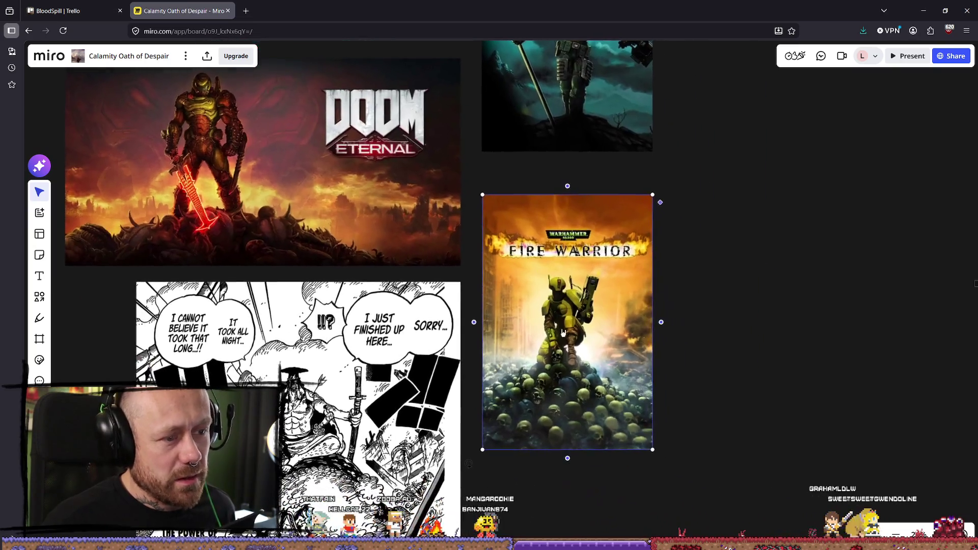
scroll(367, 284, up, 1)
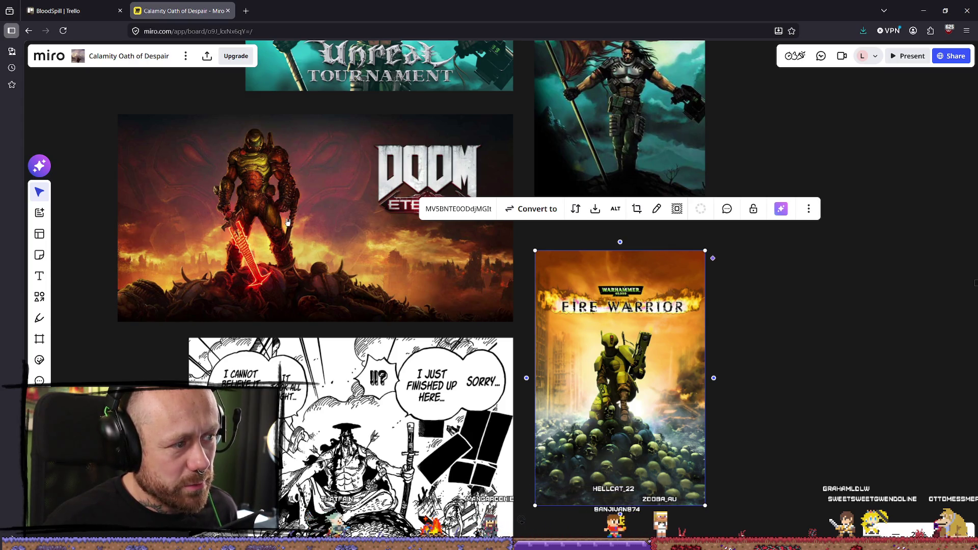
scroll(341, 250, down, 1)
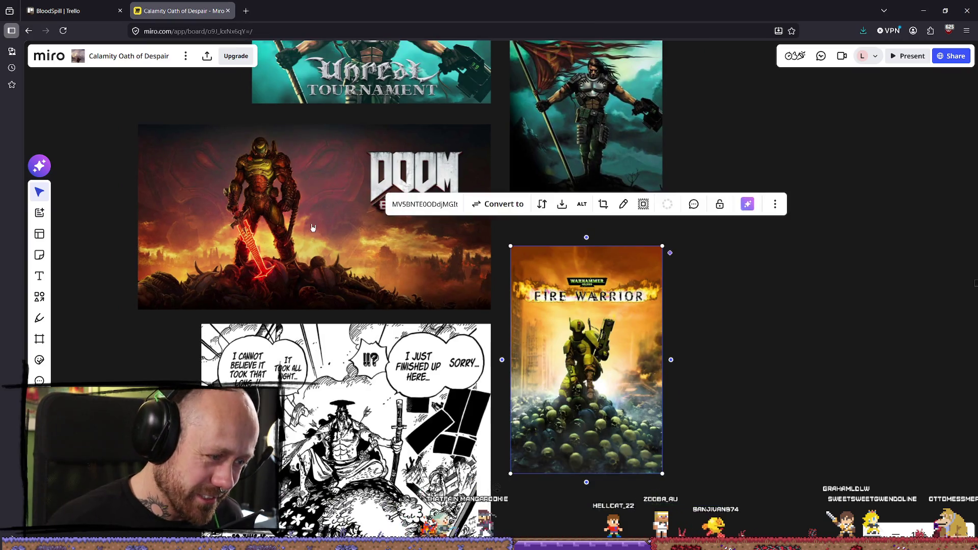
scroll(324, 351, down, 1)
scroll(324, 350, up, 2)
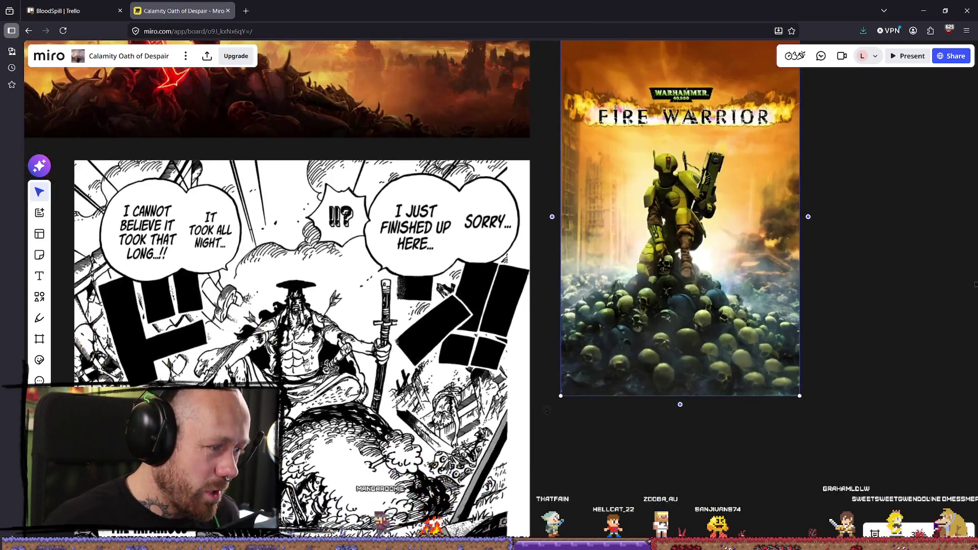
scroll(409, 490, down, 4)
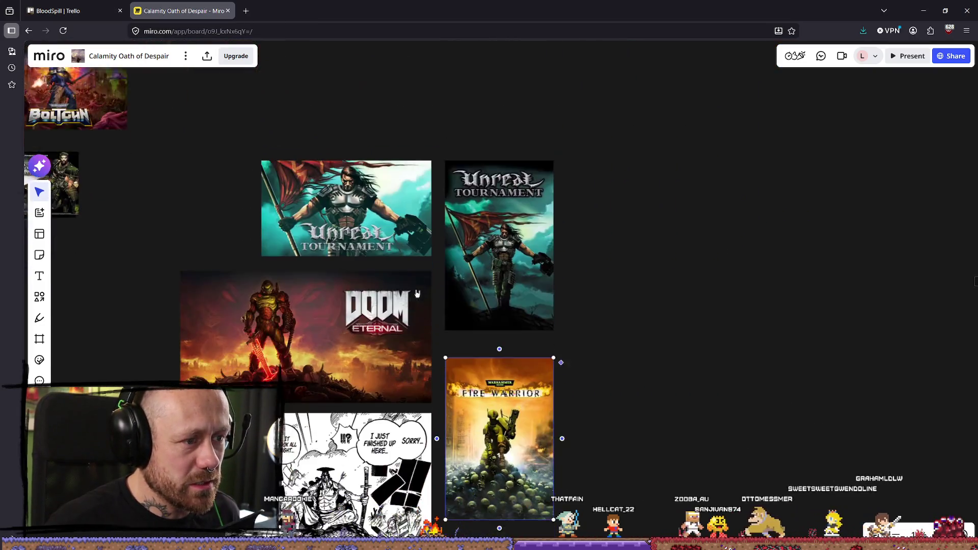
mouse_move(352, 235)
mouse_down()
mouse_move(358, 189)
mouse_move(476, 222)
mouse_move(429, 230)
mouse_move(429, 220)
mouse_up()
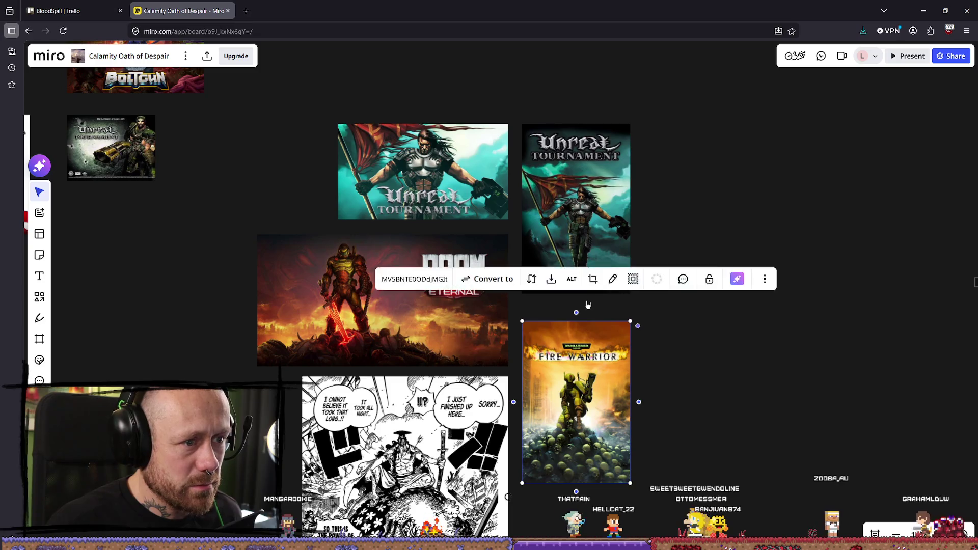
mouse_move(312, 209)
mouse_down()
mouse_move(445, 253)
mouse_move(375, 243)
mouse_move(240, 264)
mouse_up()
scroll(555, 281, up, 3)
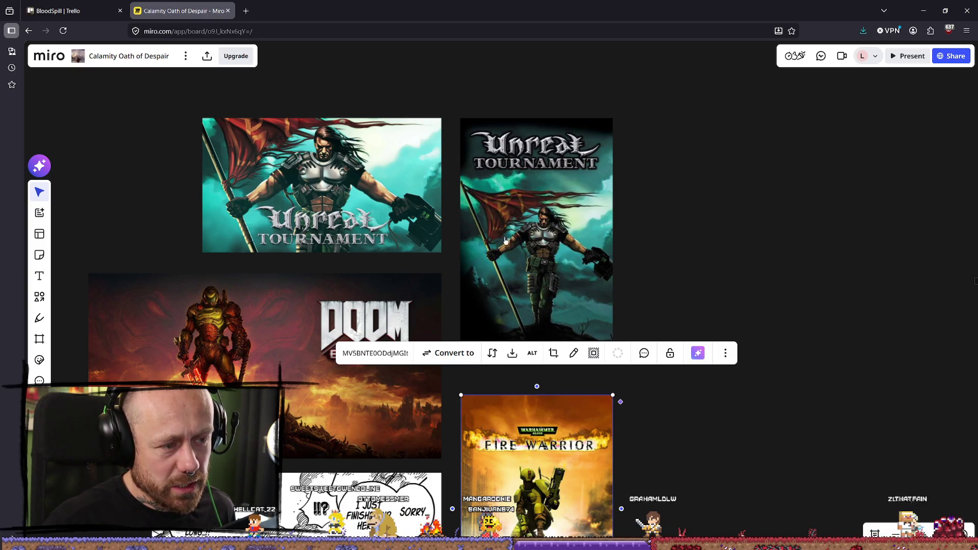
scroll(633, 269, down, 2)
scroll(509, 244, up, 3)
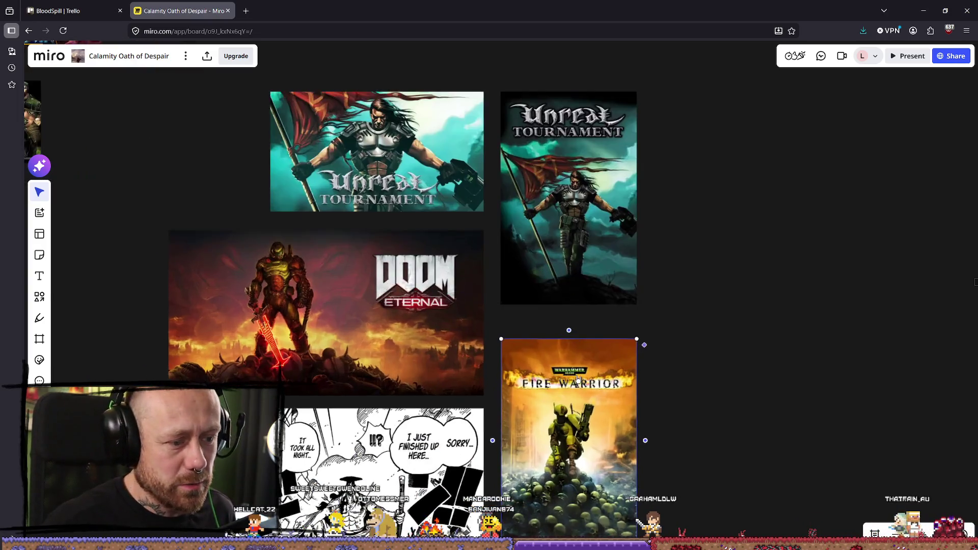
scroll(353, 208, up, 5)
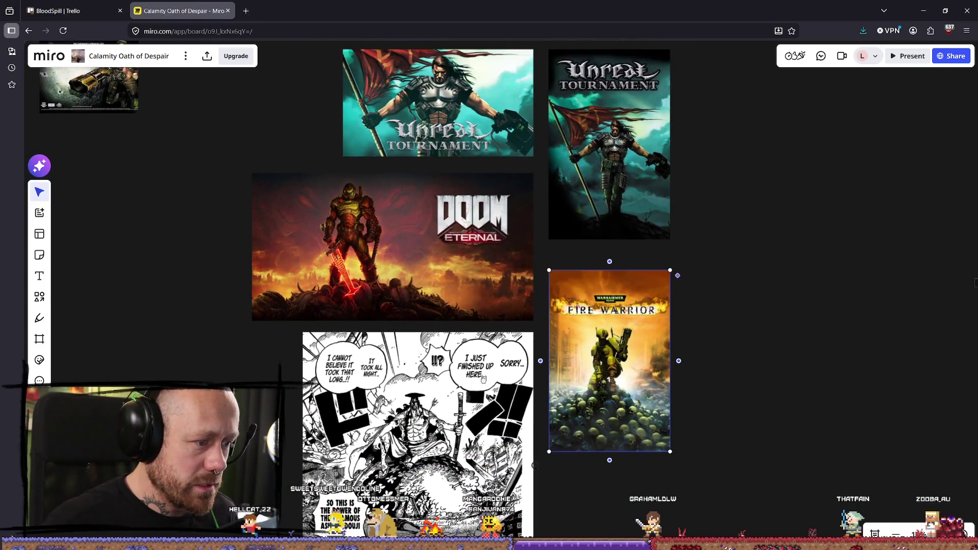
scroll(601, 371, left, 5)
scroll(601, 371, up, 2)
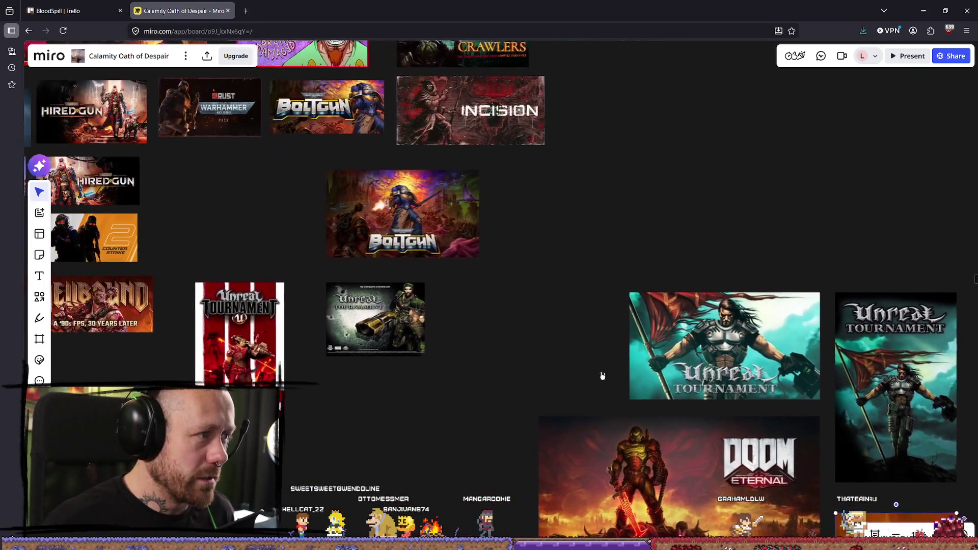
scroll(603, 349, left, 5)
scroll(428, 252, up, 4)
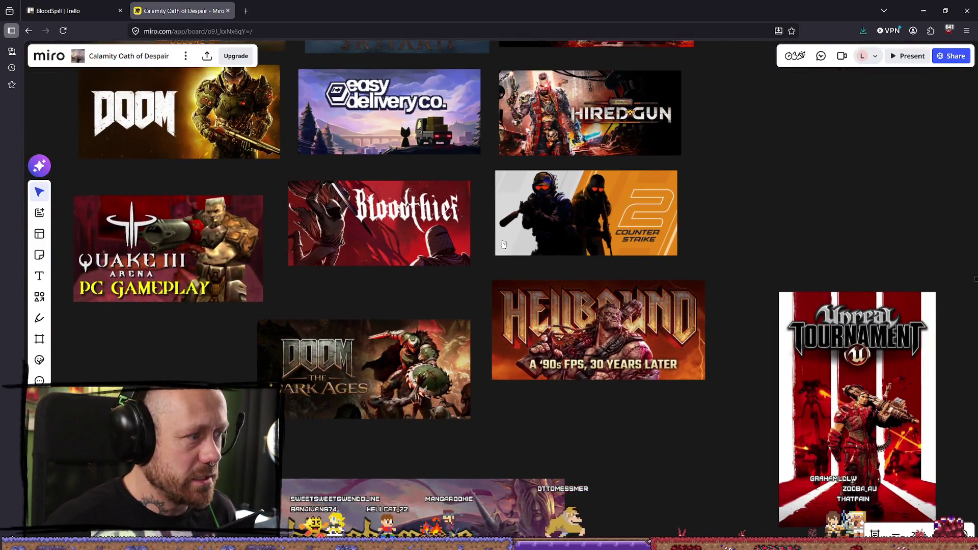
scroll(576, 226, up, 5)
scroll(577, 225, left, 2)
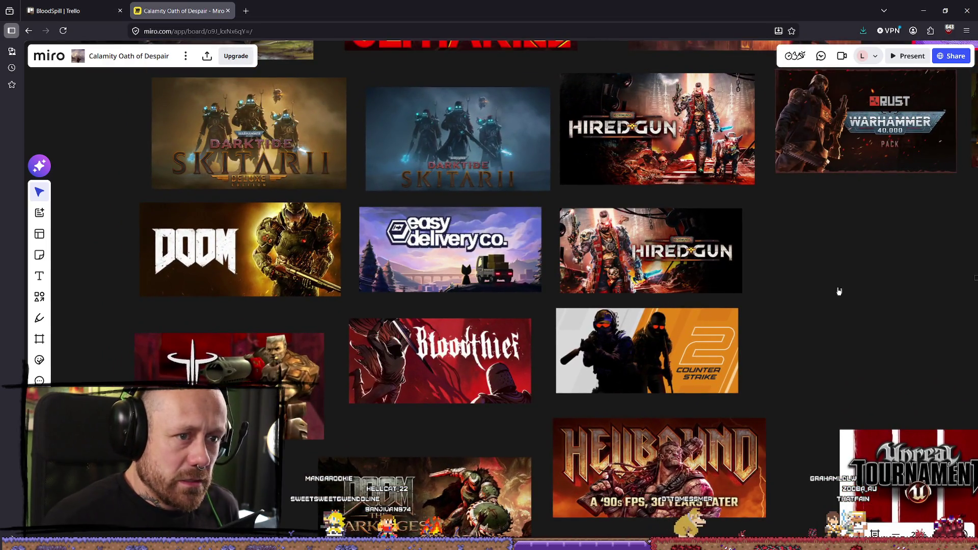
scroll(748, 331, right, 4)
scroll(748, 331, up, 2)
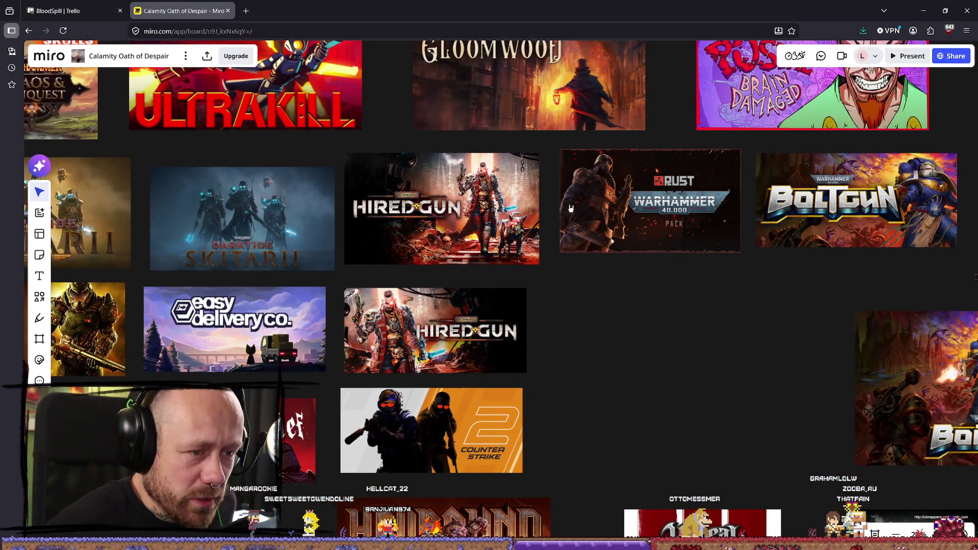
scroll(535, 216, up, 2)
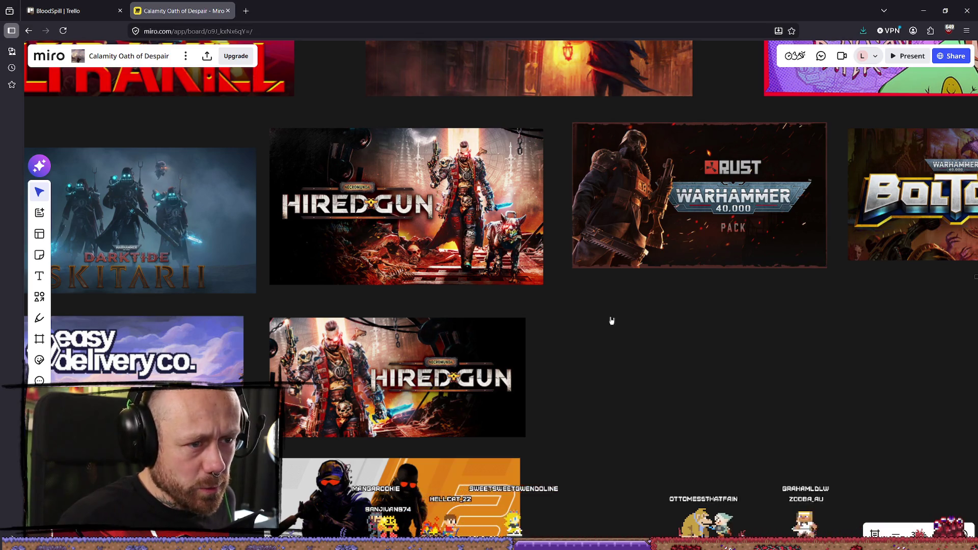
scroll(548, 341, down, 3)
scroll(445, 209, down, 2)
scroll(585, 219, up, 5)
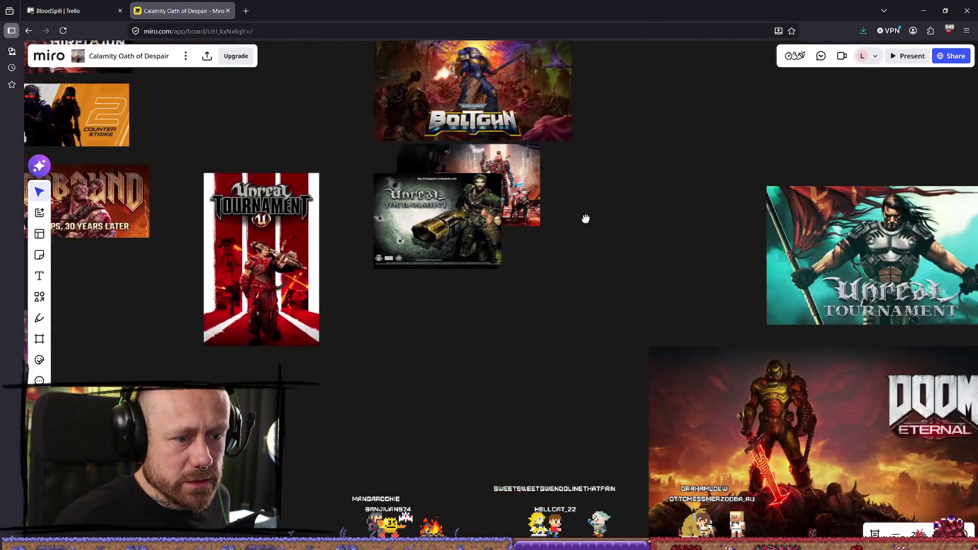
scroll(585, 218, down, 2)
Step: Pull the Hired Gun image out from behind Unreal Tournament and enlarge it
mouse_move(459, 89)
mouse_down()
mouse_move(617, 187)
mouse_move(606, 174)
mouse_up()
scroll(617, 187, right, 2)
drag(560, 230, 574, 217)
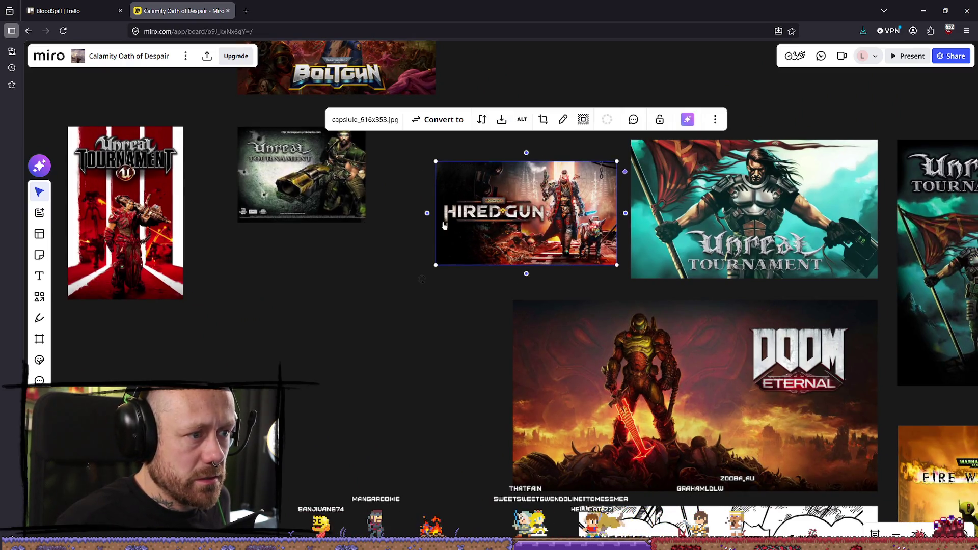
Step: Pan across the Gloomwood, Boltgun, Ultrakill and Chaos & Conquest image groups
drag(444, 225, 572, 457)
mouse_move(564, 240)
mouse_down()
mouse_move(634, 383)
mouse_move(663, 400)
mouse_up()
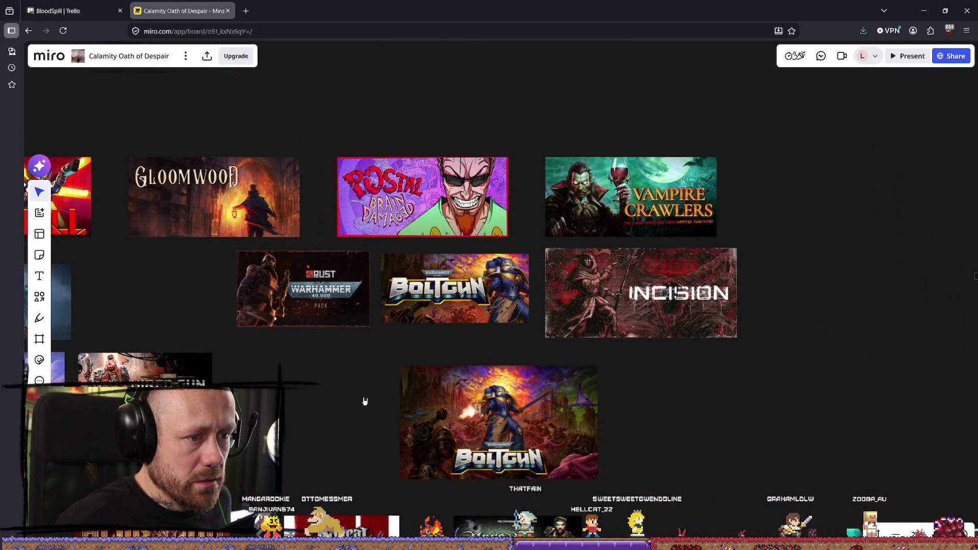
drag(425, 363, 458, 280)
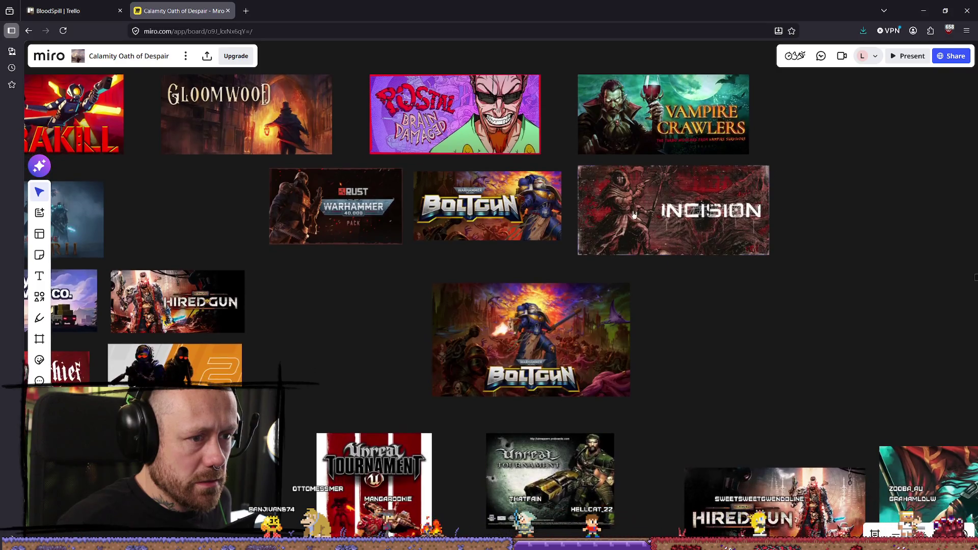
mouse_move(321, 323)
mouse_down()
mouse_move(554, 377)
mouse_move(627, 365)
mouse_up()
click(569, 196)
mouse_move(509, 233)
mouse_down()
mouse_move(651, 255)
mouse_move(629, 207)
mouse_move(498, 258)
mouse_up()
scroll(255, 203, up, 5)
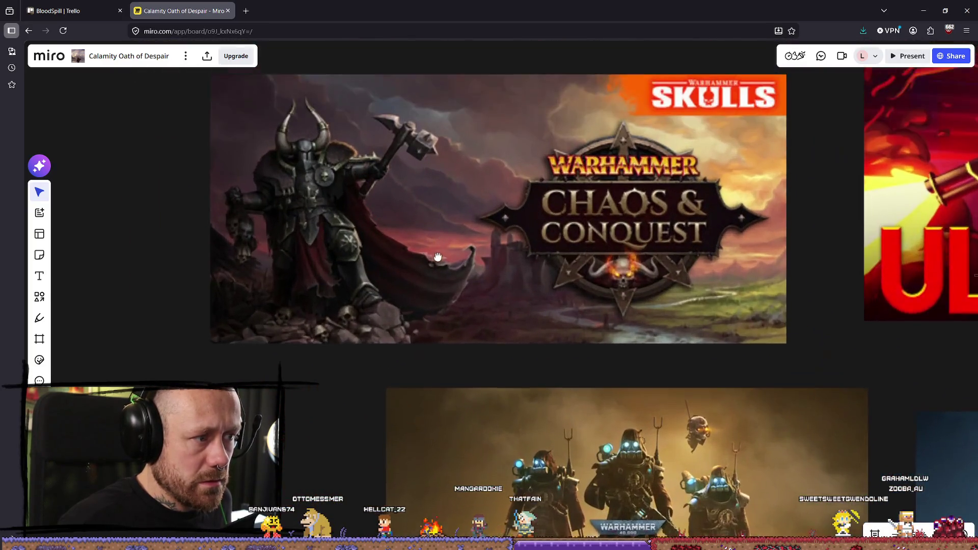
scroll(316, 229, down, 1)
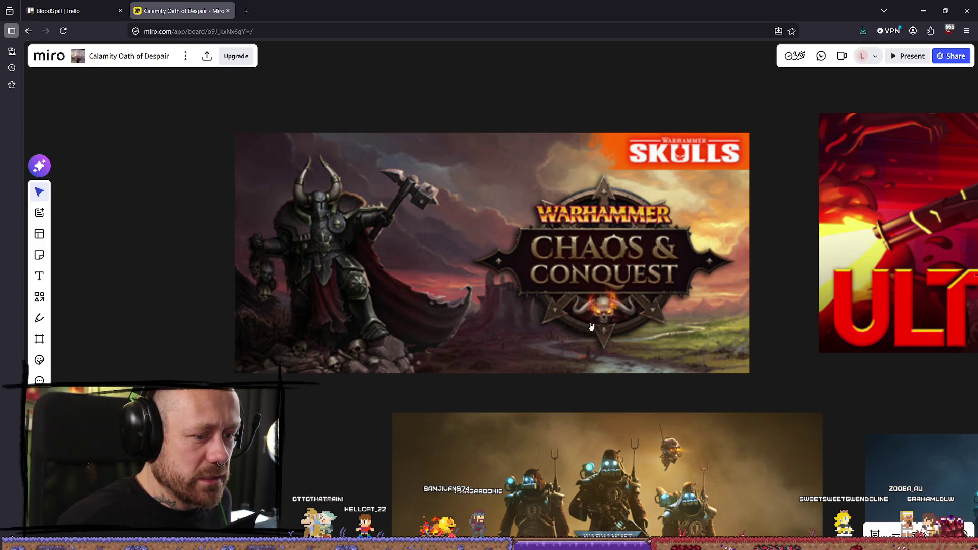
scroll(591, 327, down, 4)
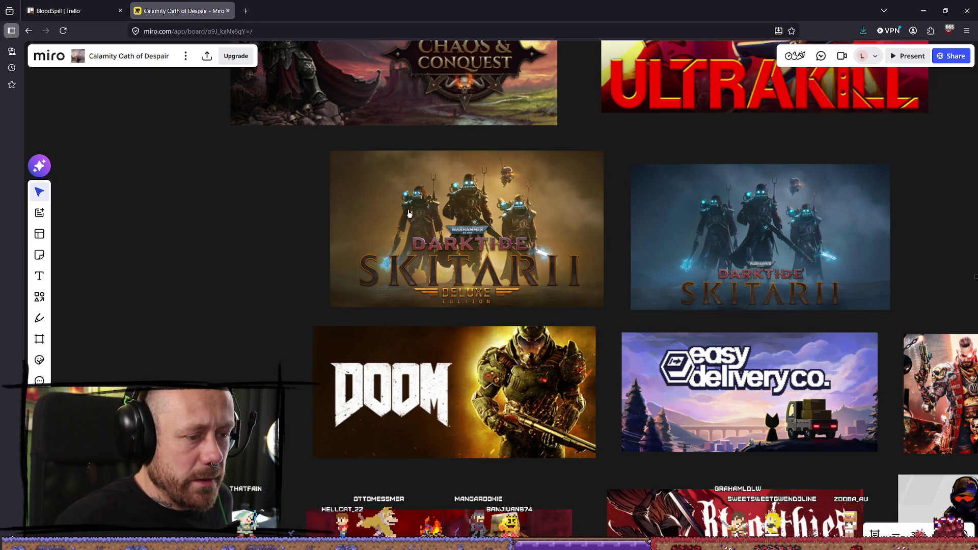
scroll(699, 243, down, 3)
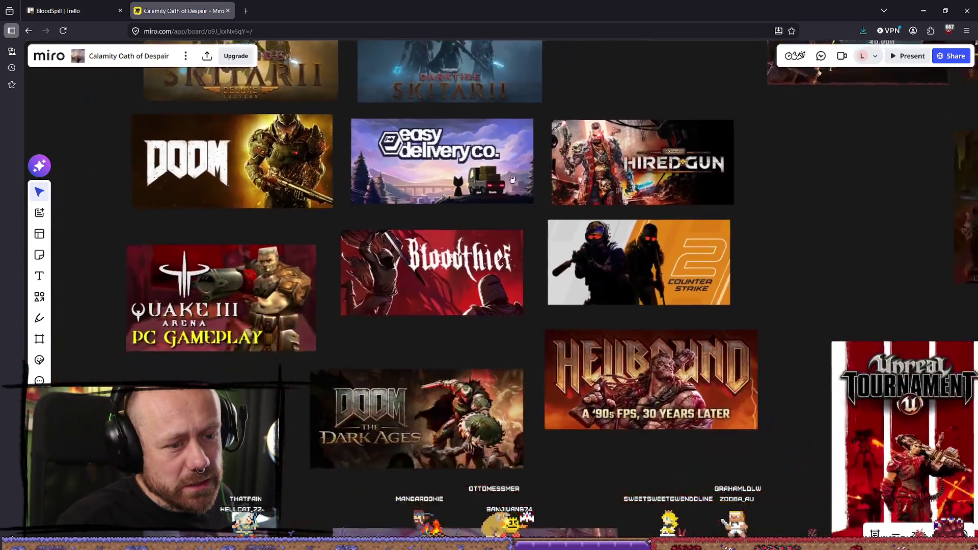
scroll(626, 196, down, 2)
Step: Enlarge the Counter-Strike 2 image and resize Hired Gun to line up with it
drag(408, 91, 416, 186)
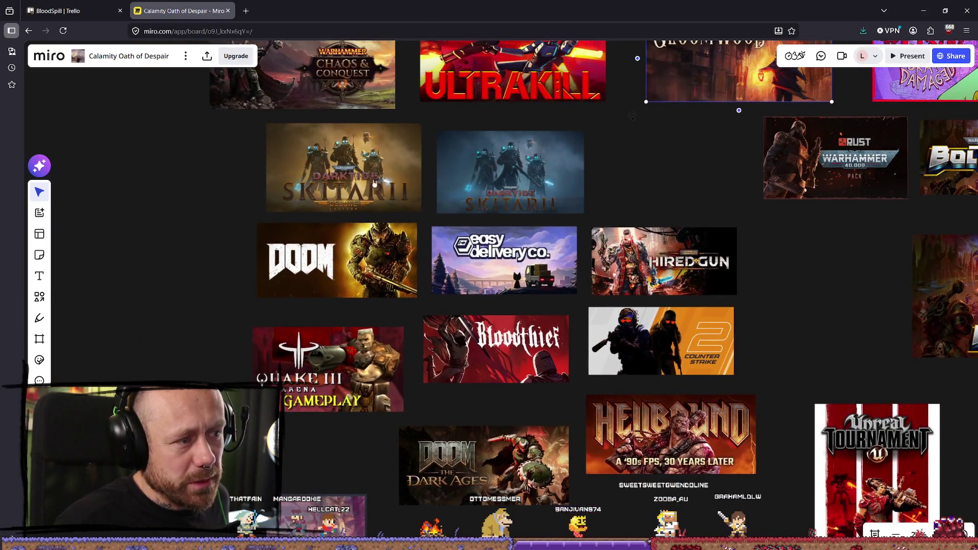
scroll(416, 186, up, 2)
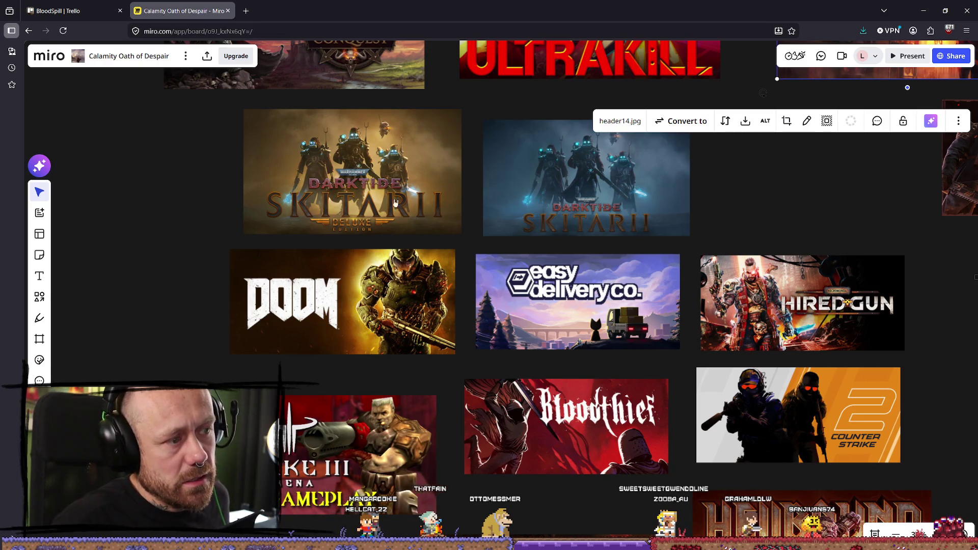
scroll(299, 198, up, 2)
scroll(420, 237, up, 2)
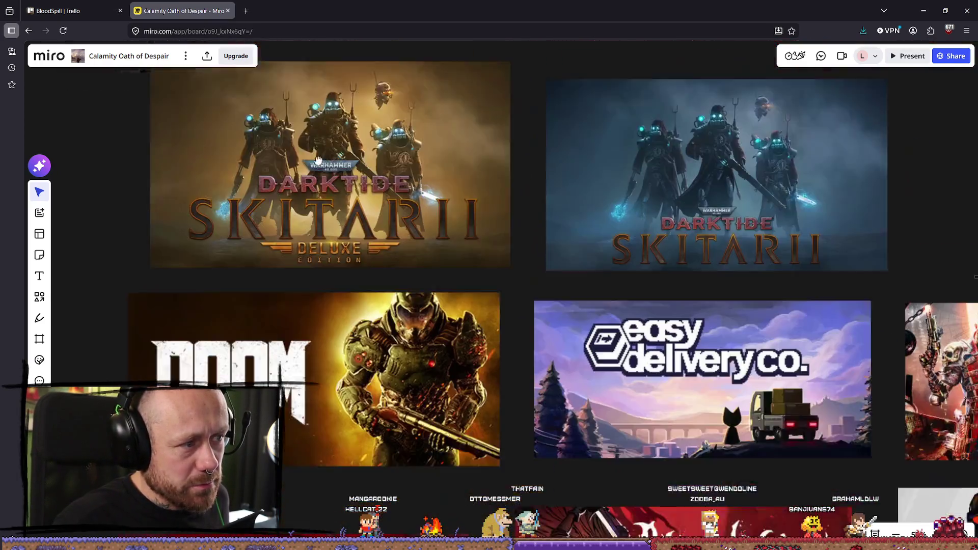
scroll(420, 238, down, 2)
scroll(519, 236, up, 4)
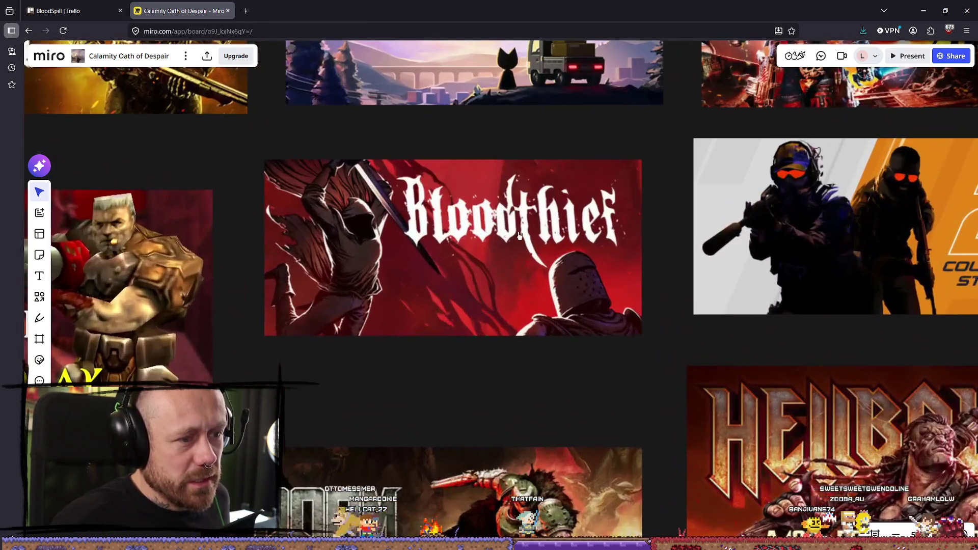
scroll(519, 235, down, 1)
click(519, 236)
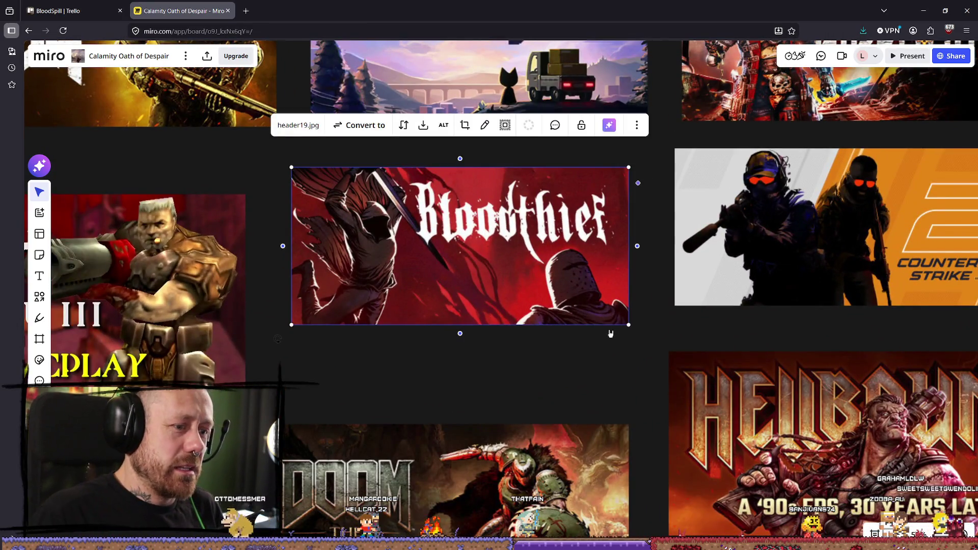
scroll(509, 264, up, 1)
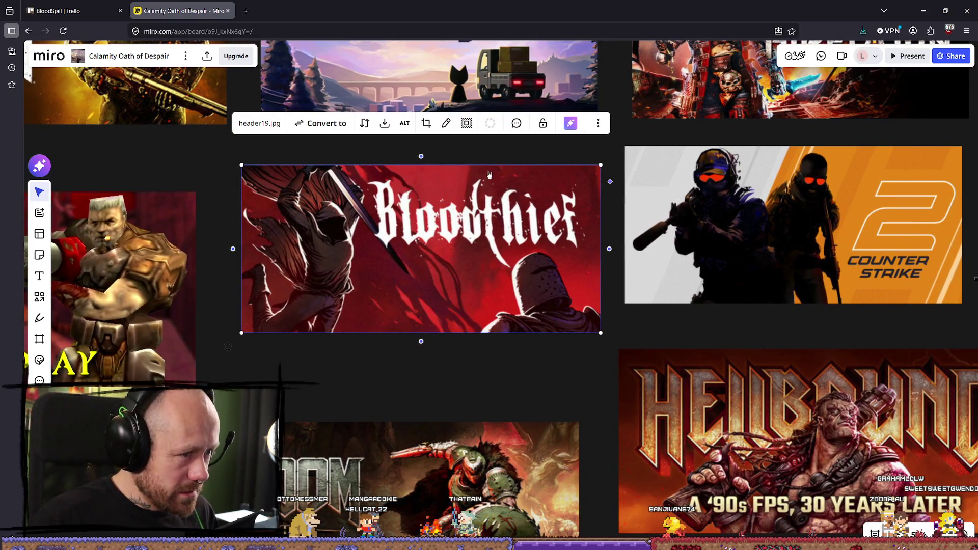
scroll(484, 325, down, 5)
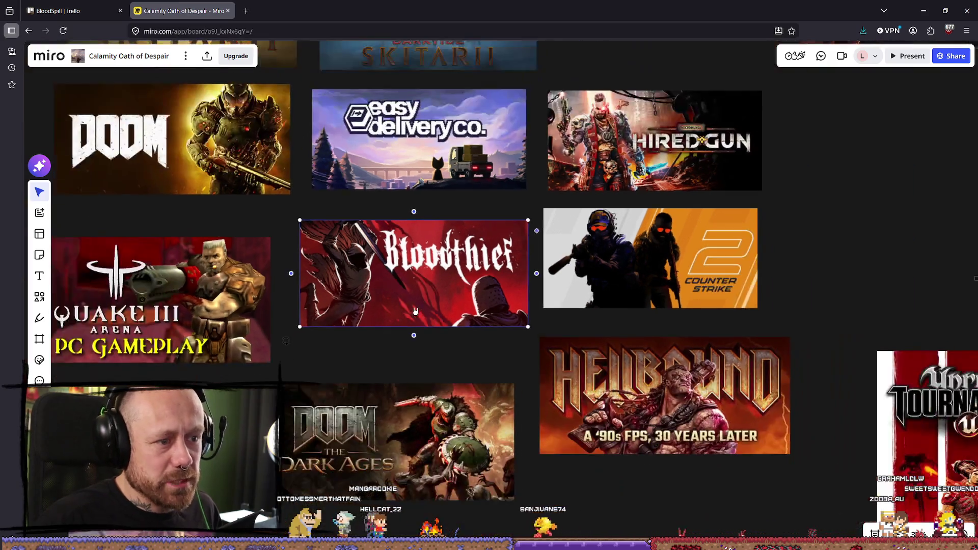
click(591, 287)
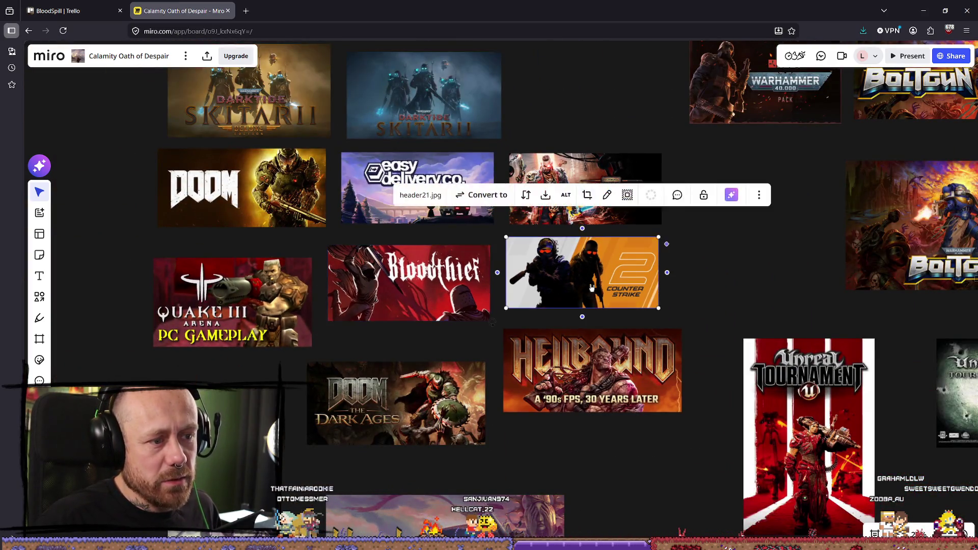
drag(661, 310, 674, 316)
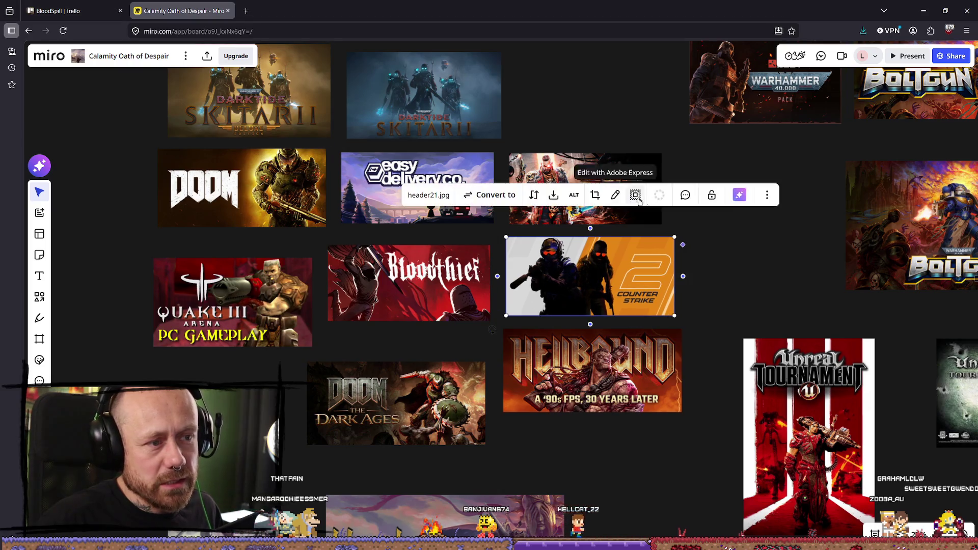
click(658, 220)
mouse_move(661, 224)
mouse_down()
mouse_move(672, 227)
mouse_move(635, 203)
mouse_up()
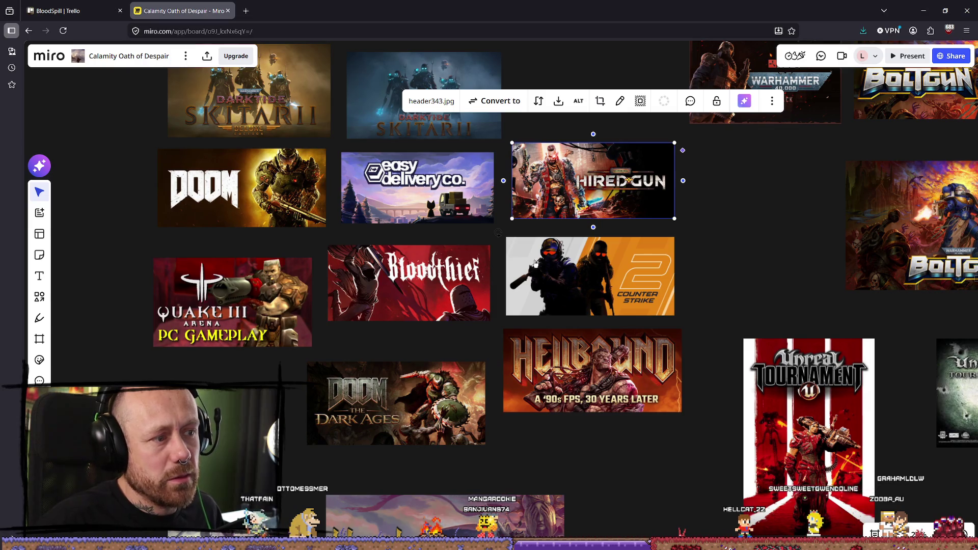
Step: Enlarge the Blasphemous banner slightly below Doom: The Dark Ages
click(340, 302)
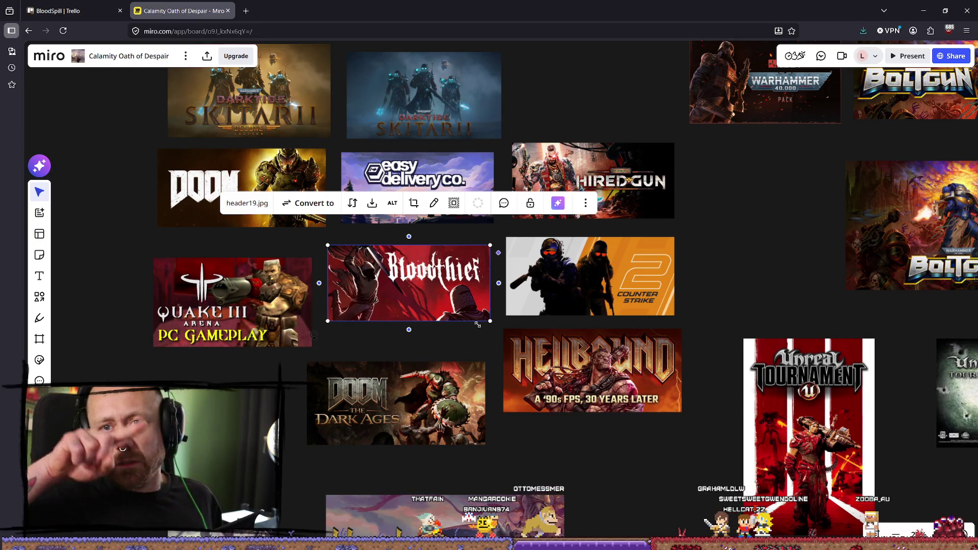
scroll(645, 304, down, 3)
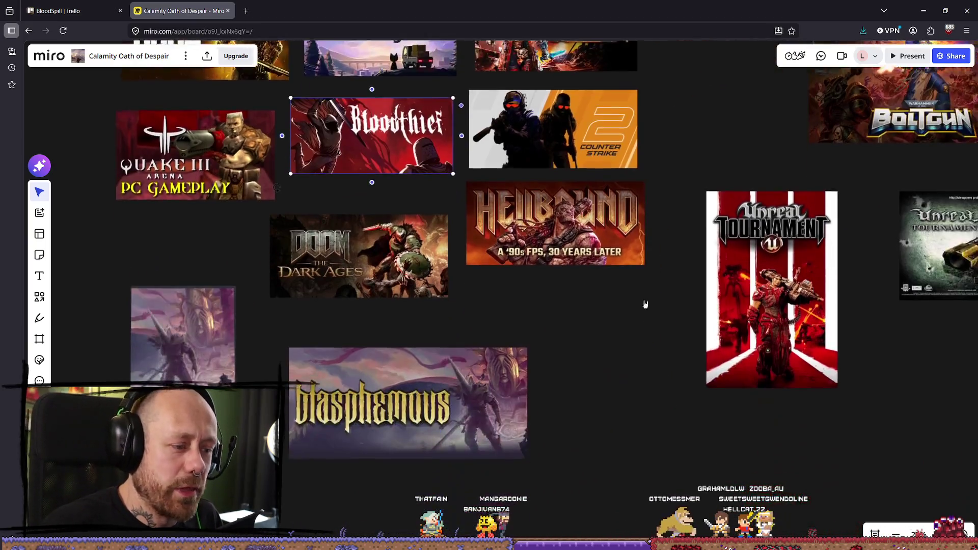
click(493, 367)
drag(524, 338, 549, 328)
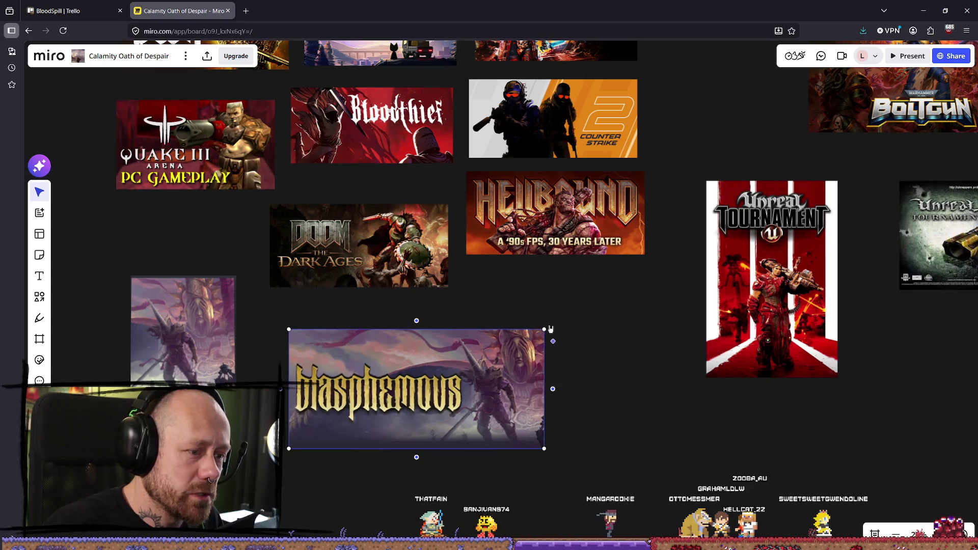
scroll(446, 401, up, 1)
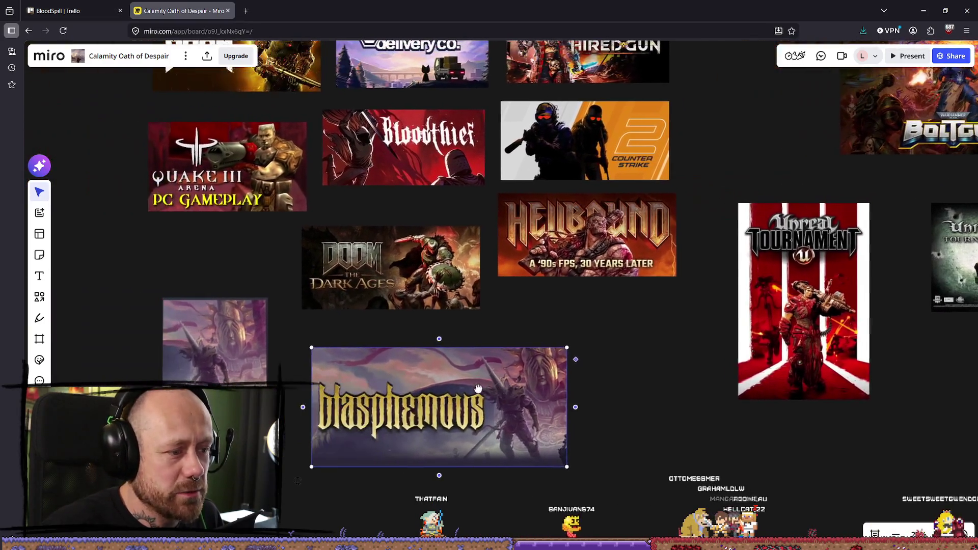
scroll(492, 387, up, 5)
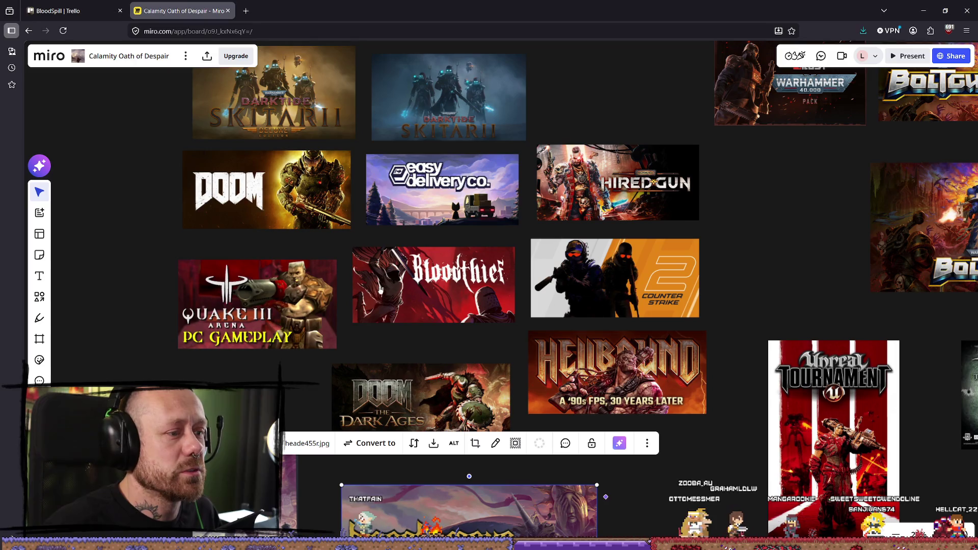
scroll(748, 259, down, 3)
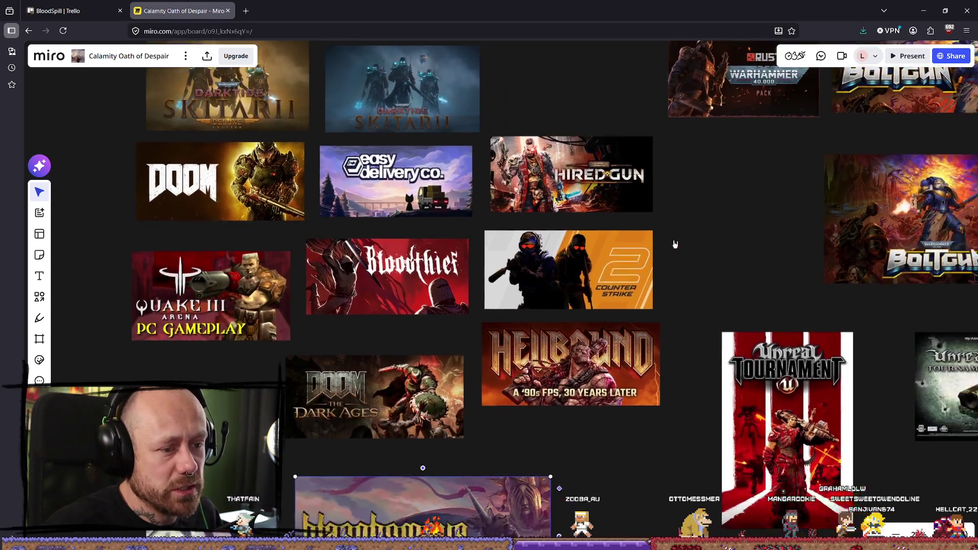
Step: Move the Hired Gun image beside Fire Warrior and enlarge it
scroll(490, 290, right, 10)
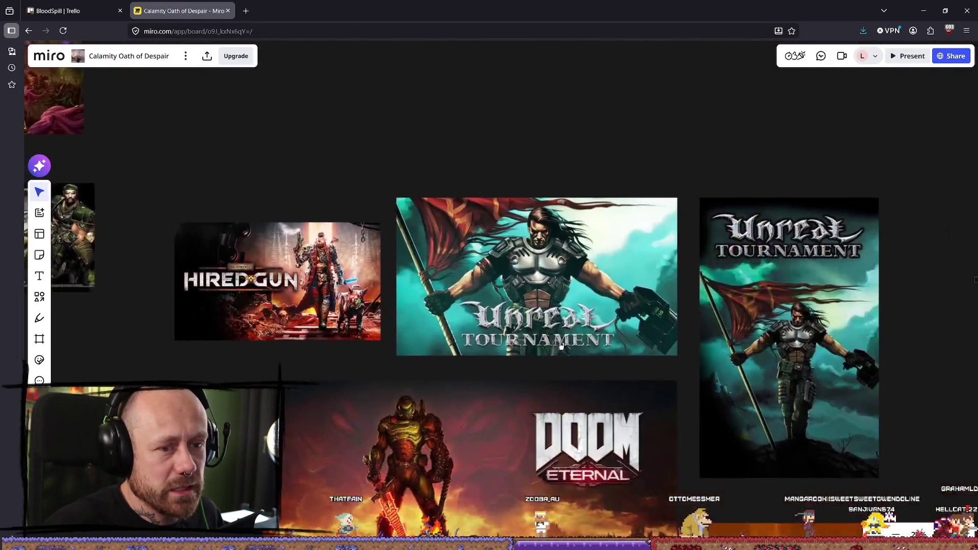
scroll(568, 362, down, 5)
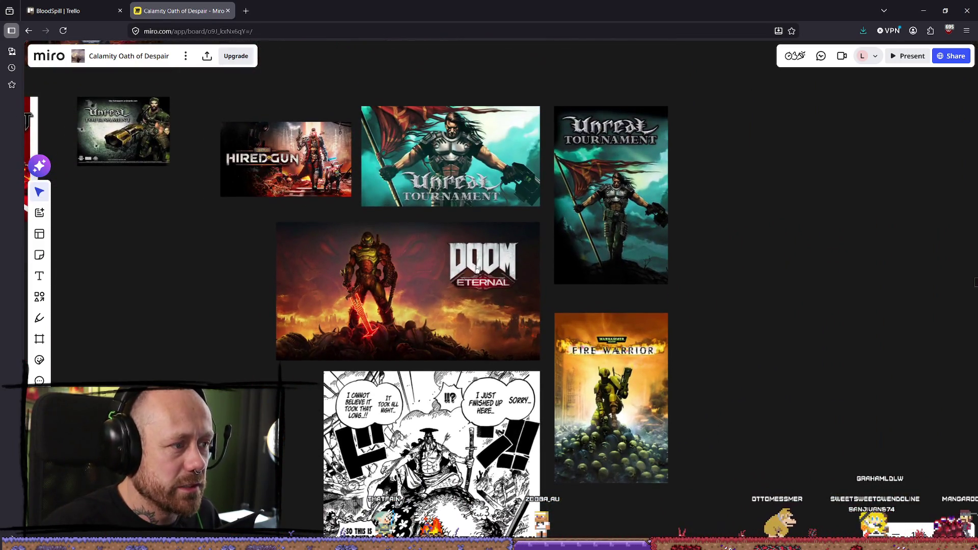
scroll(477, 268, up, 3)
click(234, 107)
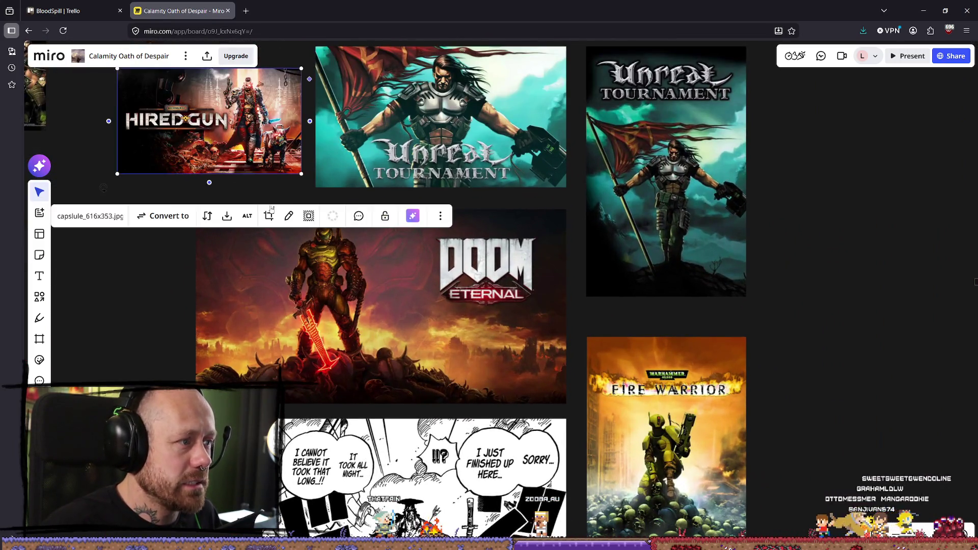
scroll(306, 135, down, 2)
drag(306, 136, 764, 331)
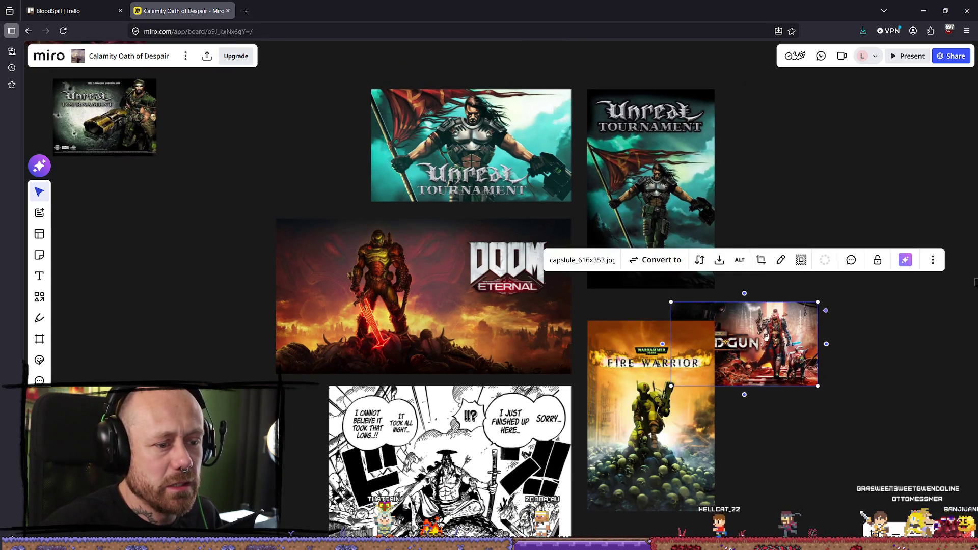
scroll(588, 298, down, 2)
scroll(588, 298, up, 3)
drag(588, 298, 474, 275)
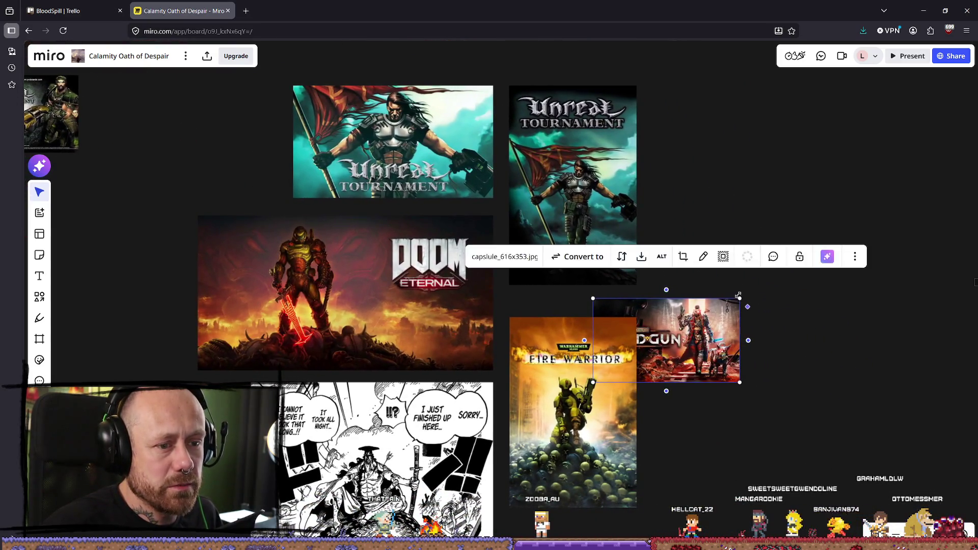
mouse_move(738, 298)
mouse_down()
mouse_move(803, 224)
mouse_move(937, 251)
mouse_up()
Step: Shrink Hired Gun slightly and shift it left to overlap Fire Warrior's right side
click(859, 345)
drag(667, 250, 710, 276)
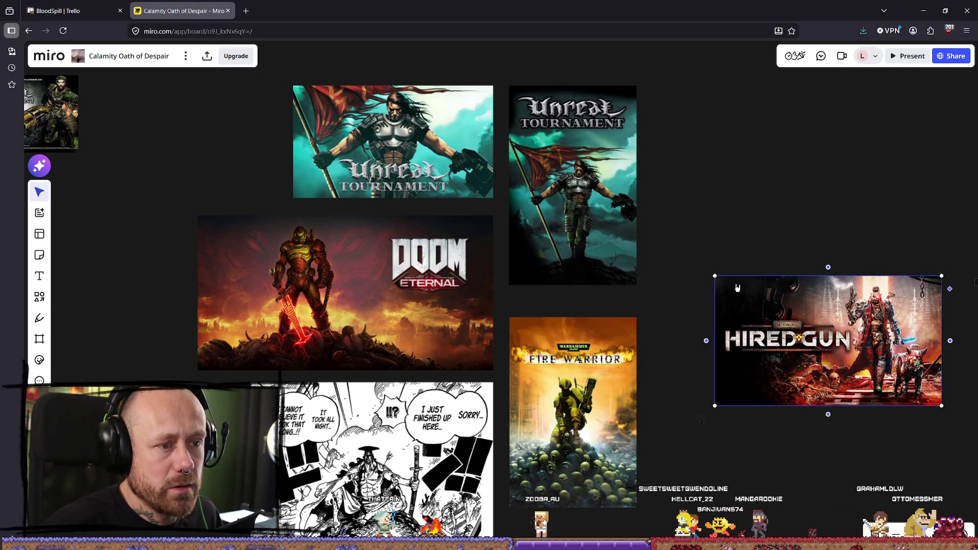
mouse_move(858, 330)
mouse_down()
mouse_move(780, 338)
mouse_move(704, 319)
mouse_move(697, 297)
mouse_up()
click(929, 322)
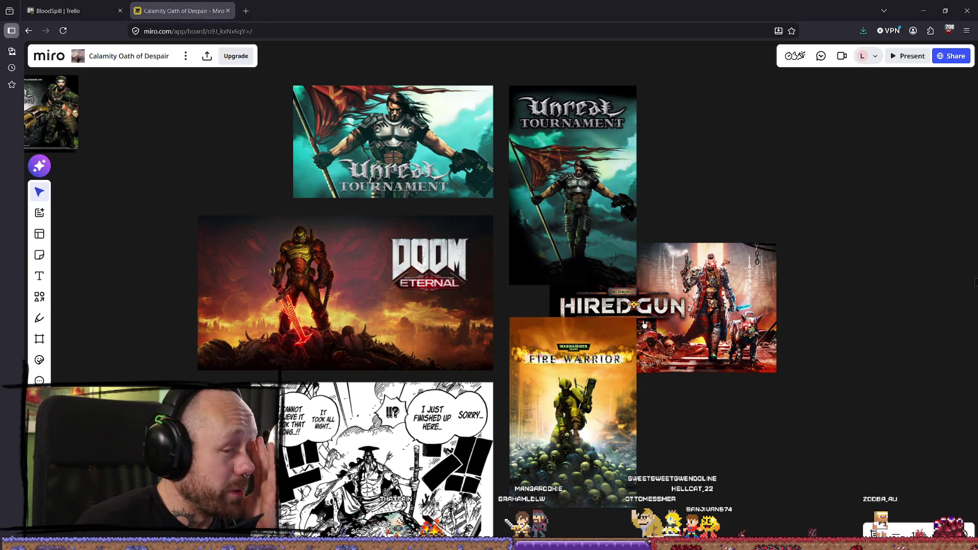
scroll(676, 255, up, 5)
scroll(440, 249, down, 2)
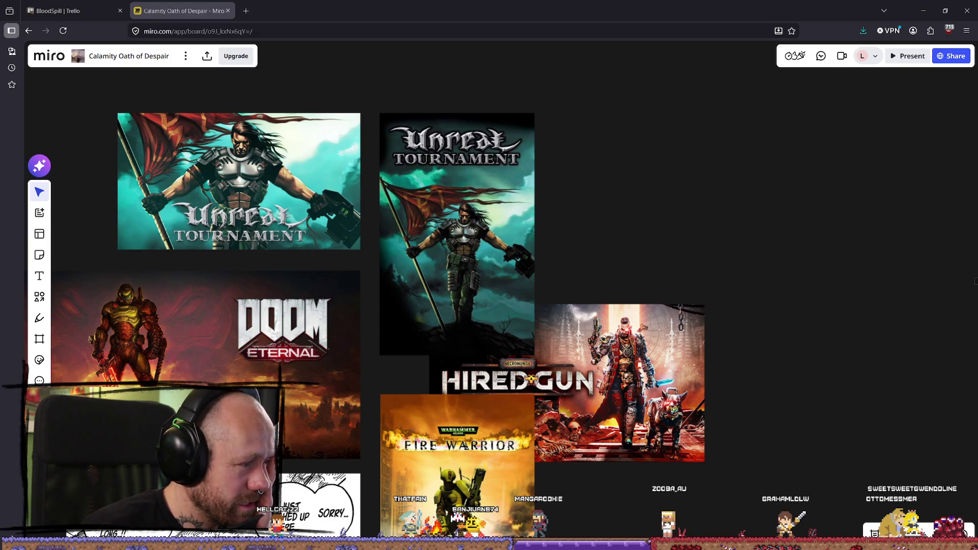
Step: Move the Blasphemous image up, closer to the images above it
scroll(265, 209, left, 10)
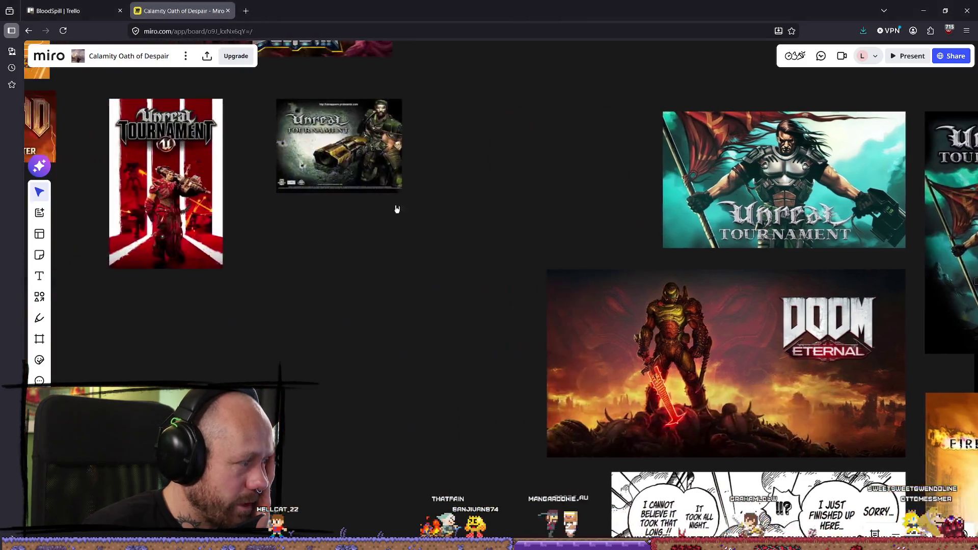
scroll(395, 209, down, 3)
scroll(485, 261, left, 3)
scroll(423, 284, up, 2)
click(410, 326)
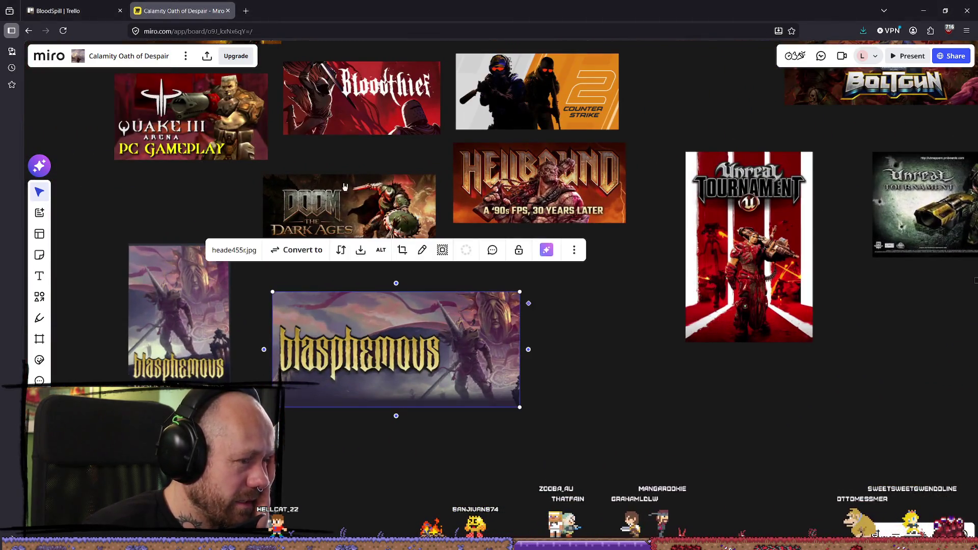
key(ctrl+z)
key(ctrl+z)
click(410, 335)
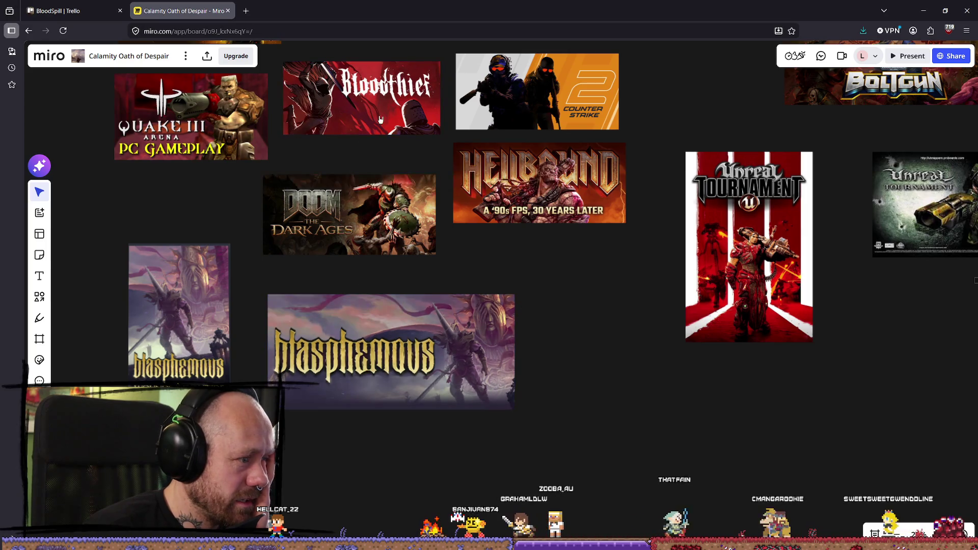
key(ctrl+z)
drag(410, 335, 410, 324)
Step: Select the landscape Unreal Tournament image on the board
scroll(511, 394, up, 2)
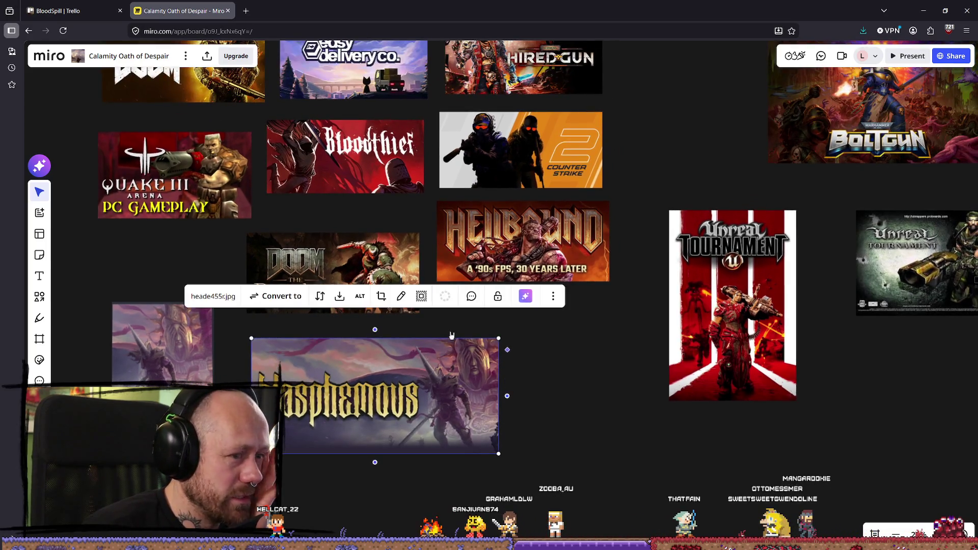
scroll(471, 279, down, 2)
scroll(620, 277, right, 10)
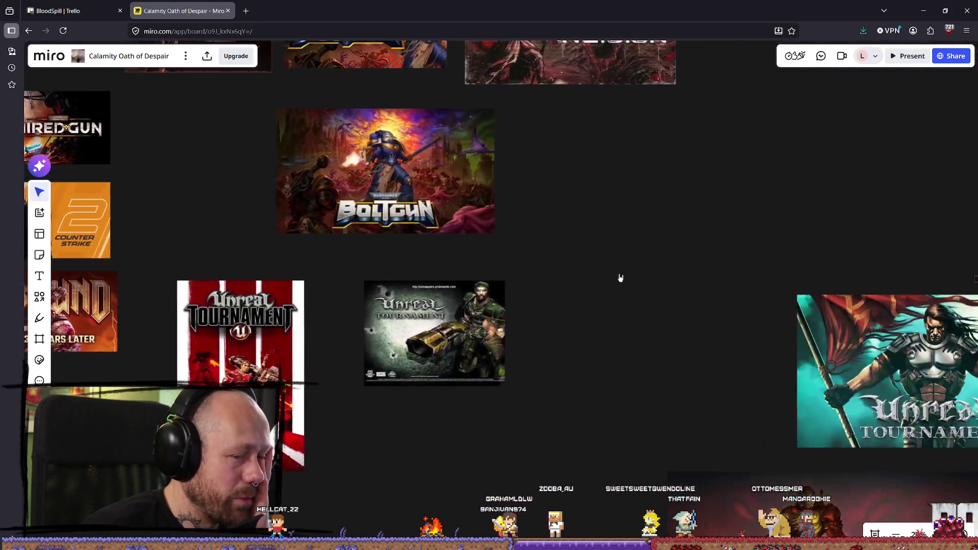
scroll(463, 206, up, 5)
scroll(463, 206, right, 2)
click(433, 147)
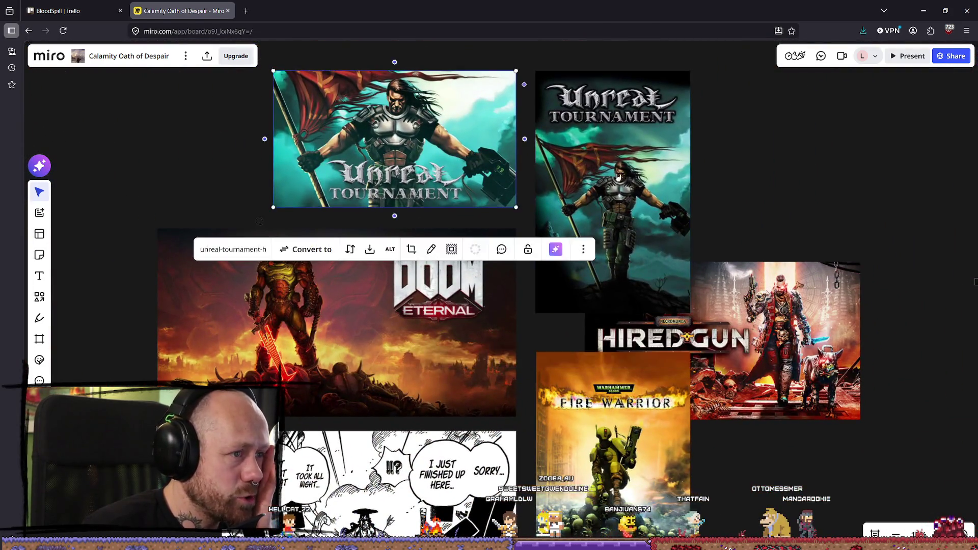
click(433, 146)
Step: Bring the Boltgun and Unreal Tournament images into view, then inspect Bloodthief and Easy Delivery
scroll(434, 163, up, 4)
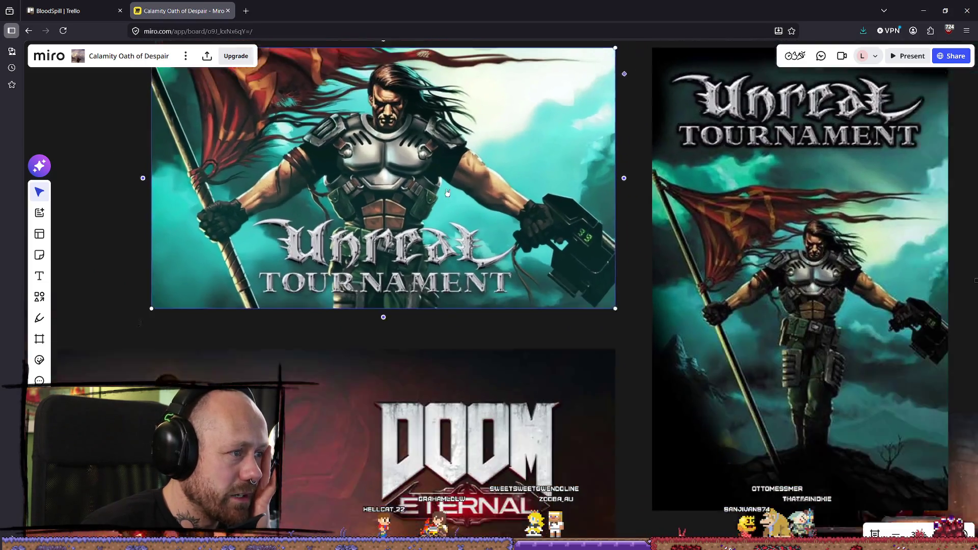
scroll(496, 224, down, 5)
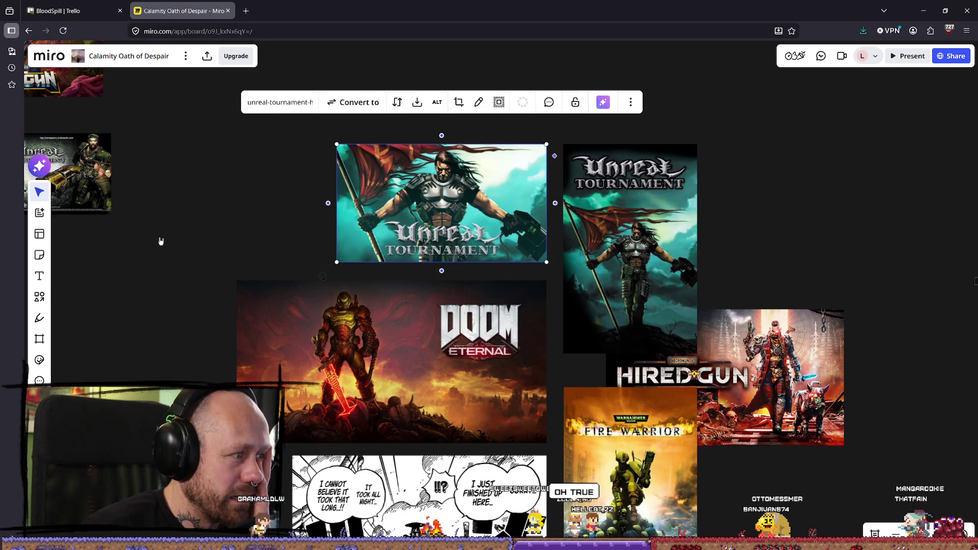
drag(265, 192, 738, 245)
scroll(517, 327, up, 4)
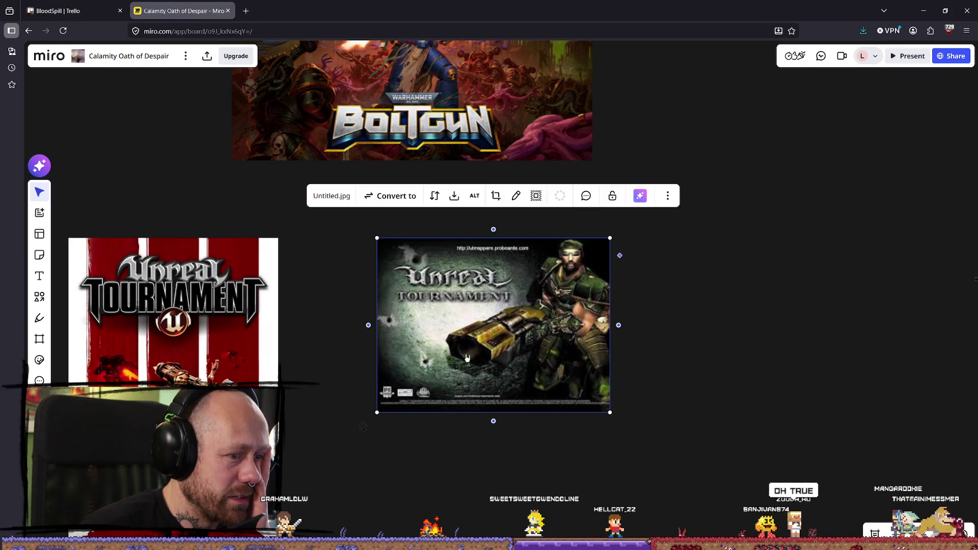
scroll(467, 358, down, 3)
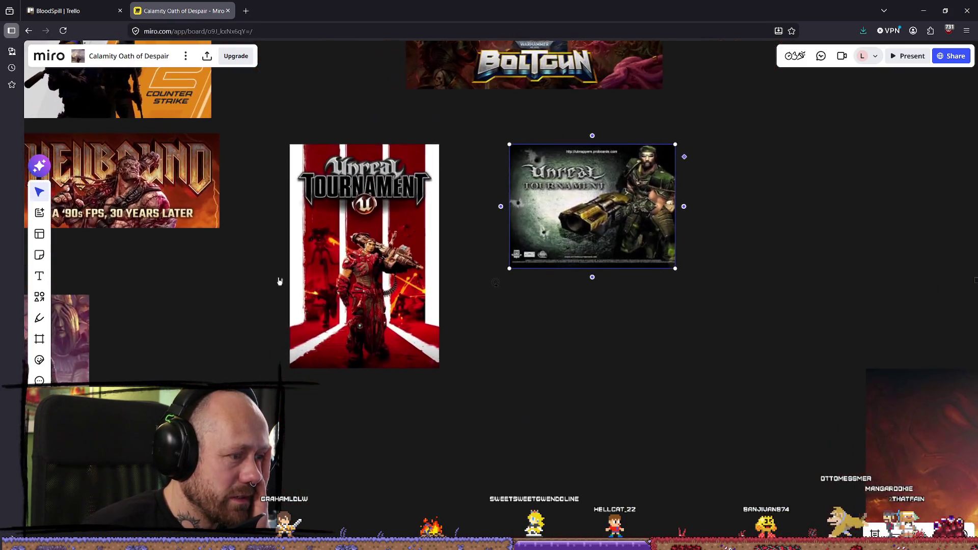
scroll(279, 281, left, 10)
scroll(637, 371, up, 3)
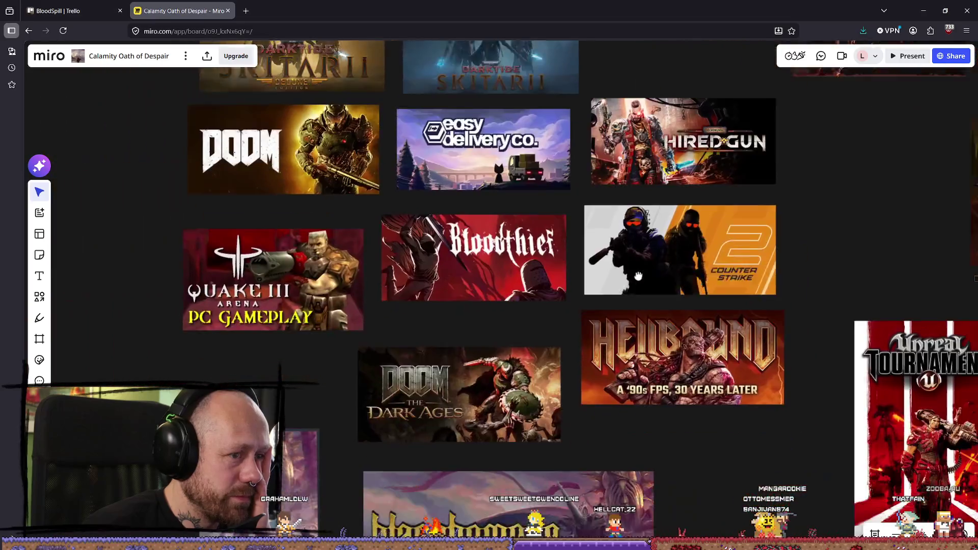
scroll(638, 276, down, 1)
click(495, 206)
click(483, 122)
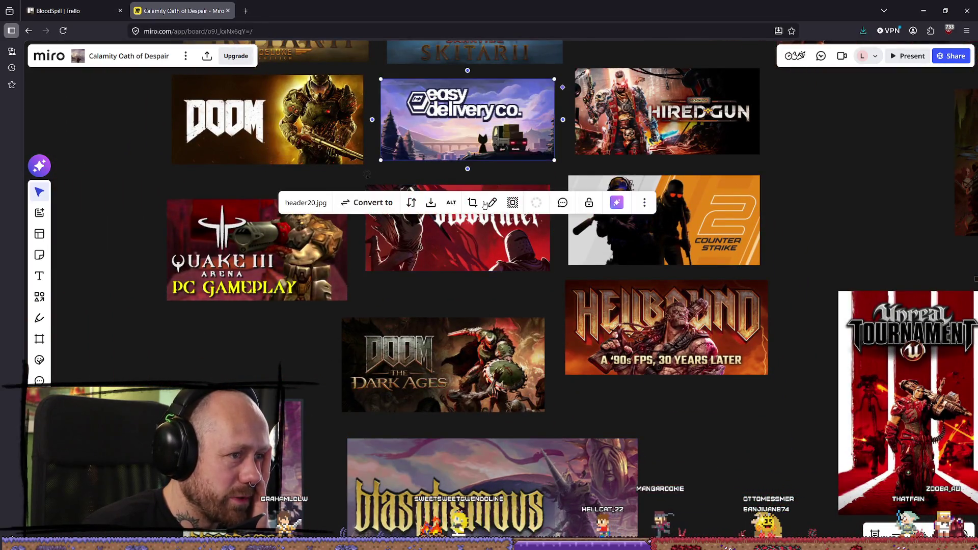
click(488, 193)
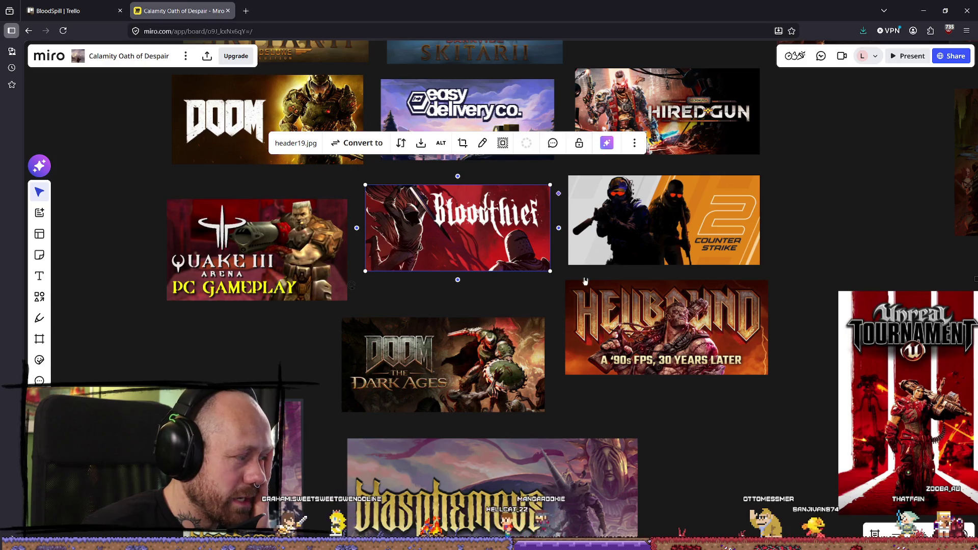
Step: Select the portrait Unreal Tournament image to inspect it
scroll(585, 281, right, 15)
scroll(585, 281, down, 3)
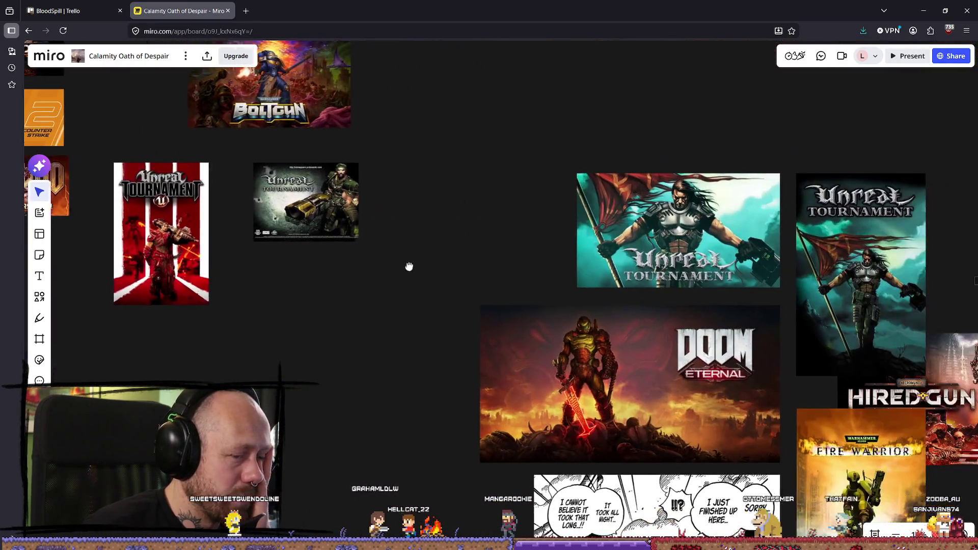
scroll(409, 267, up, 5)
scroll(501, 406, right, 7)
scroll(500, 406, down, 3)
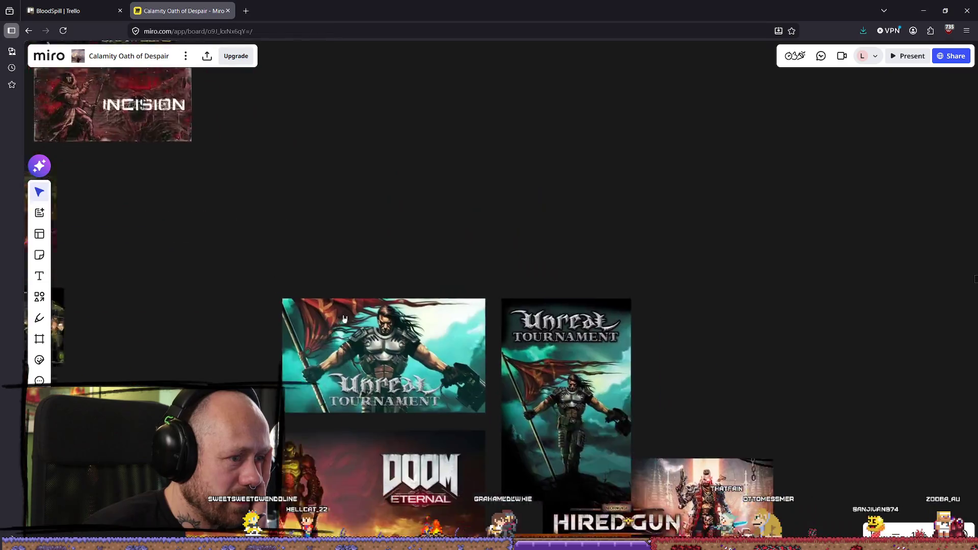
scroll(344, 318, down, 3)
scroll(357, 255, up, 3)
click(483, 229)
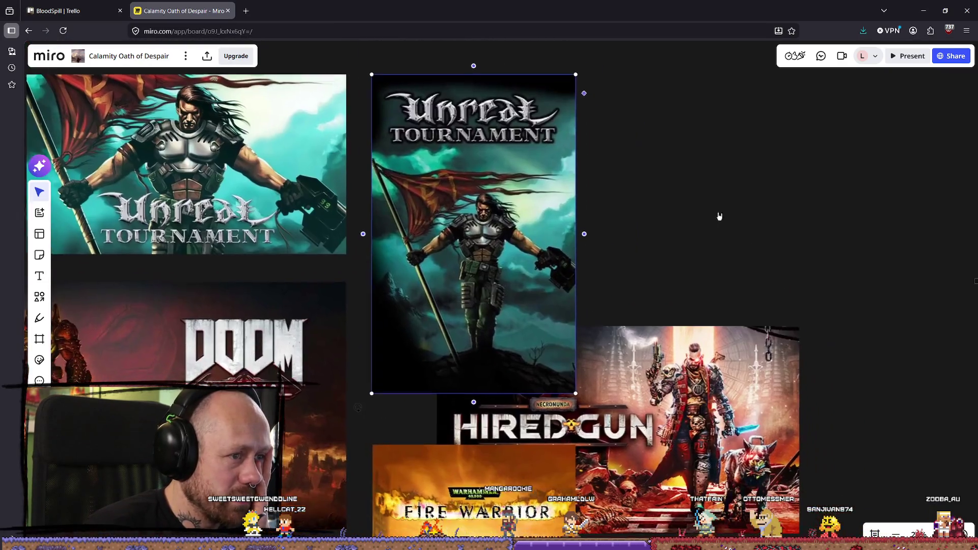
click(542, 308)
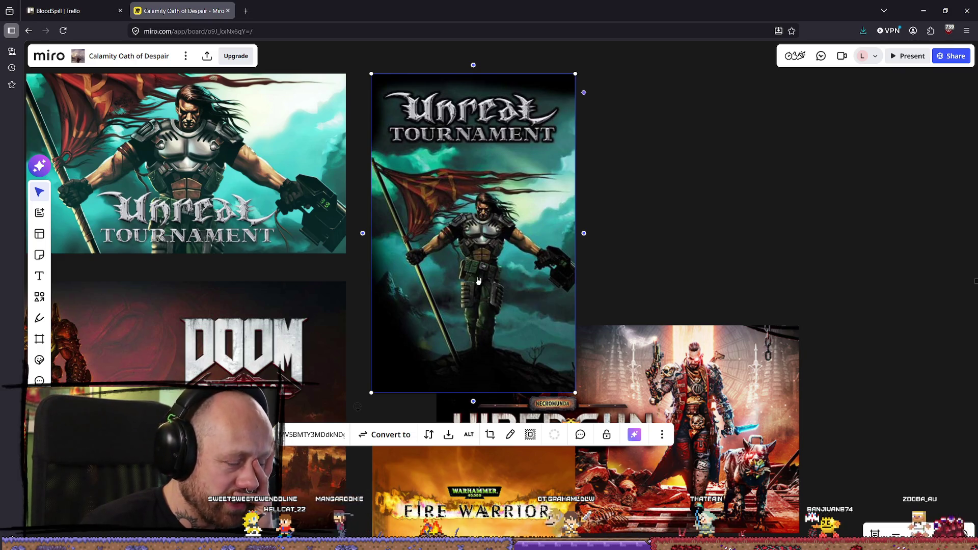
Step: Select the gun-wielding Unreal Tournament image
scroll(433, 359, left, 10)
scroll(433, 359, up, 3)
scroll(630, 435, left, 5)
scroll(402, 367, up, 3)
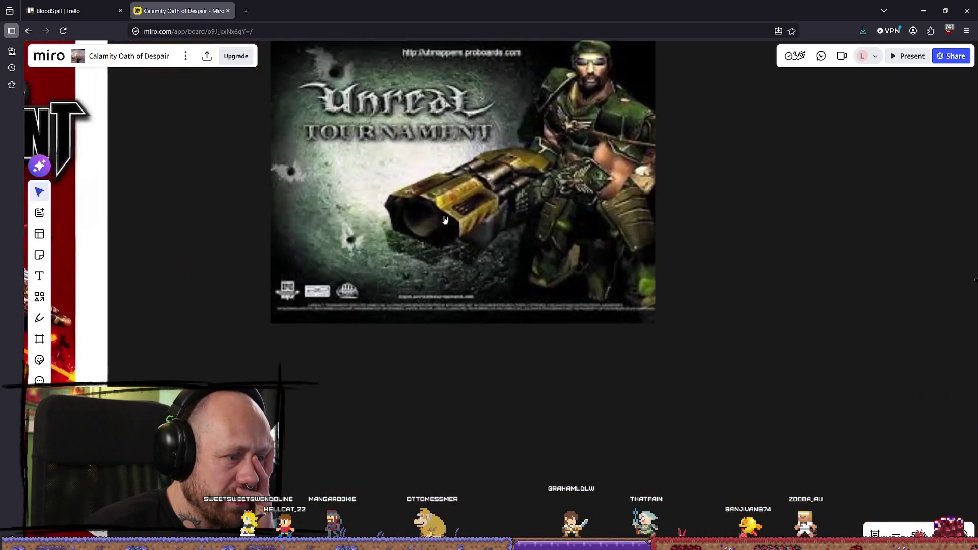
scroll(435, 162, down, 1)
click(435, 162)
Step: Search Google for 'unreal tournament 1999' and show the image results
click(252, 12)
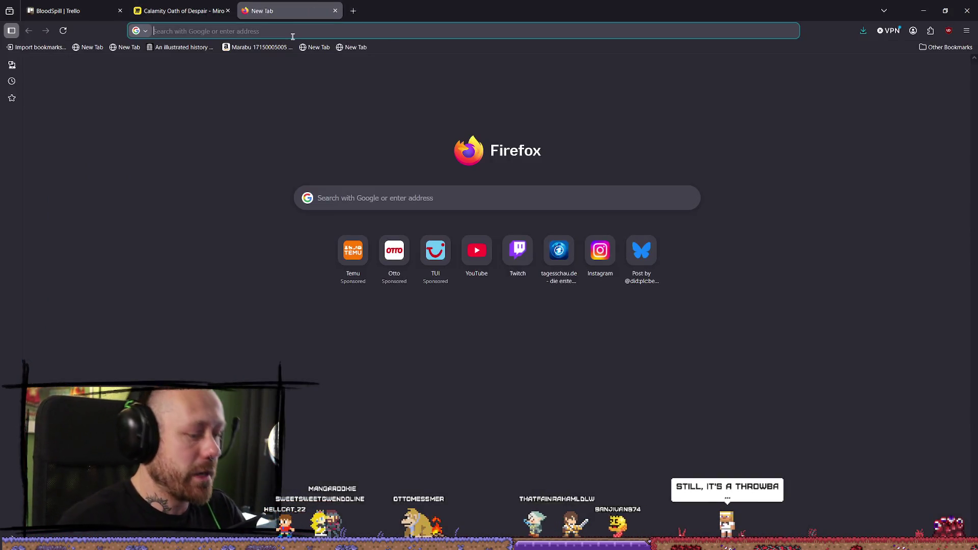
text(unreal to)
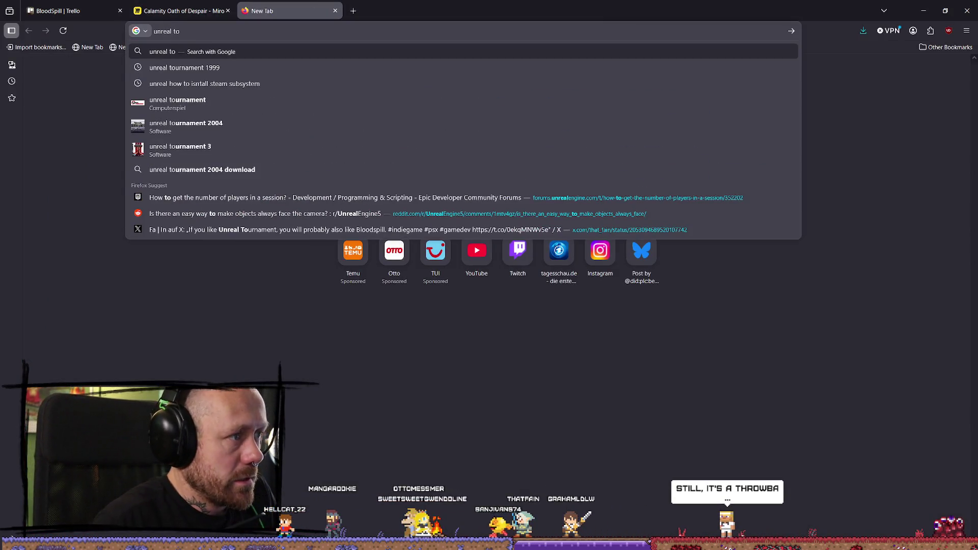
key(Down)
key(Return)
click(272, 58)
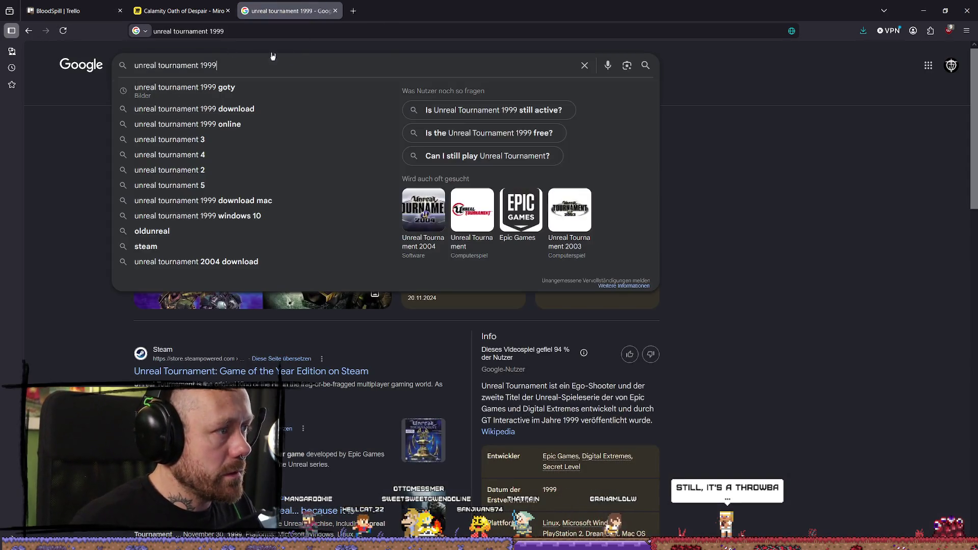
click(826, 113)
click(175, 97)
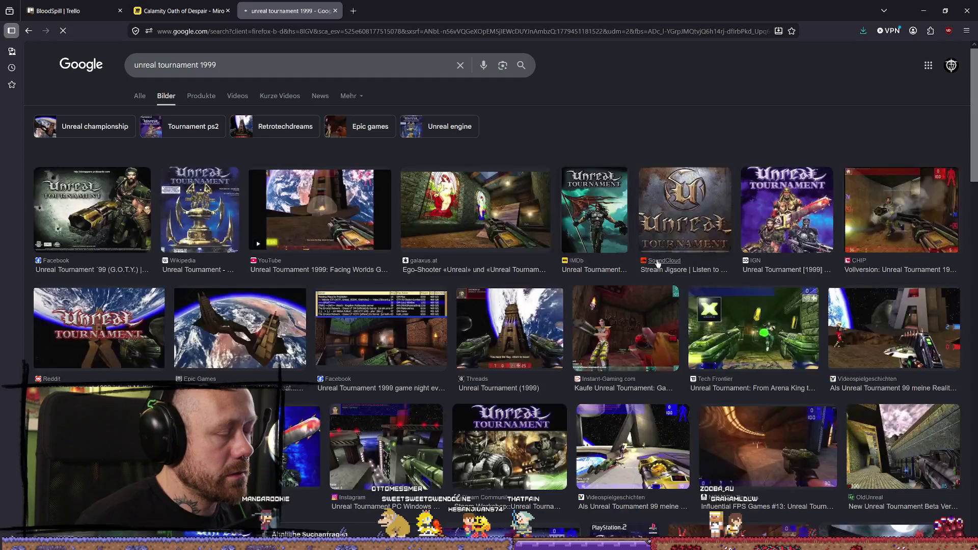
Step: Preview the Wikipedia, IGN and Altar of Gaming Unreal Tournament cover images
click(206, 222)
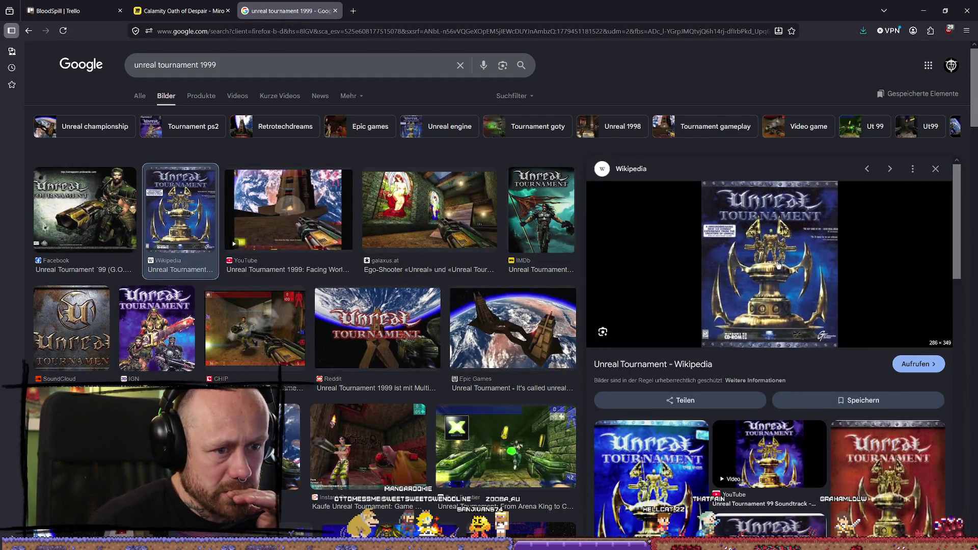
click(156, 319)
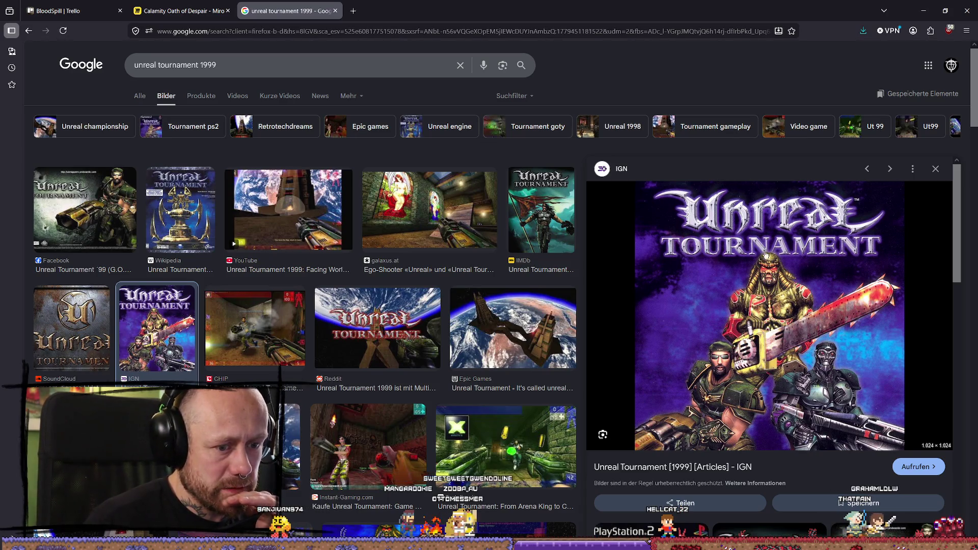
scroll(469, 290, down, 2)
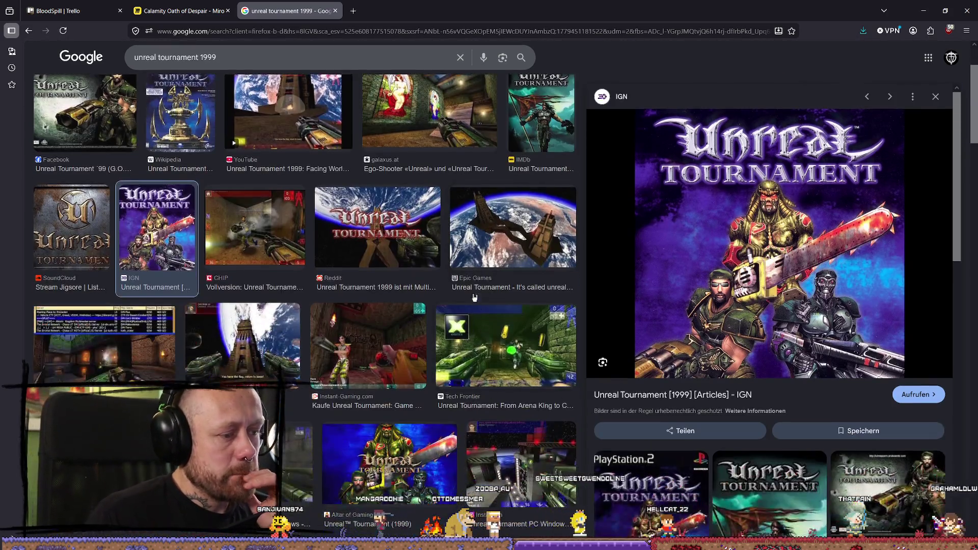
scroll(454, 248, up, 2)
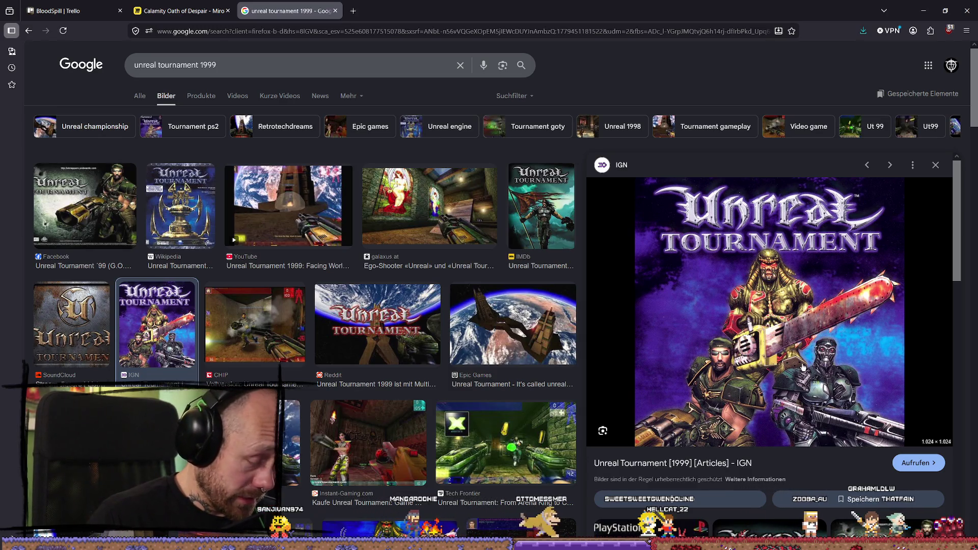
scroll(588, 330, down, 7)
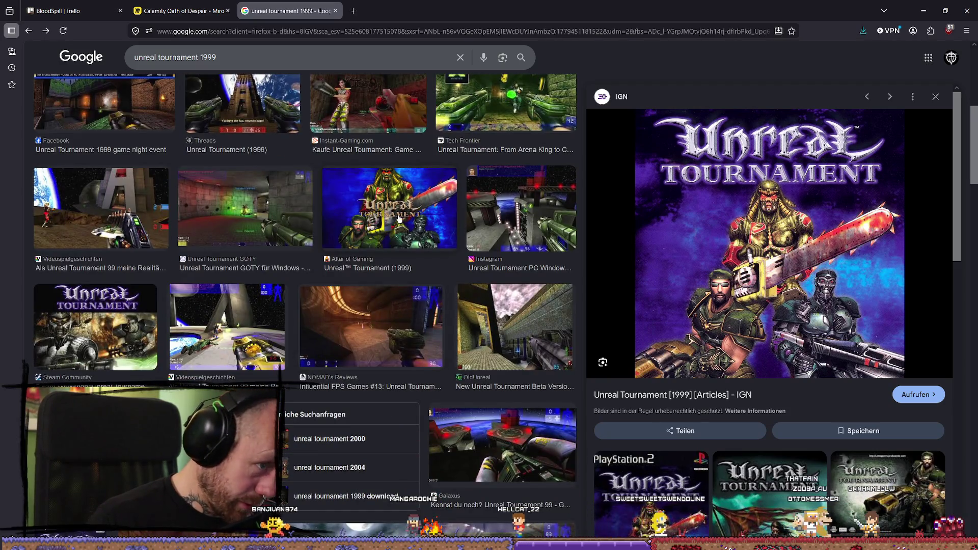
click(399, 219)
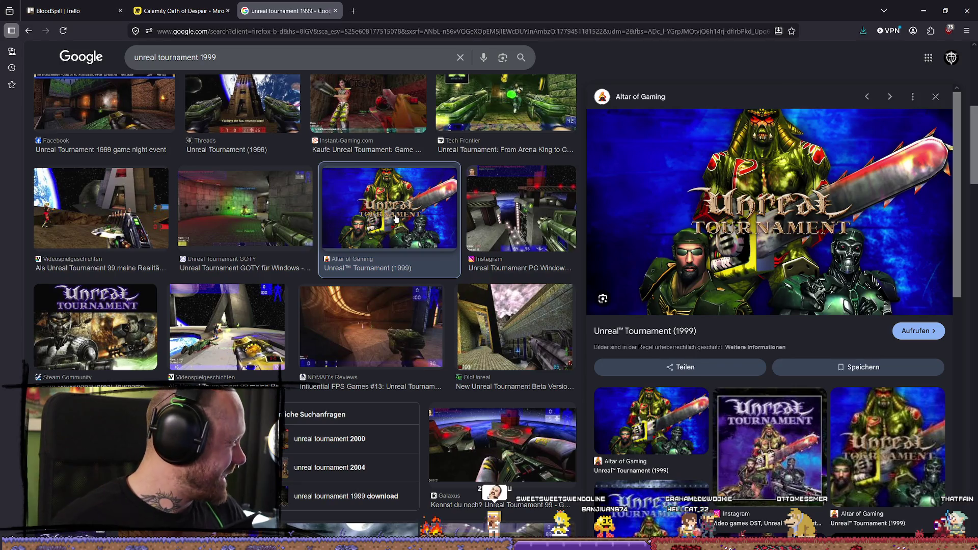
Step: Close the image search and select SM_SkySphere in the Unreal Engine level
click(335, 11)
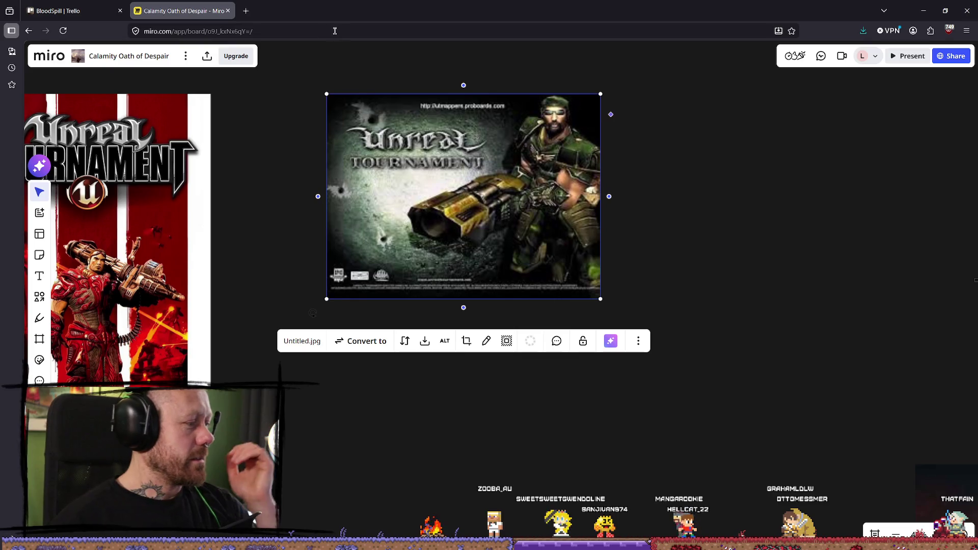
scroll(544, 212, down, 5)
scroll(600, 323, right, 5)
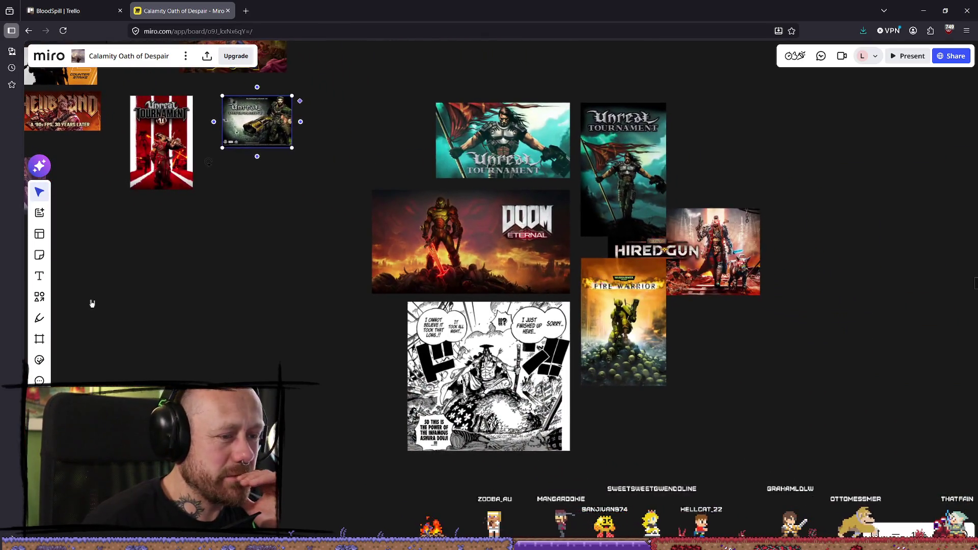
key(alt+Tab)
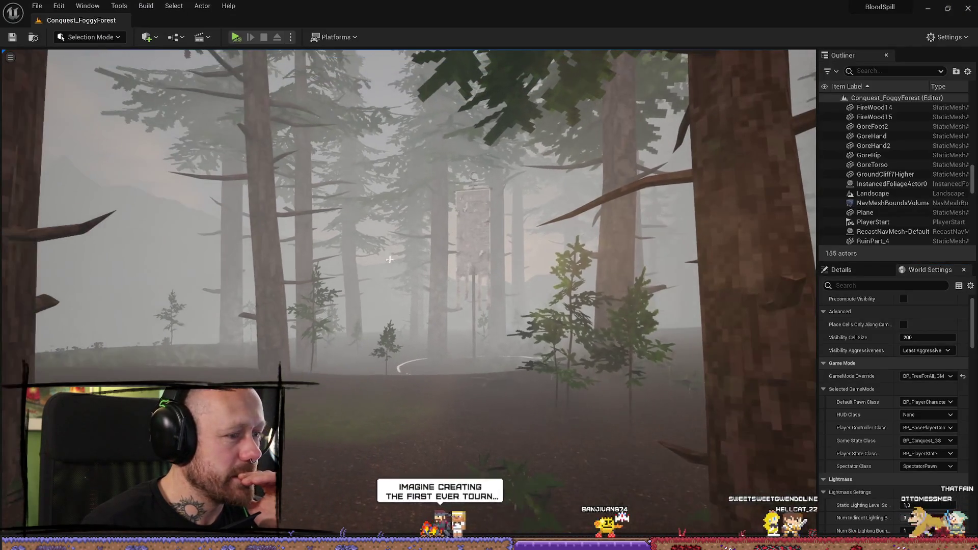
click(380, 240)
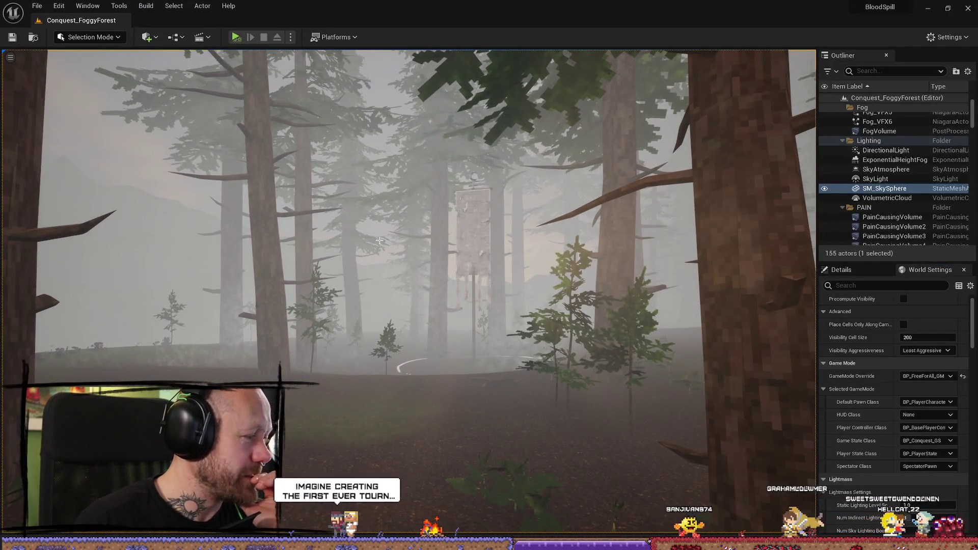